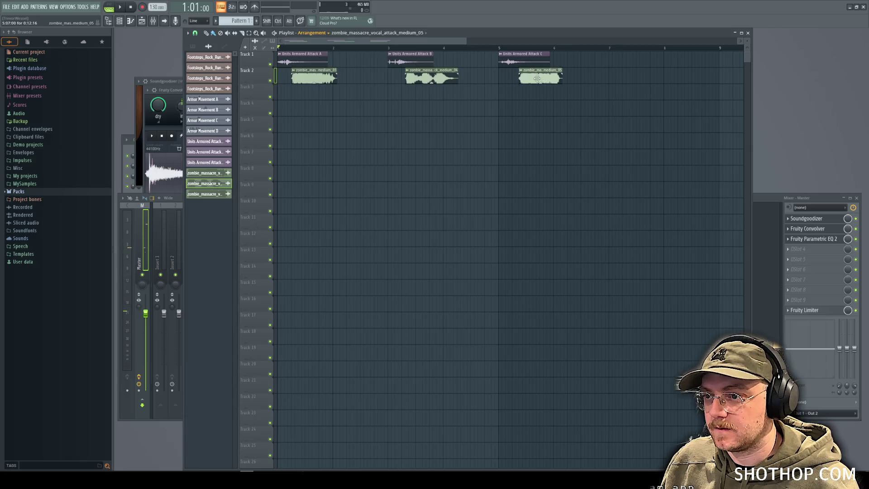
Step: Play and stop the song to audition the clips, then show the project's channel list
{"action": "key", "text": "space"}
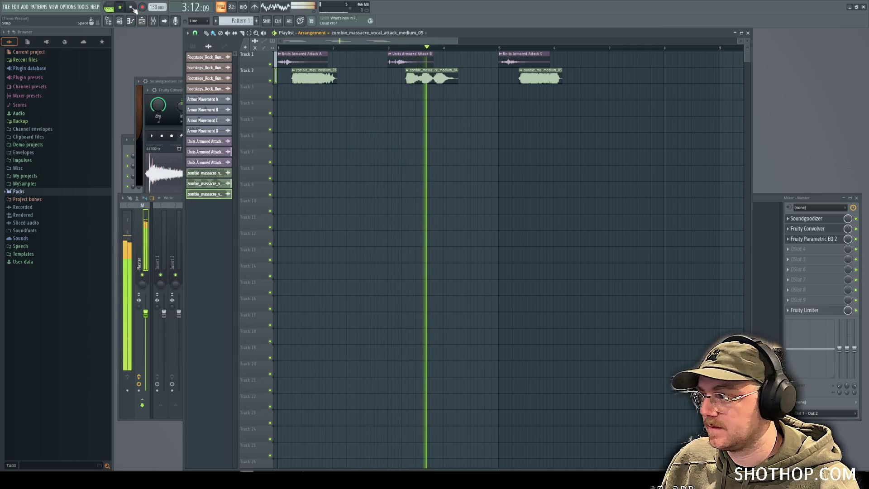
{"action": "left_click", "coordinate": [133, 8]}
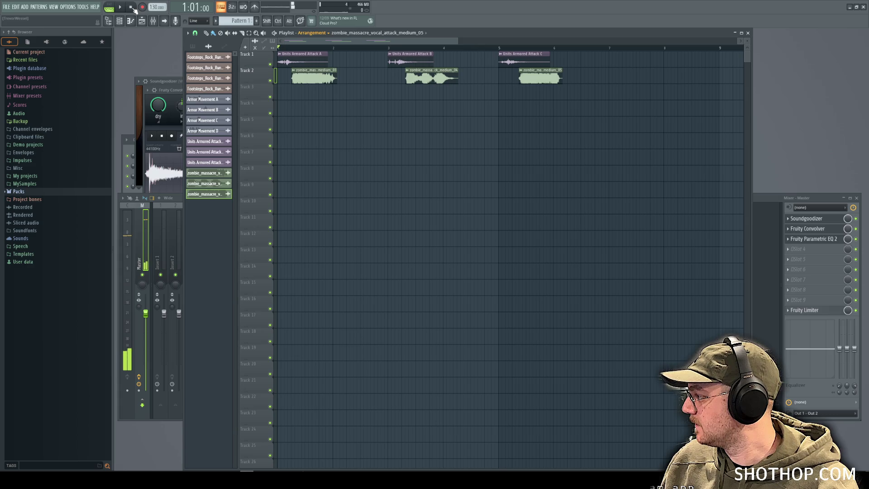
{"action": "left_click", "coordinate": [118, 23]}
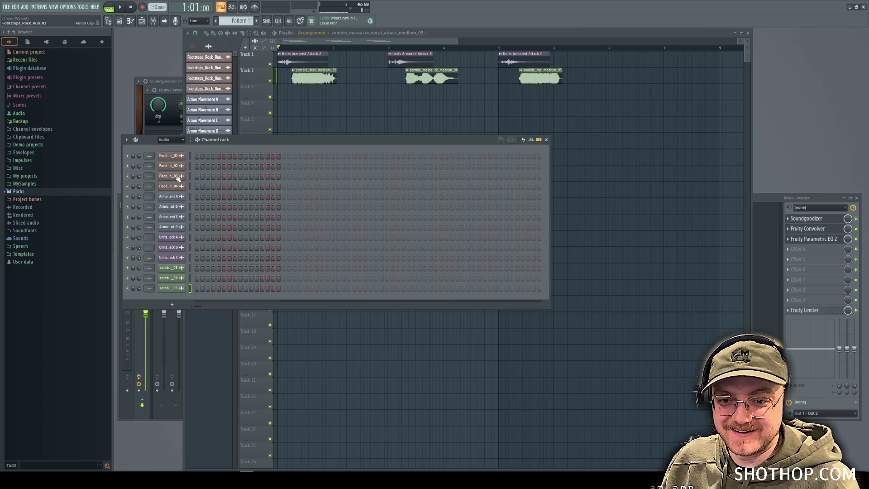
{"action": "left_click", "coordinate": [120, 7]}
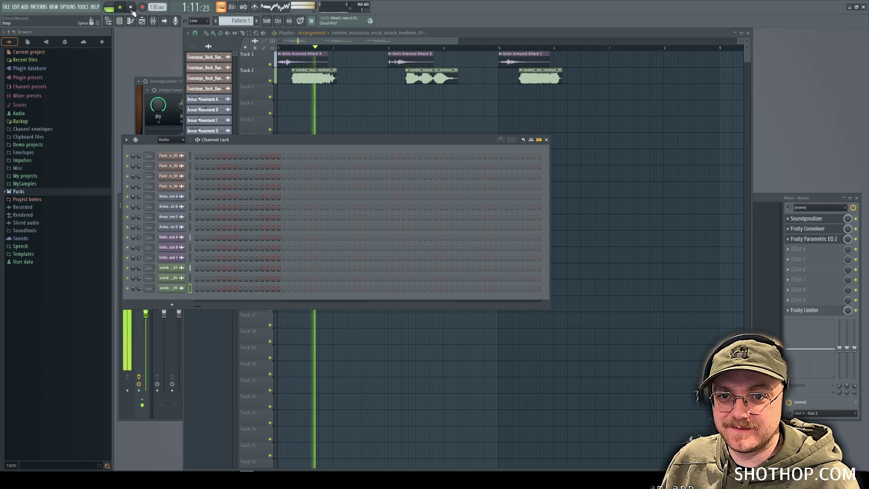
{"action": "left_click", "coordinate": [130, 7]}
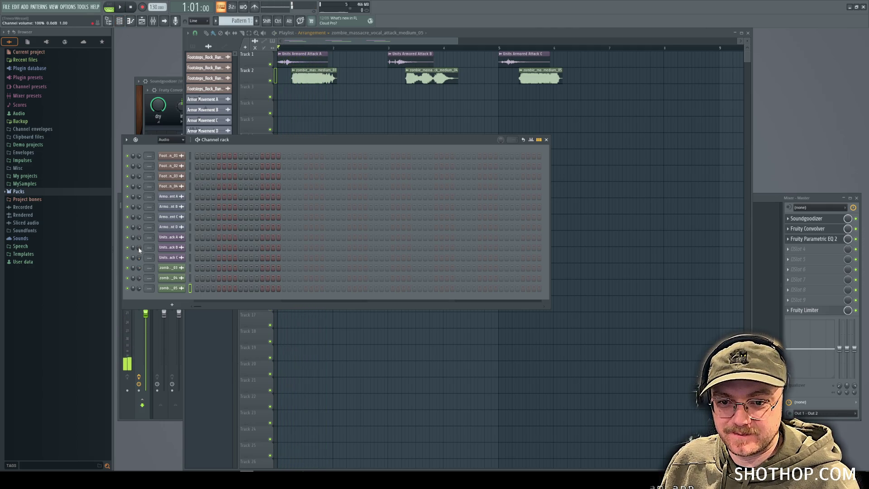
{"action": "left_click", "coordinate": [120, 7]}
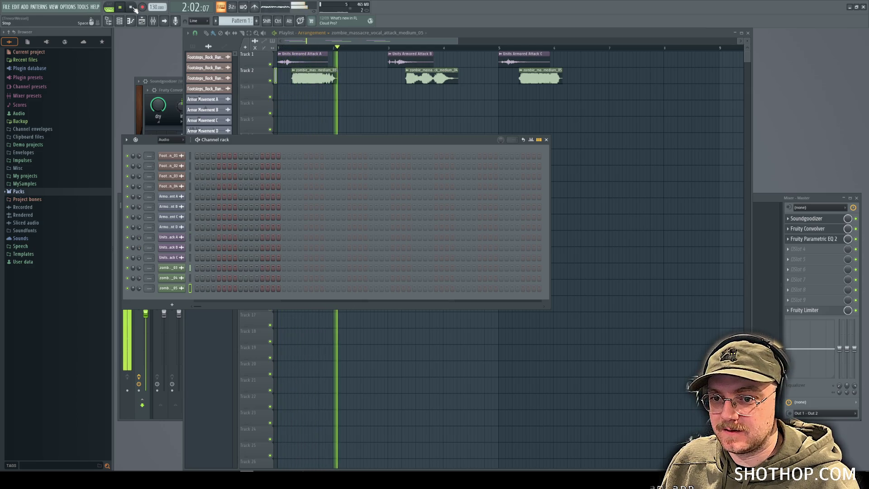
{"action": "left_click", "coordinate": [132, 7]}
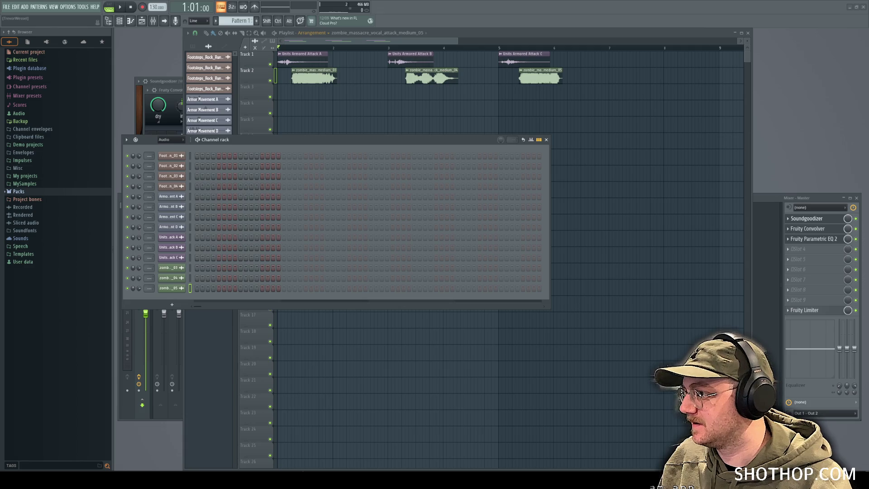
Step: Search the sounds folder in the file manager for 'metal'
{"action": "key", "text": "alt+Tab"}
{"action": "double_click", "coordinate": [376, 63]}
{"action": "type", "text": "metal"}
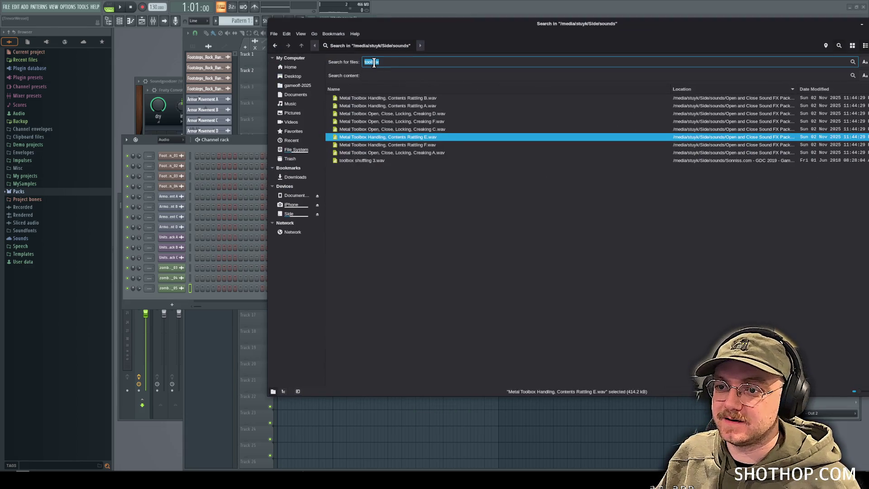
{"action": "key", "text": "Return"}
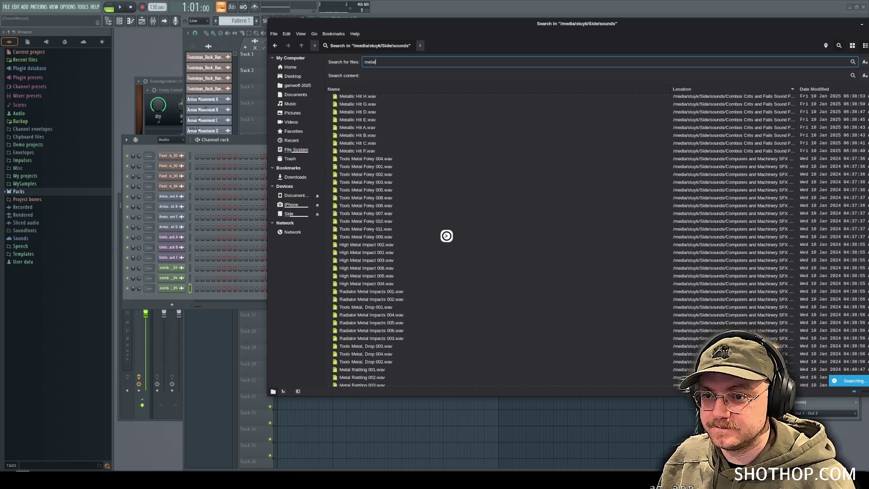
Step: Browse the metal results and drag metal wobble 14 onto Track 3 of the playlist
{"action": "left_click", "coordinate": [388, 246]}
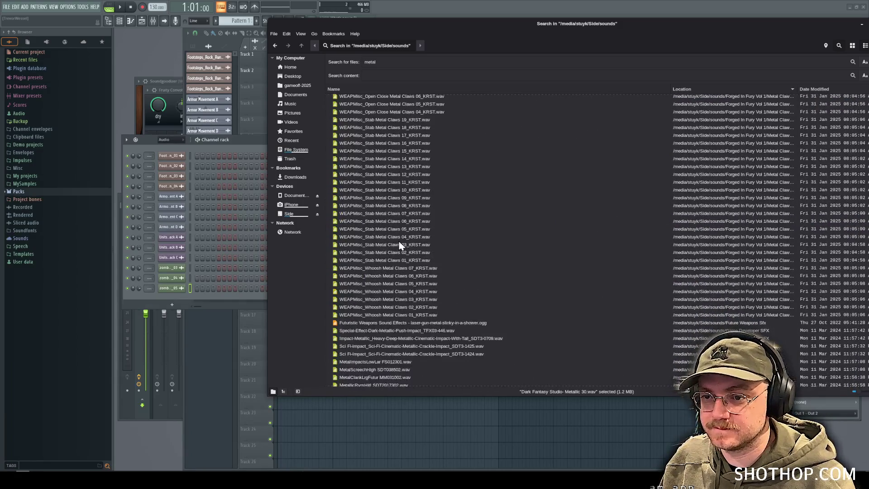
{"action": "scroll", "coordinate": [400, 245], "scroll_direction": "up", "scroll_amount": 5}
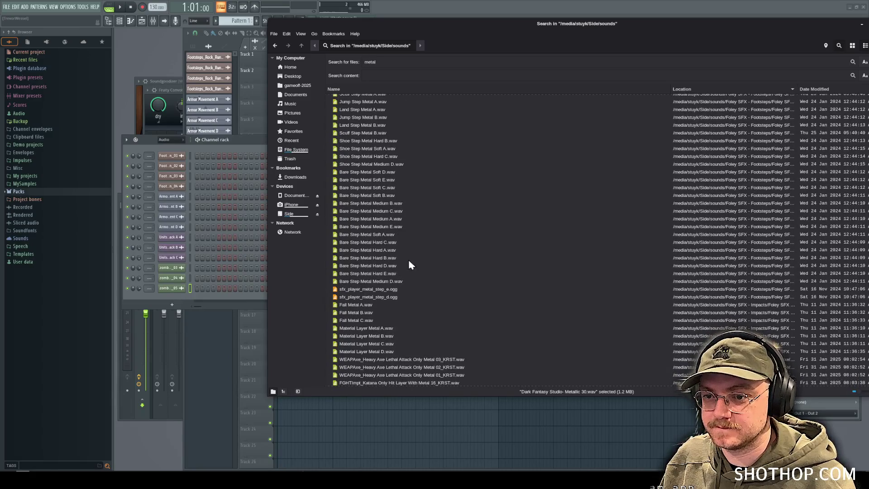
{"action": "left_click", "coordinate": [387, 250]}
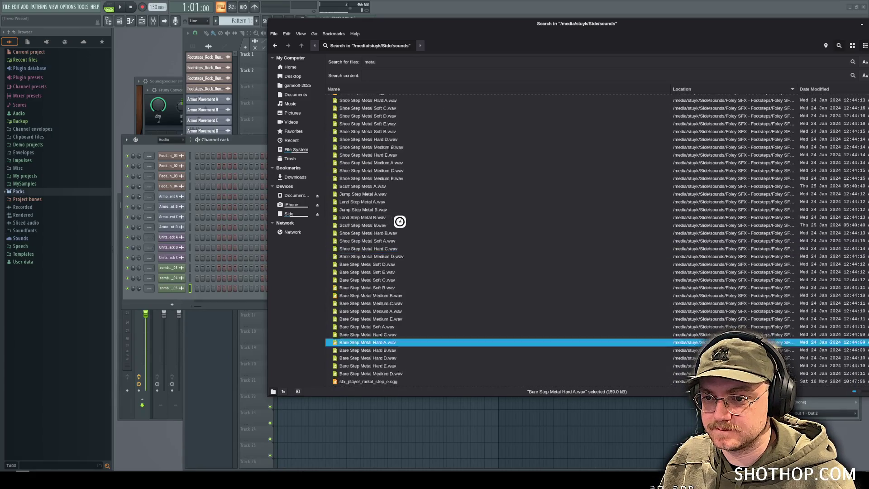
{"action": "left_click", "coordinate": [385, 198]}
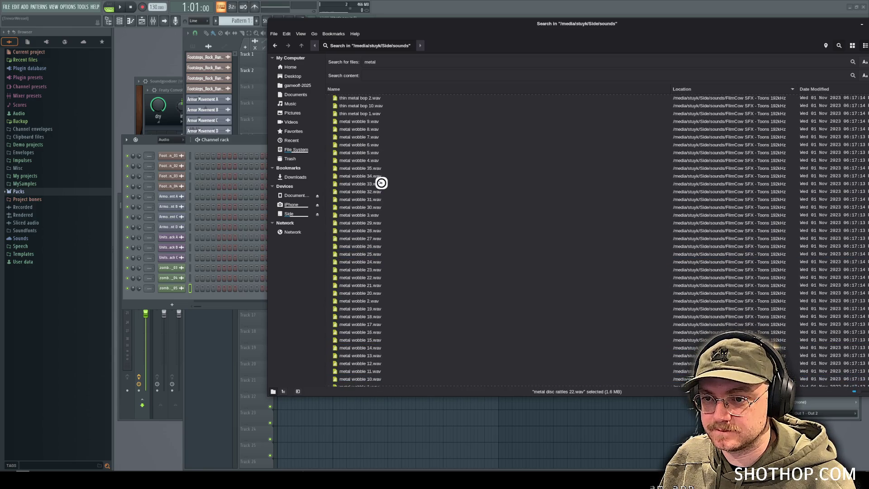
{"action": "left_click", "coordinate": [378, 196]}
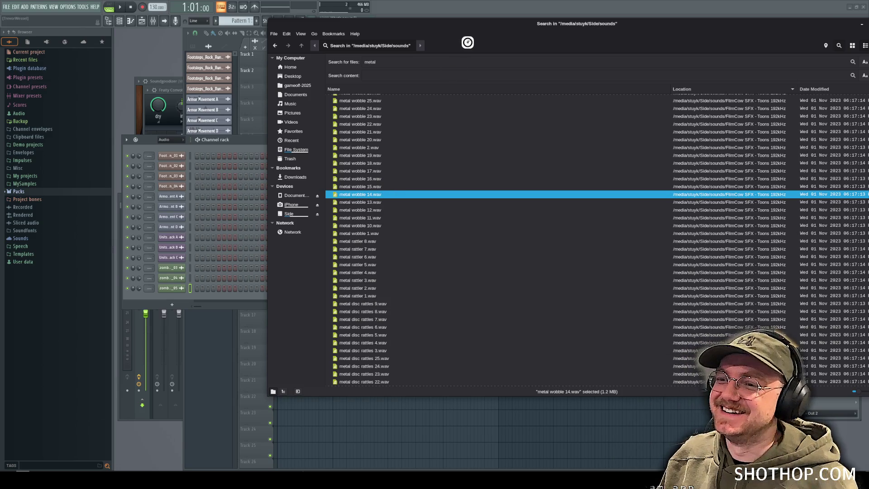
{"action": "mouse_move", "coordinate": [471, 24]}
{"action": "left_mouse_down"}
{"action": "mouse_move", "coordinate": [868, 50]}
{"action": "mouse_move", "coordinate": [344, 83]}
{"action": "mouse_move", "coordinate": [349, 97]}
{"action": "mouse_move", "coordinate": [307, 110]}
{"action": "mouse_move", "coordinate": [296, 87]}
{"action": "left_mouse_up"}
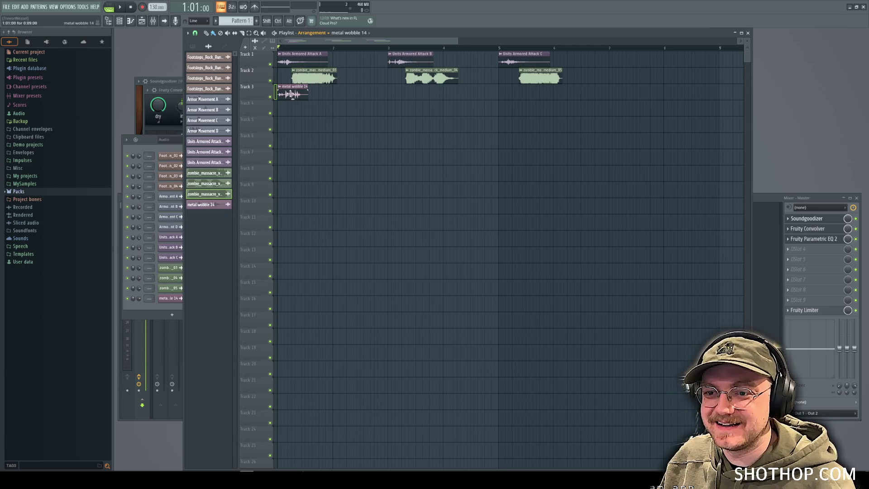
Step: Replace the metal wobble 14 clip on Track 3 with 'foil cut from metal teeth 2'
{"action": "left_click", "coordinate": [120, 7]}
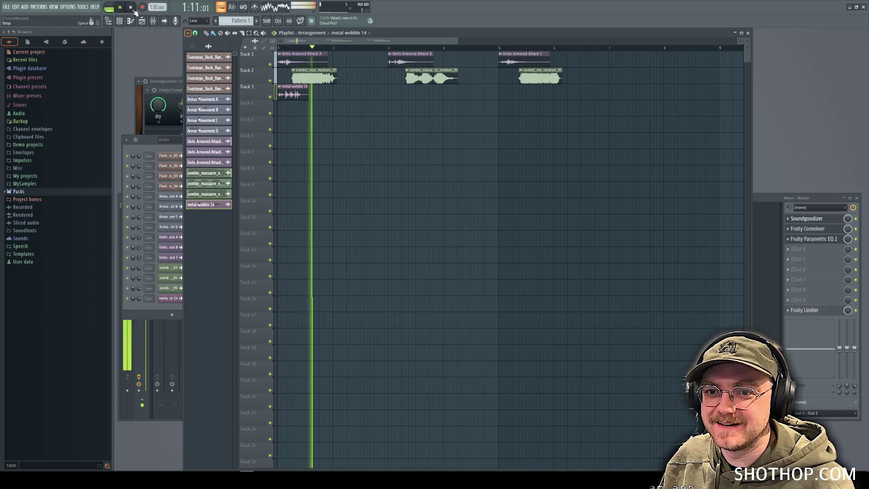
{"action": "left_click", "coordinate": [134, 10]}
{"action": "right_click", "coordinate": [291, 93]}
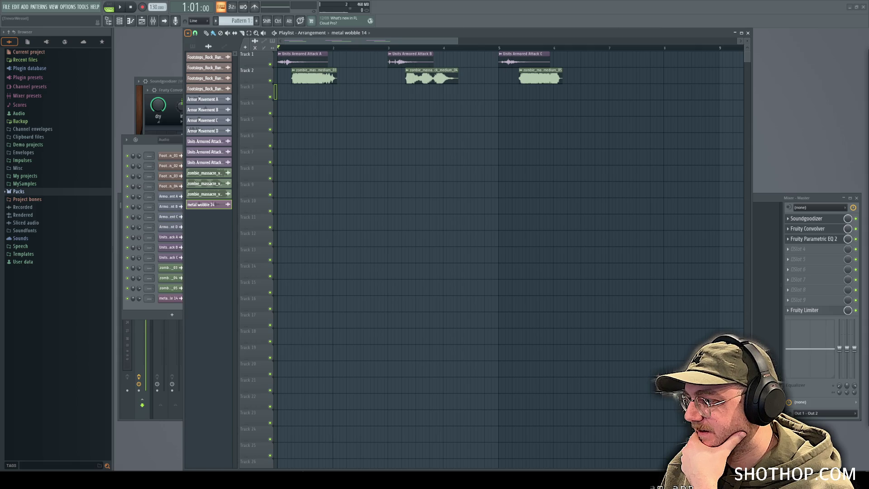
{"action": "mouse_move", "coordinate": [819, 256]}
{"action": "left_mouse_down"}
{"action": "mouse_move", "coordinate": [388, 81]}
{"action": "mouse_move", "coordinate": [295, 97]}
{"action": "mouse_move", "coordinate": [332, 95]}
{"action": "mouse_move", "coordinate": [312, 96]}
{"action": "left_mouse_up"}
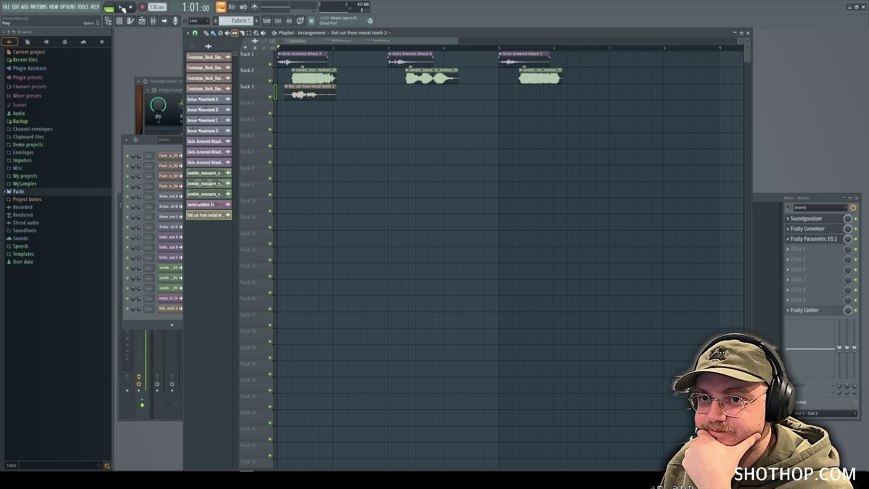
Step: Line the foil-cut clip up under the first attack on Track 3
{"action": "key", "text": "space"}
{"action": "left_click", "coordinate": [130, 7]}
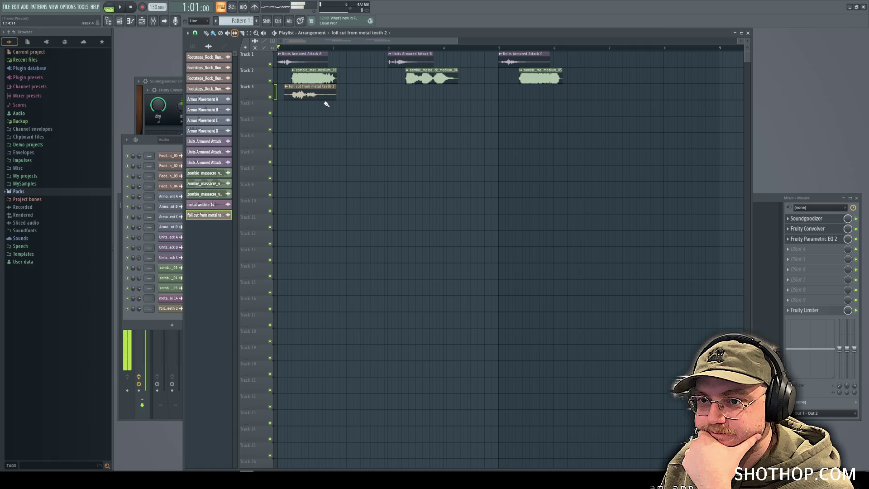
{"action": "left_click_drag", "start_coordinate": [324, 99], "coordinate": [298, 94]}
Step: Play back the arrangement, then add more foil-cut clips to Track 3 under later attacks
{"action": "left_click", "coordinate": [119, 7]}
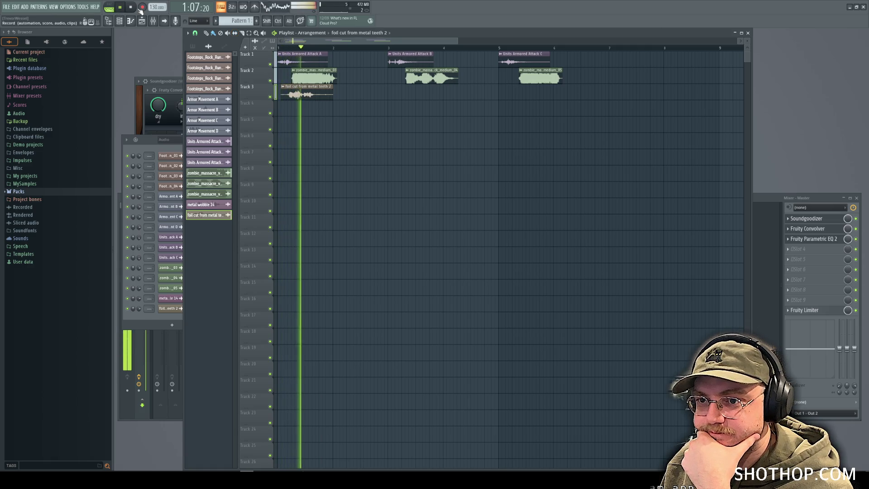
{"action": "left_click", "coordinate": [140, 7]}
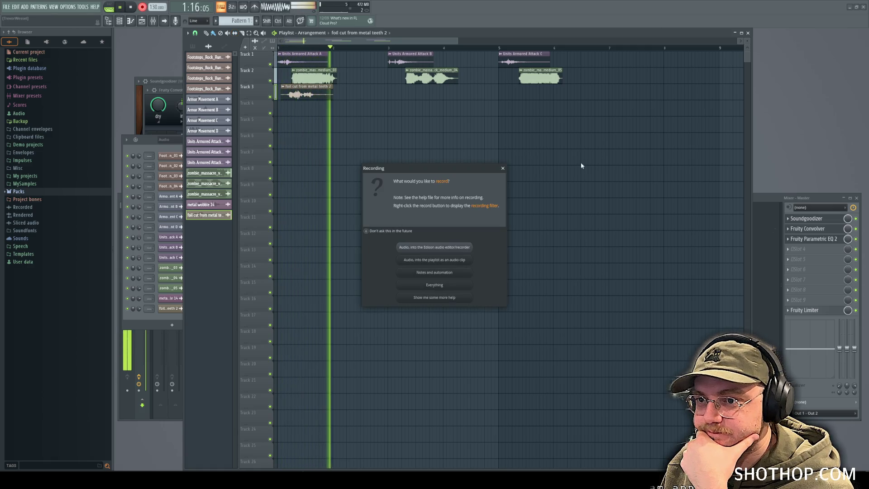
{"action": "left_click", "coordinate": [496, 169]}
{"action": "key", "text": "space"}
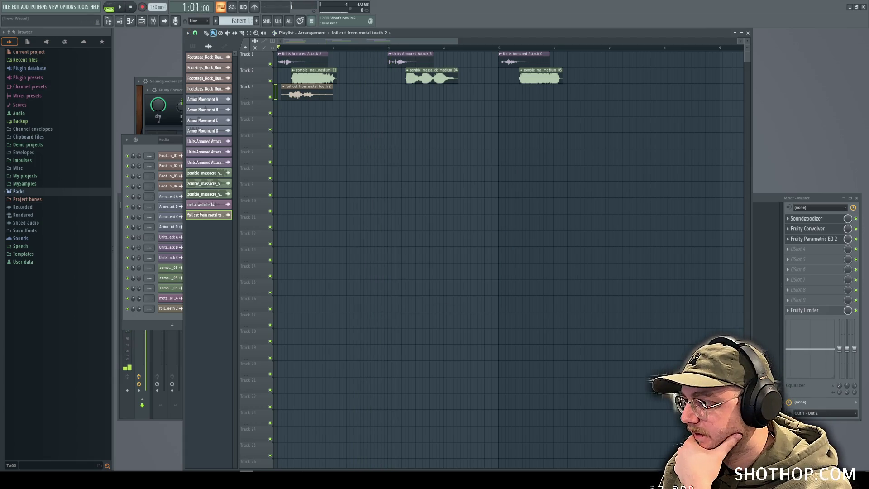
{"action": "mouse_move", "coordinate": [606, 185]}
{"action": "left_mouse_down"}
{"action": "mouse_move", "coordinate": [395, 92]}
{"action": "mouse_move", "coordinate": [415, 102]}
{"action": "mouse_move", "coordinate": [404, 91]}
{"action": "mouse_move", "coordinate": [411, 95]}
{"action": "left_mouse_up"}
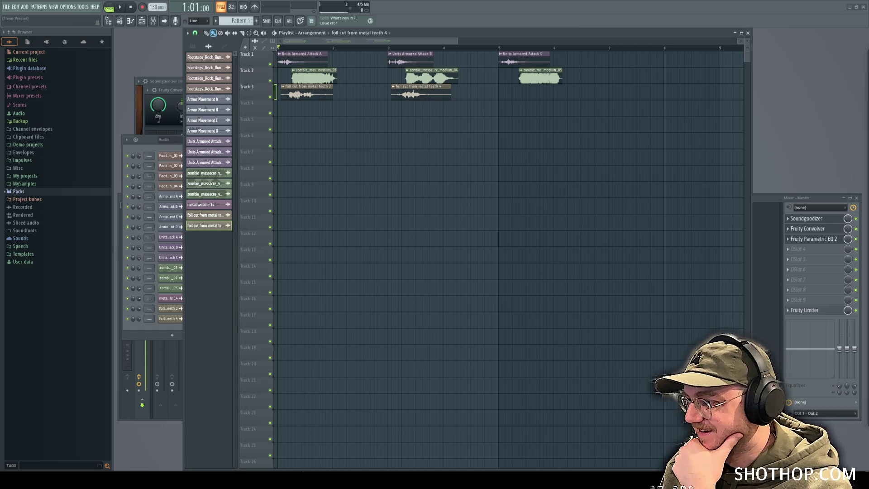
{"action": "mouse_move", "coordinate": [585, 179]}
{"action": "left_mouse_down"}
{"action": "mouse_move", "coordinate": [524, 93]}
{"action": "mouse_move", "coordinate": [509, 93]}
{"action": "mouse_move", "coordinate": [532, 105]}
{"action": "mouse_move", "coordinate": [520, 98]}
{"action": "left_mouse_up"}
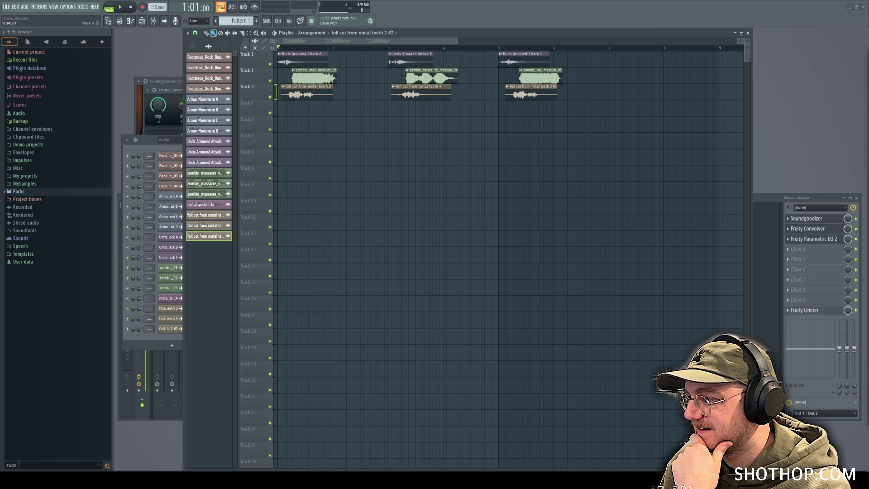
Step: Add Tools Metal Foley 008 and 005 clips to Track 4 under the first two attacks
{"action": "mouse_move", "coordinate": [202, 99]}
{"action": "left_mouse_down"}
{"action": "mouse_move", "coordinate": [351, 128]}
{"action": "mouse_move", "coordinate": [331, 110]}
{"action": "left_mouse_up"}
{"action": "mouse_move", "coordinate": [202, 100]}
{"action": "left_mouse_down"}
{"action": "mouse_move", "coordinate": [504, 121]}
{"action": "mouse_move", "coordinate": [417, 106]}
{"action": "mouse_move", "coordinate": [455, 105]}
{"action": "mouse_move", "coordinate": [435, 97]}
{"action": "mouse_move", "coordinate": [445, 104]}
{"action": "left_mouse_up"}
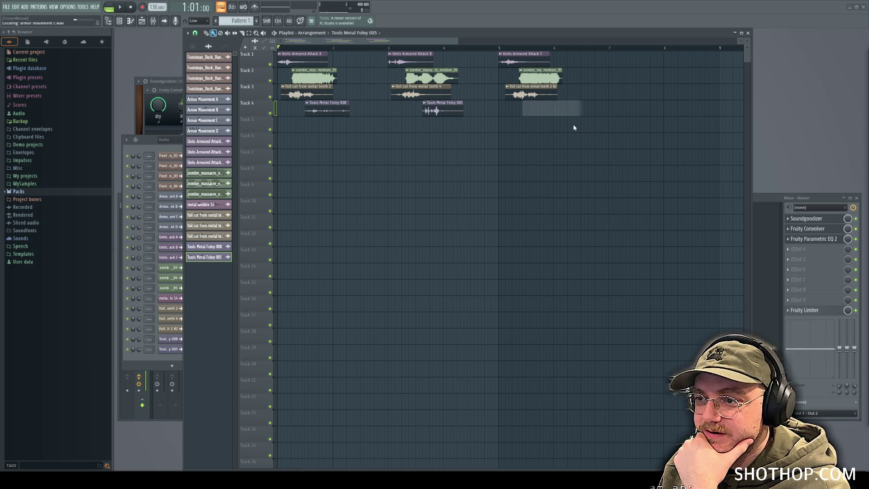
Step: Add Tools Metal Foley 002 under the third attack and nudge the 008 and 005 clips slightly earlier
{"action": "left_click_drag", "start_coordinate": [573, 128], "coordinate": [540, 108]}
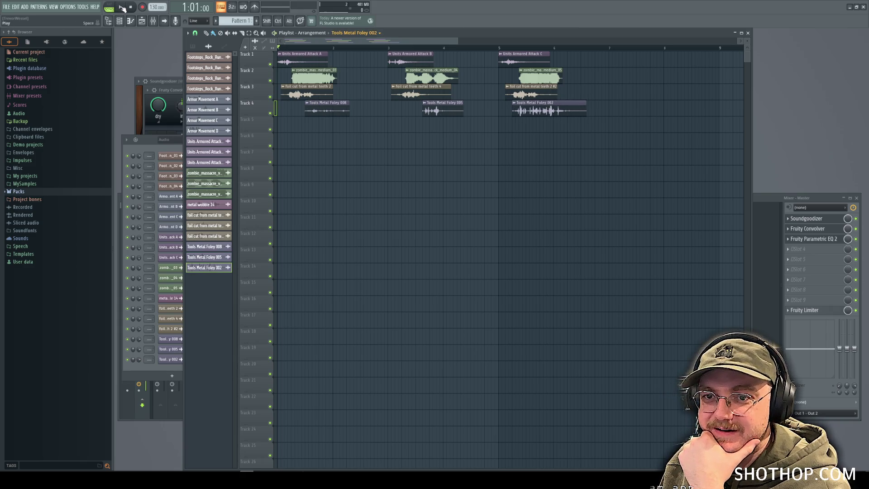
{"action": "left_click", "coordinate": [122, 8]}
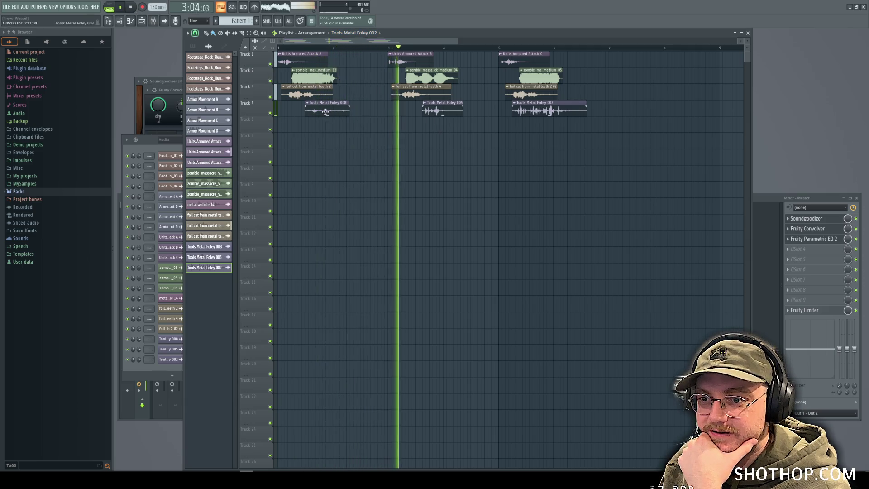
{"action": "left_click_drag", "start_coordinate": [325, 111], "coordinate": [318, 112]}
{"action": "left_click_drag", "start_coordinate": [424, 111], "coordinate": [422, 110]}
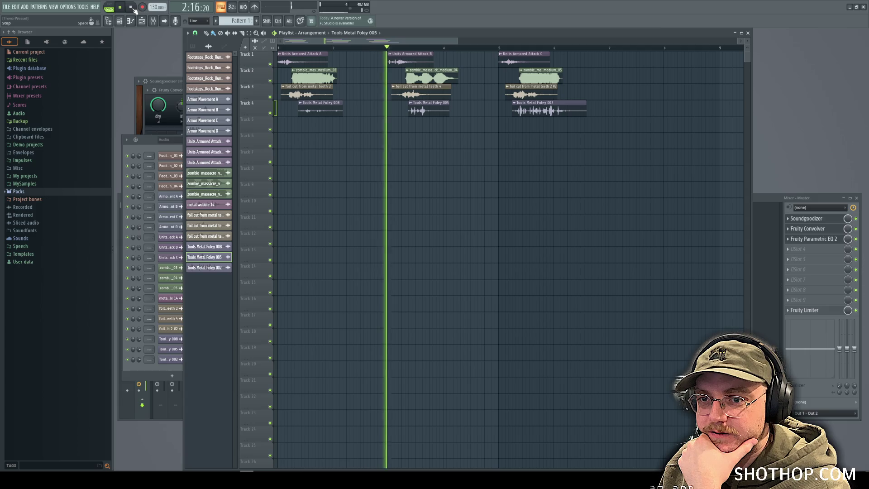
{"action": "left_click", "coordinate": [130, 7]}
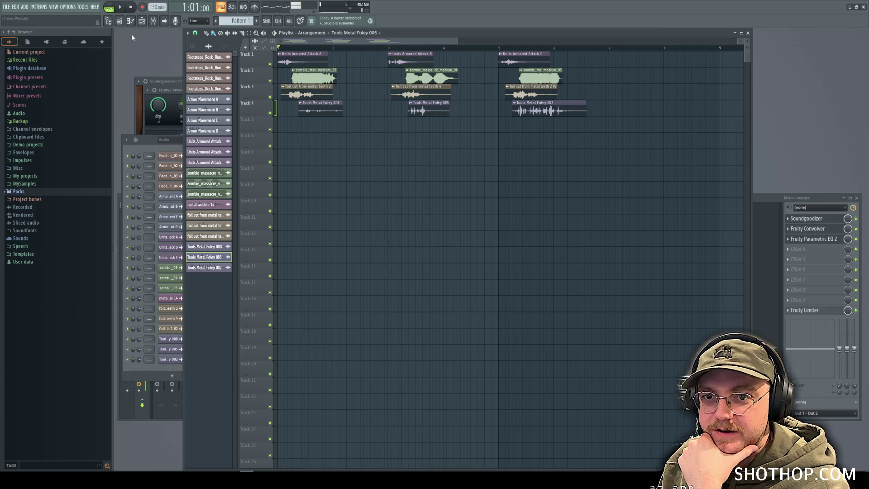
{"action": "left_click", "coordinate": [151, 148]}
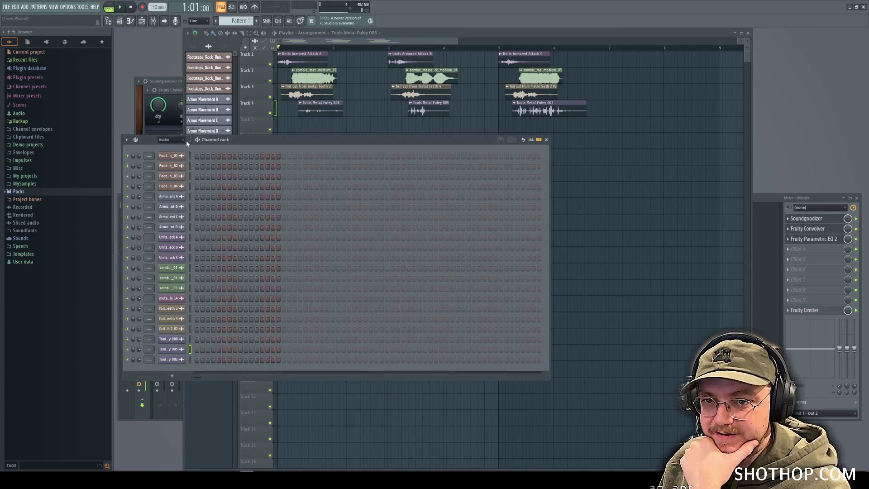
Step: Toggle the piano roll on and off, then switch the playlist to Pattern 1
{"action": "left_click", "coordinate": [142, 20]}
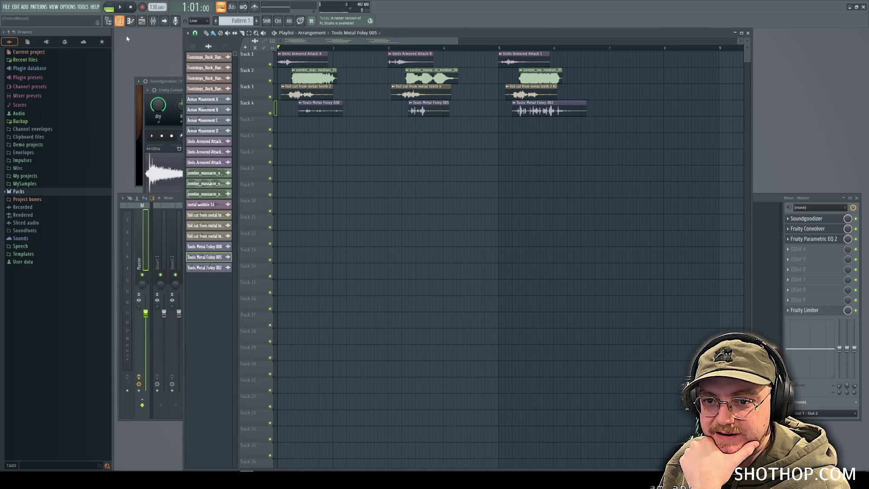
{"action": "left_click", "coordinate": [120, 20]}
{"action": "left_click", "coordinate": [131, 21]}
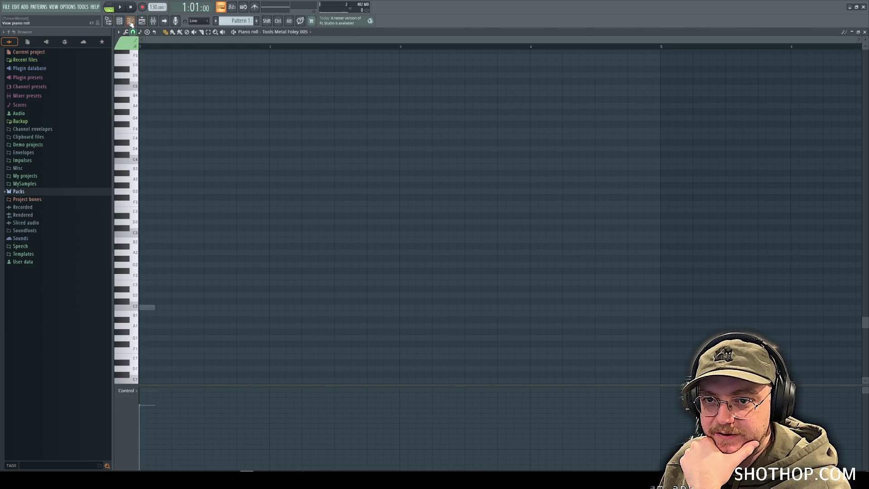
{"action": "left_click", "coordinate": [131, 22]}
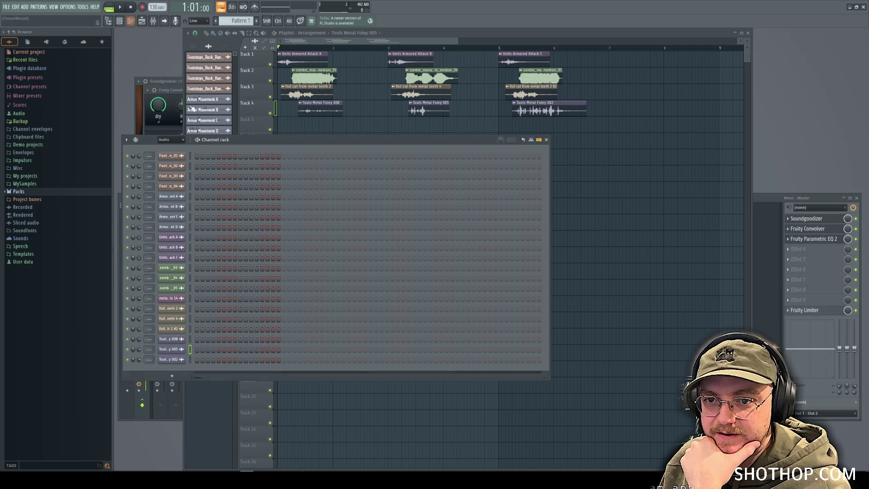
{"action": "left_click", "coordinate": [196, 32]}
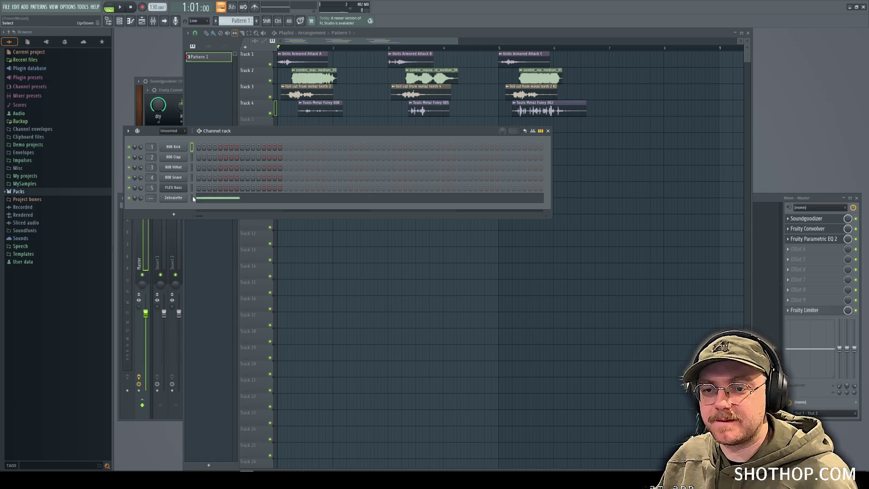
Step: Open Zebralette's piano roll in Pattern 1 and preview its C2 note
{"action": "key", "text": "x"}
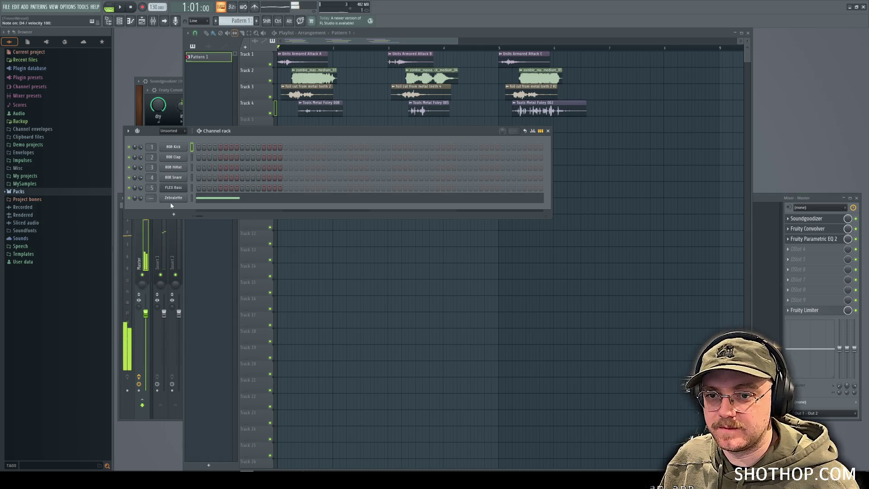
{"action": "right_click", "coordinate": [175, 197]}
{"action": "left_click", "coordinate": [197, 199]}
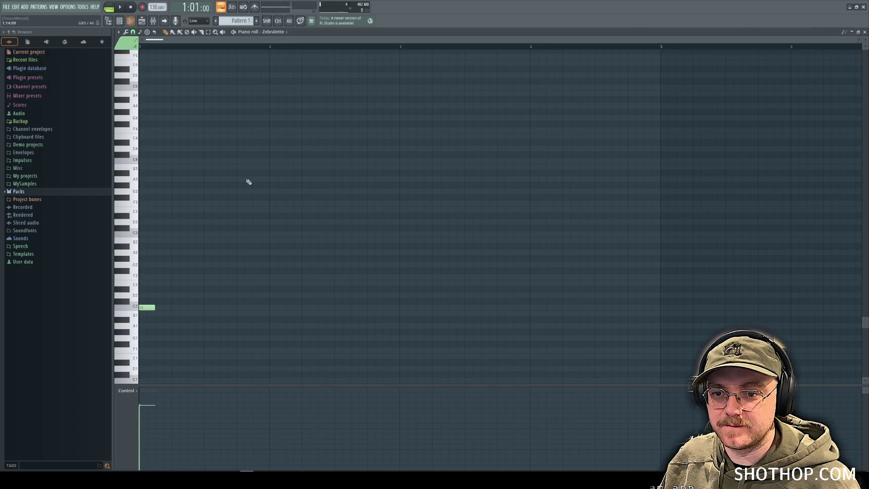
{"action": "left_click", "coordinate": [143, 309]}
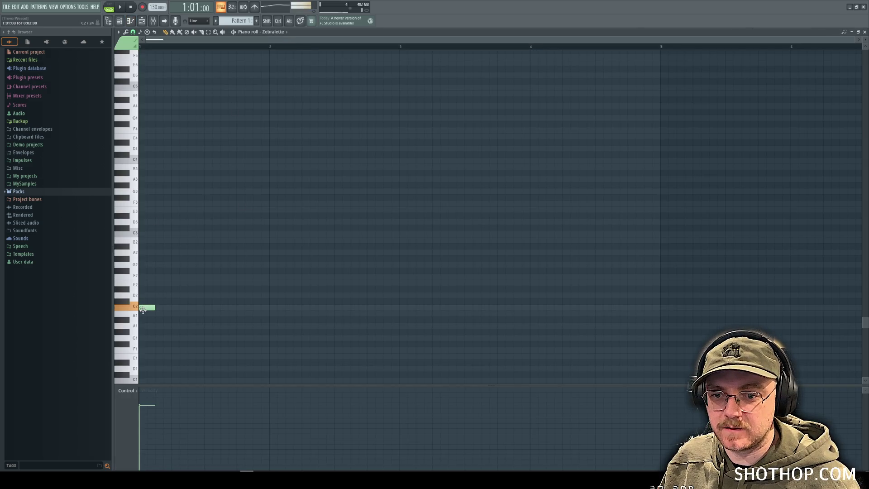
{"action": "left_click", "coordinate": [865, 32]}
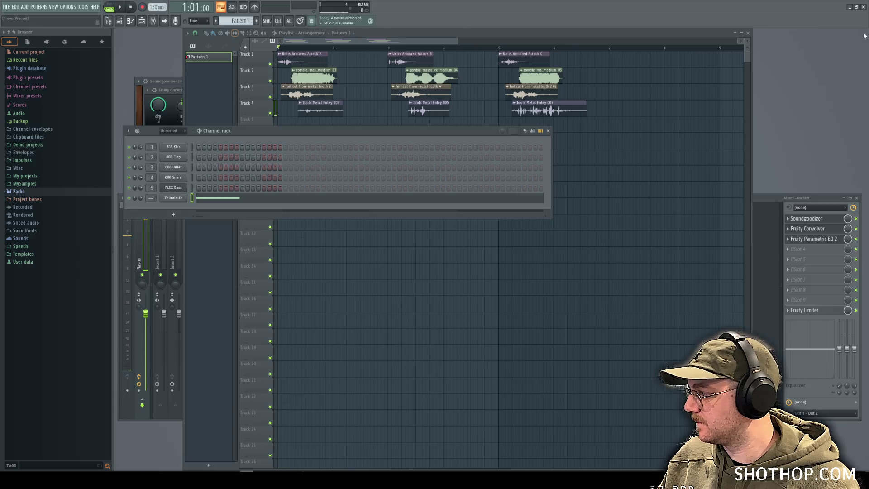
{"action": "right_click", "coordinate": [179, 202]}
{"action": "left_click", "coordinate": [190, 198]}
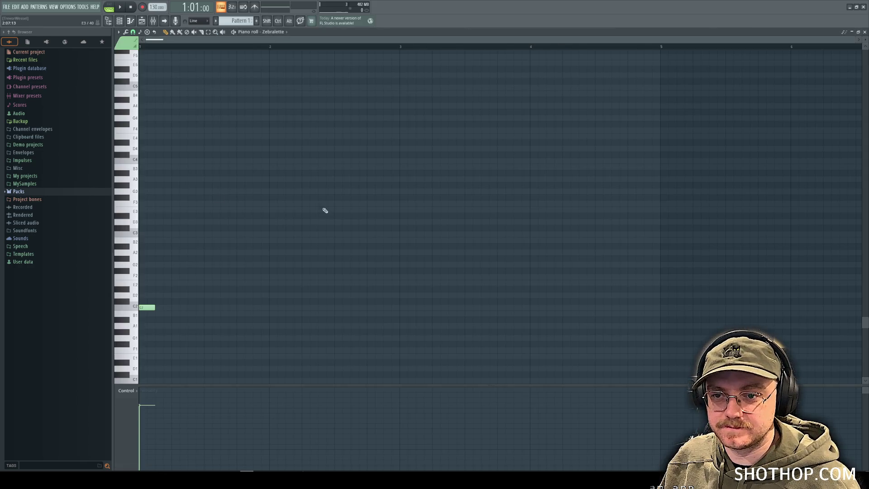
{"action": "left_click", "coordinate": [864, 32]}
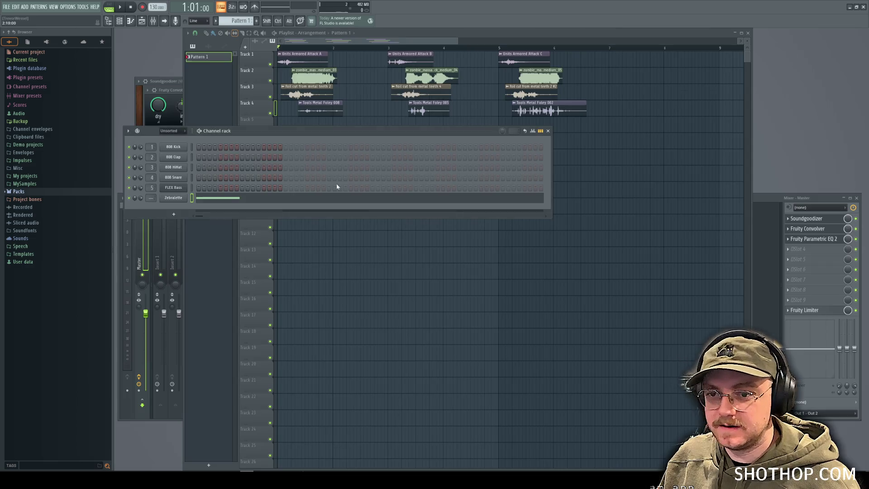
{"action": "right_click", "coordinate": [177, 201]}
{"action": "left_click", "coordinate": [186, 200]}
Step: Lengthen the C2 note to about three bars and play it back
{"action": "left_click_drag", "start_coordinate": [155, 308], "coordinate": [529, 309]}
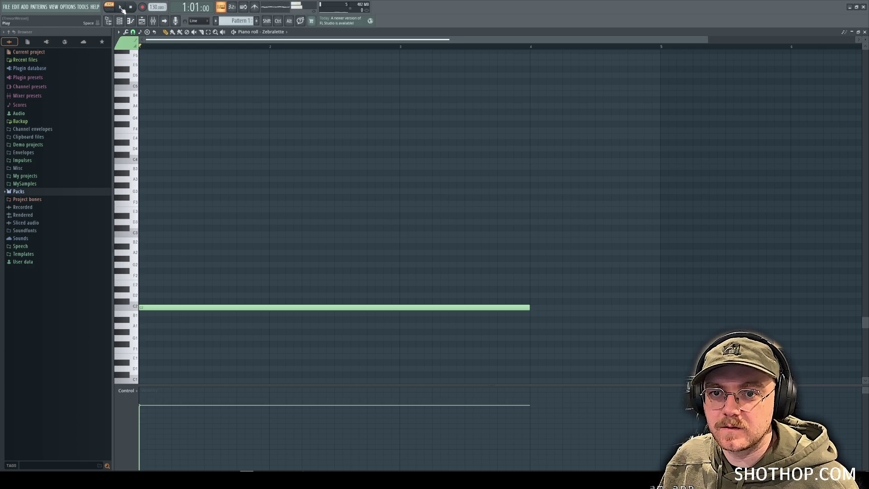
{"action": "left_click", "coordinate": [121, 7]}
{"action": "left_click", "coordinate": [121, 6]}
Step: Open the Zebralette synth window and its preset list
{"action": "left_click", "coordinate": [119, 20]}
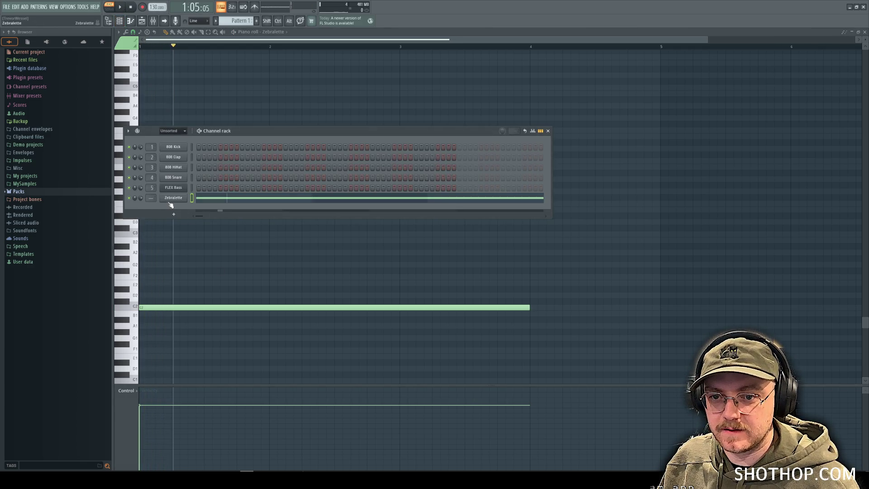
{"action": "left_click", "coordinate": [172, 199]}
{"action": "left_click", "coordinate": [326, 182]}
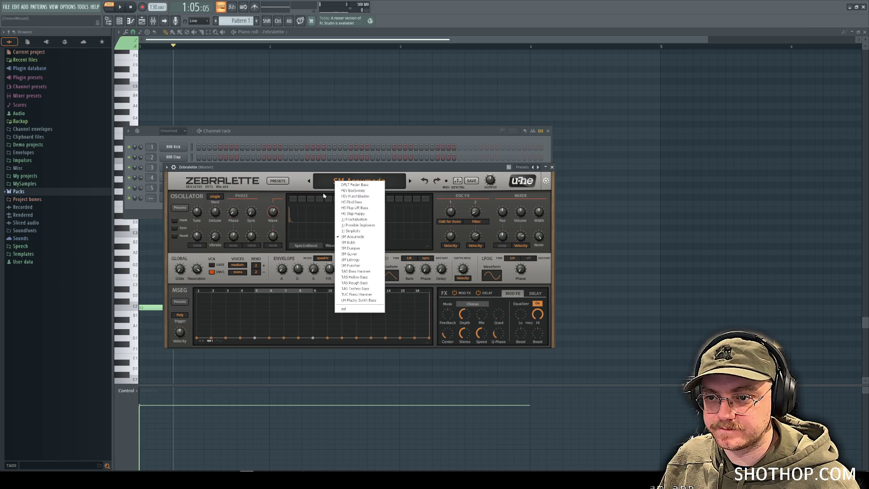
Step: Audition the FEV BasSweep, DFLT Feder Bass and JJ Simplicity bass presets on the long note
{"action": "left_click", "coordinate": [284, 183]}
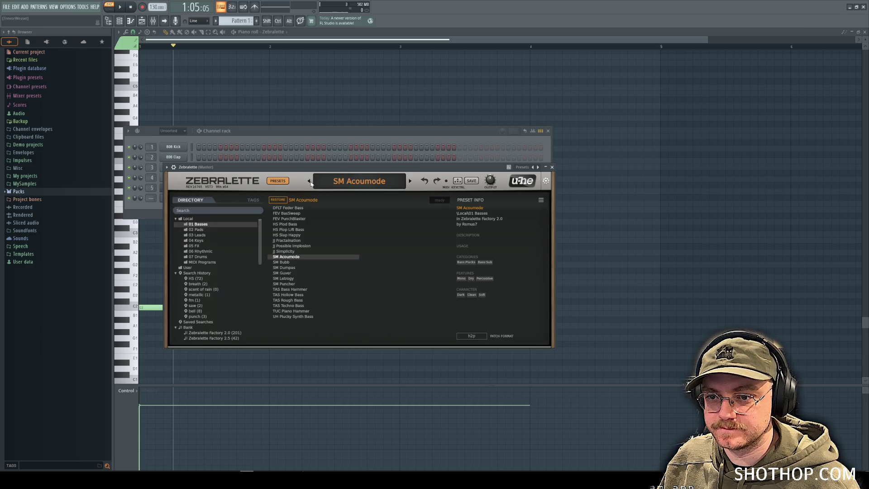
{"action": "left_click", "coordinate": [290, 214]}
{"action": "key", "text": "space"}
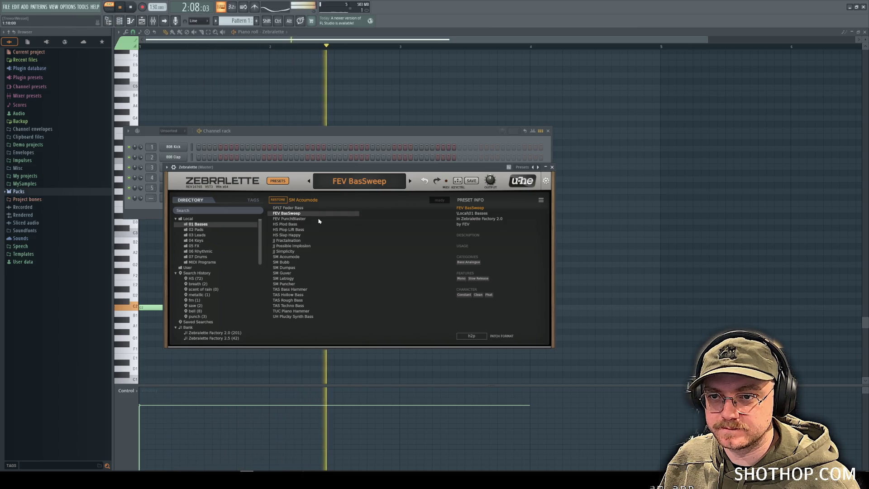
{"action": "key", "text": "space"}
{"action": "left_click", "coordinate": [284, 208]}
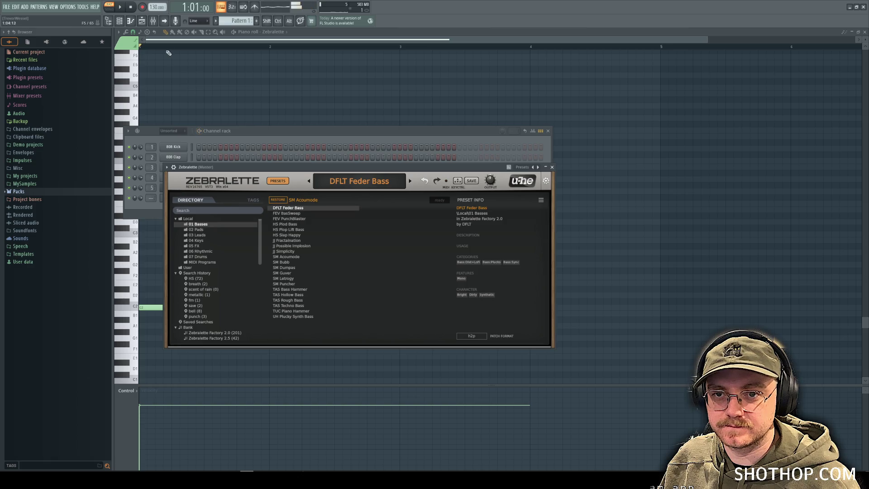
{"action": "key", "text": "space"}
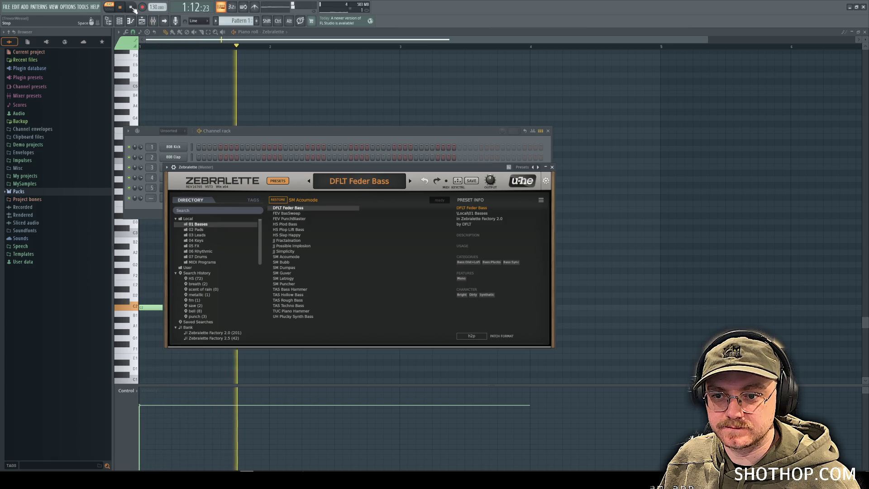
{"action": "key", "text": "space"}
{"action": "left_click", "coordinate": [302, 251]}
{"action": "key", "text": "space"}
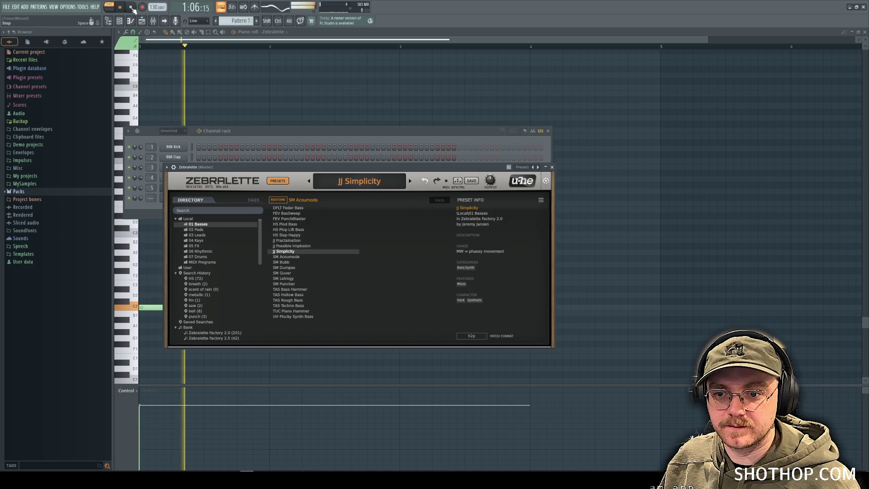
Step: Load the SM Guver preset and play the pattern with it
{"action": "left_click", "coordinate": [132, 8]}
{"action": "key", "text": "Down"}
{"action": "key", "text": "Down"}
{"action": "key", "text": "Down"}
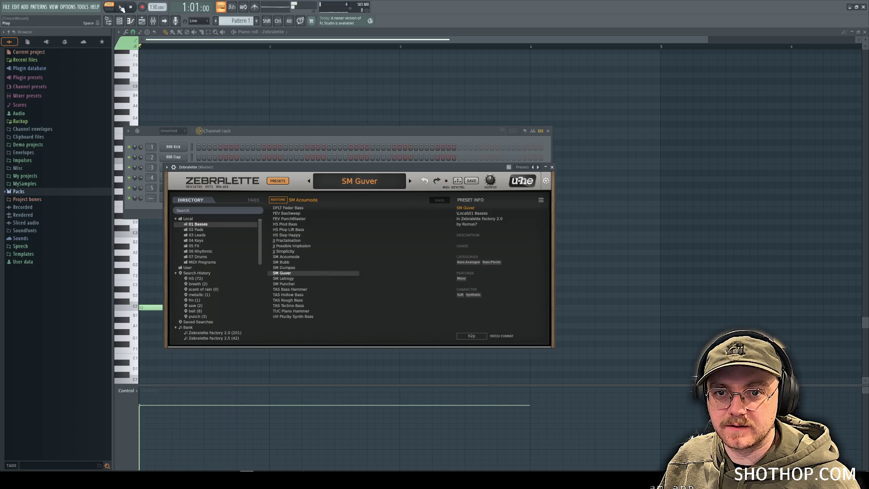
{"action": "left_click", "coordinate": [121, 8]}
{"action": "left_click", "coordinate": [132, 8]}
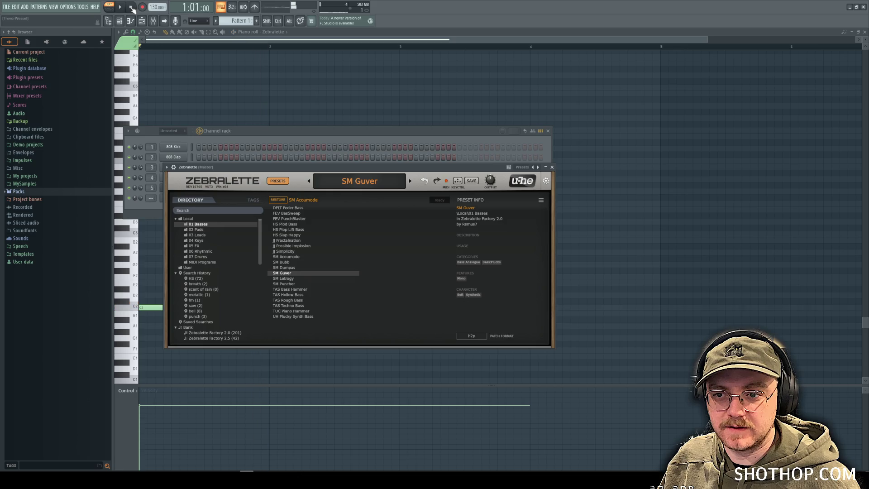
{"action": "left_click", "coordinate": [243, 136]}
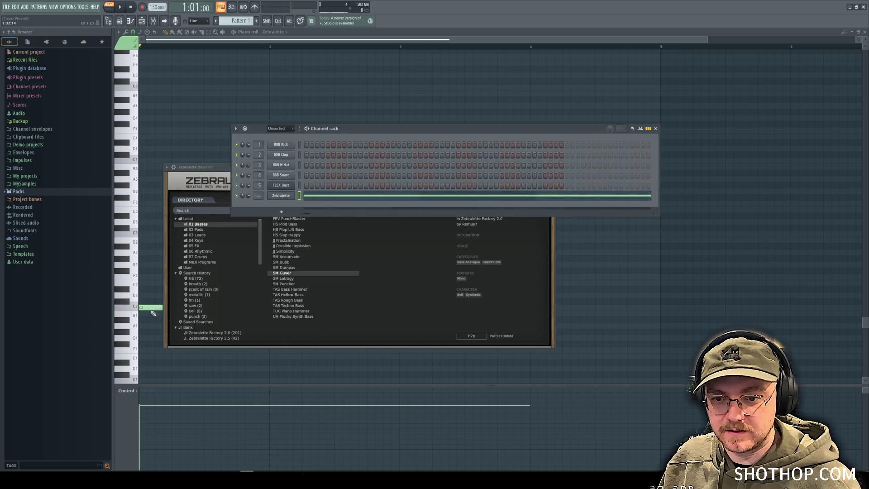
Step: Try the long note at C3 and F#2, settling it on G2
{"action": "left_click_drag", "start_coordinate": [146, 307], "coordinate": [151, 232]}
{"action": "left_click", "coordinate": [121, 8]}
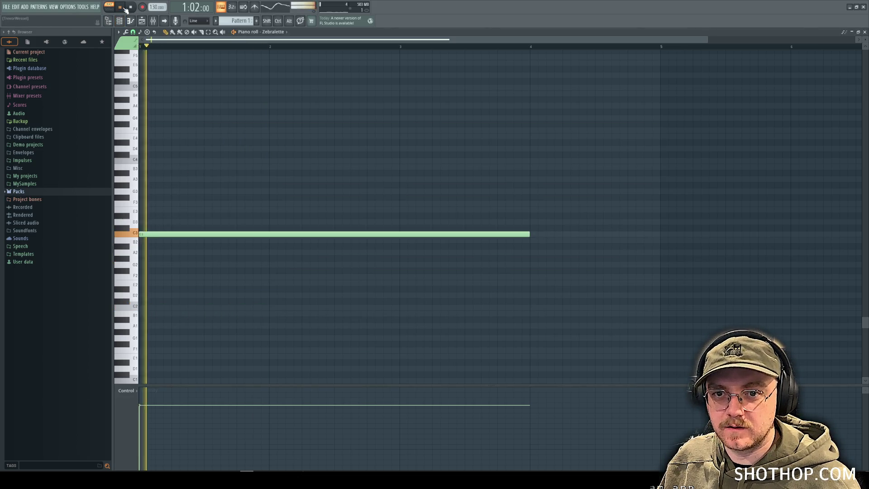
{"action": "left_click", "coordinate": [131, 7]}
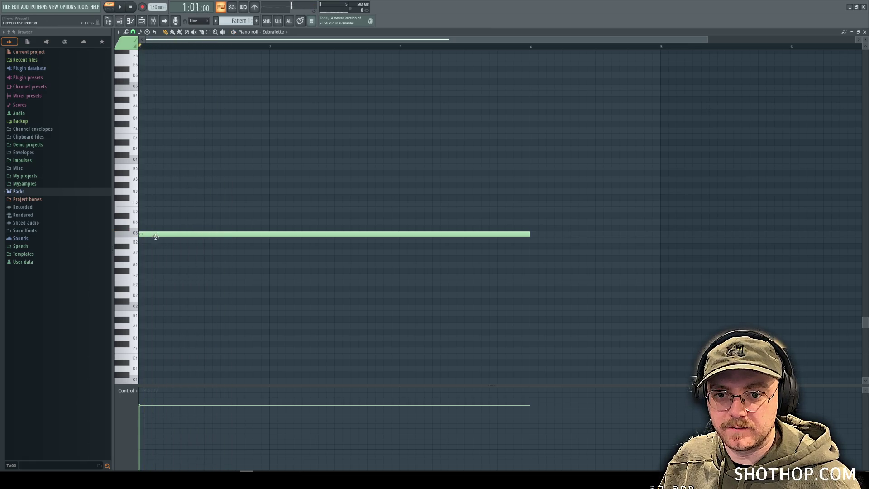
{"action": "mouse_move", "coordinate": [155, 236]}
{"action": "left_mouse_down"}
{"action": "mouse_move", "coordinate": [148, 278]}
{"action": "mouse_move", "coordinate": [148, 264]}
{"action": "left_mouse_up"}
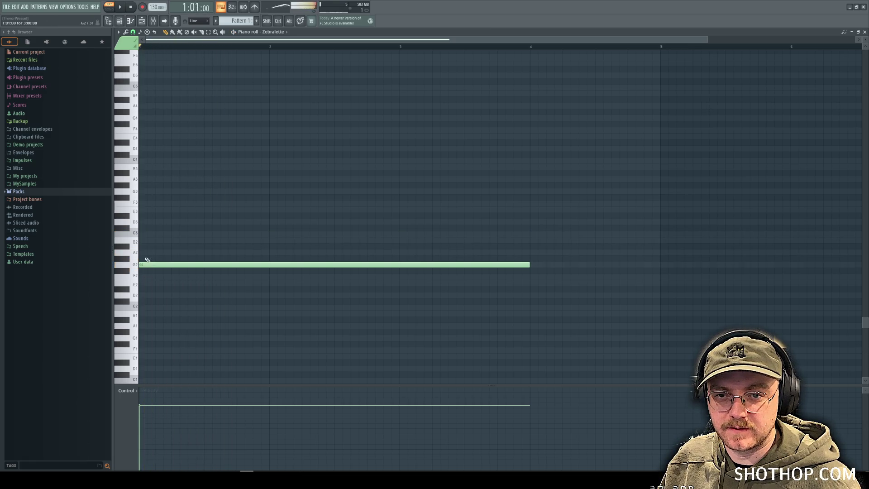
{"action": "left_click", "coordinate": [120, 7]}
{"action": "left_click", "coordinate": [131, 7]}
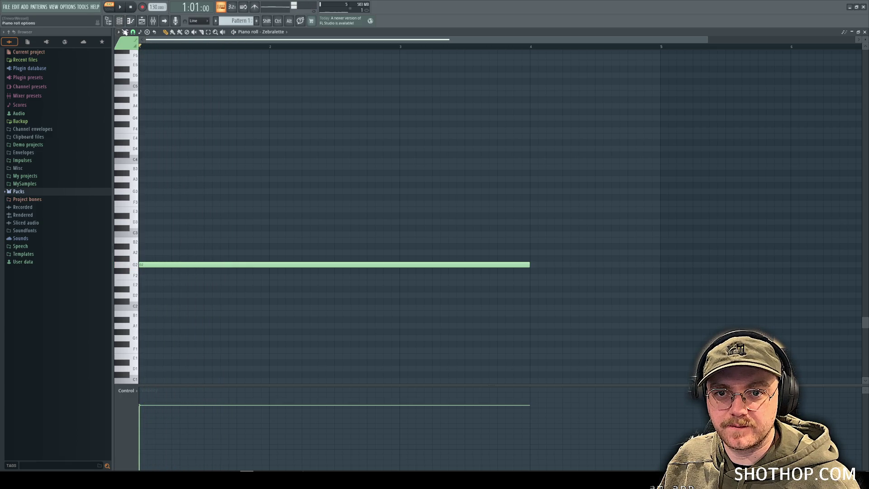
Step: Place a Pattern 1 clip on Track 5 in the playlist, then remove it
{"action": "left_click", "coordinate": [119, 20]}
{"action": "left_click", "coordinate": [133, 23]}
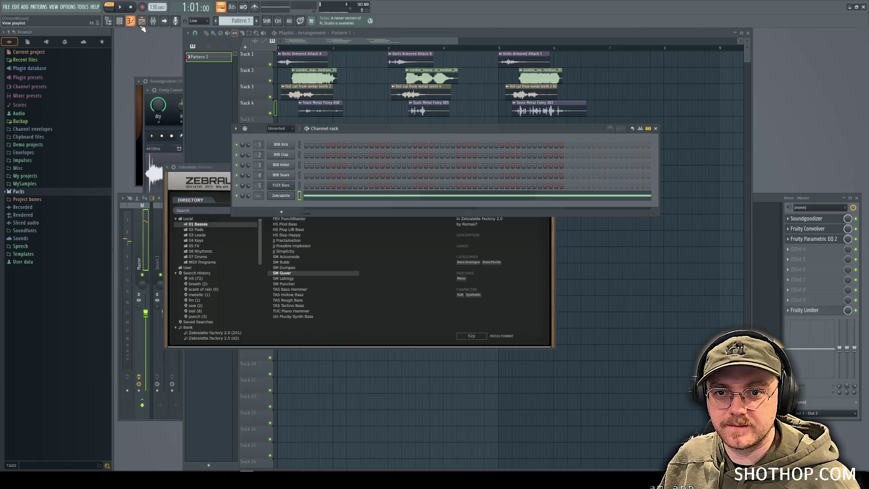
{"action": "left_click", "coordinate": [142, 25]}
{"action": "left_click", "coordinate": [302, 123]}
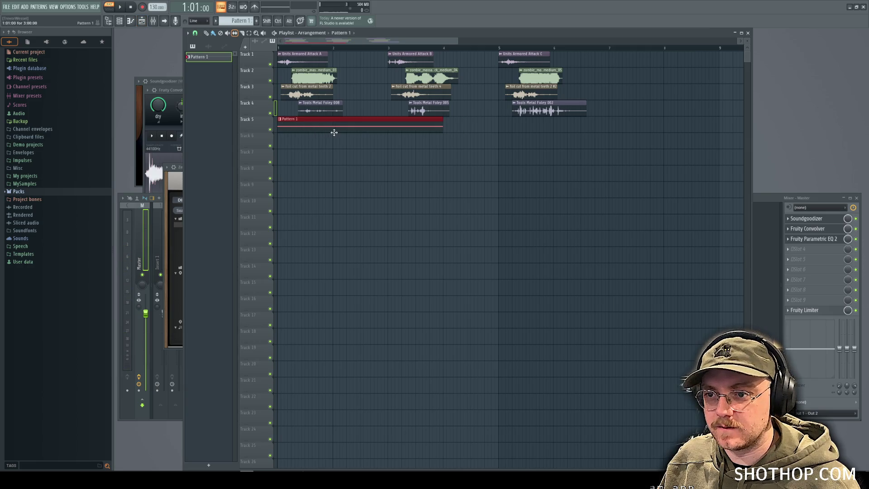
{"action": "right_click", "coordinate": [334, 123]}
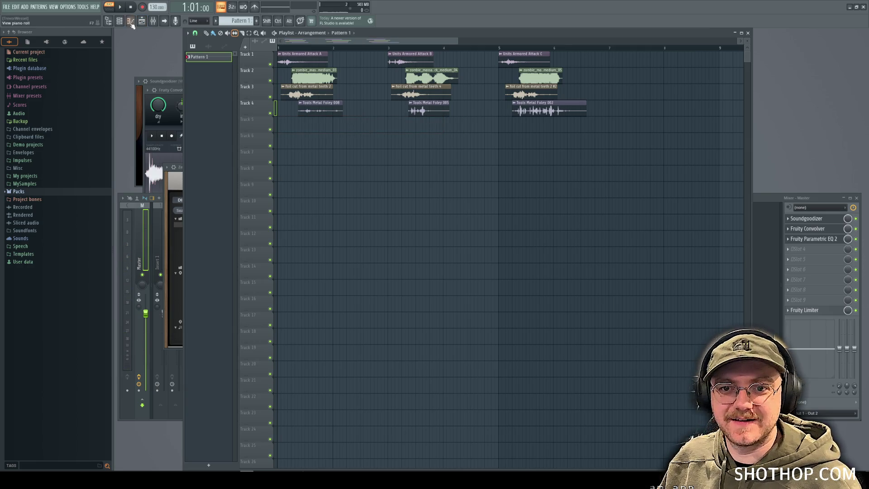
Step: Shorten the G2 note to end at bar 2, then return to the playlist
{"action": "left_click", "coordinate": [131, 22]}
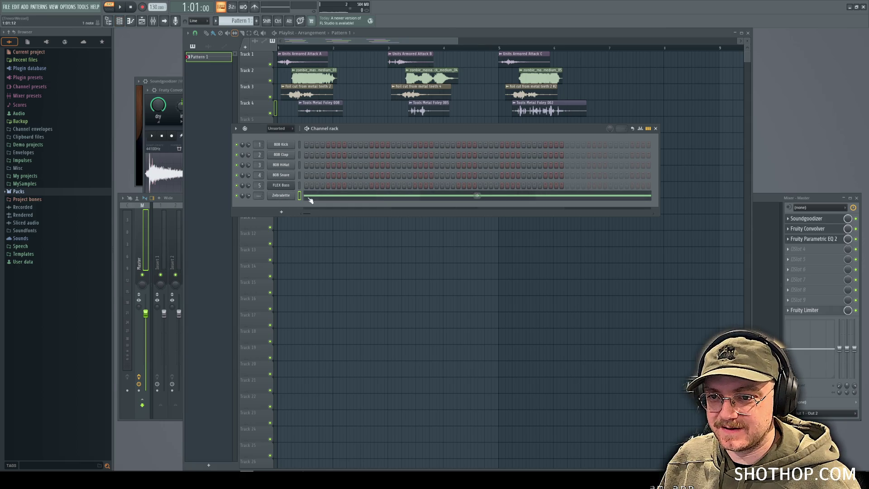
{"action": "left_click", "coordinate": [307, 196]}
{"action": "left_click_drag", "start_coordinate": [528, 267], "coordinate": [269, 267]}
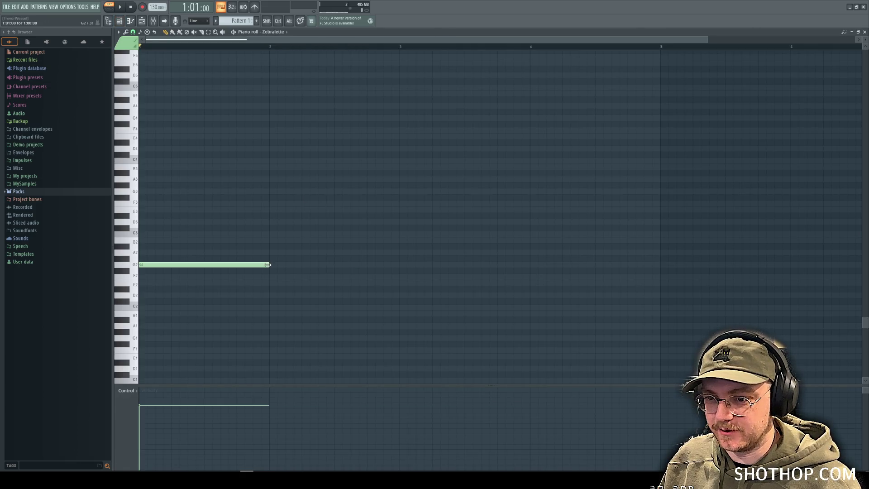
{"action": "left_click", "coordinate": [120, 22]}
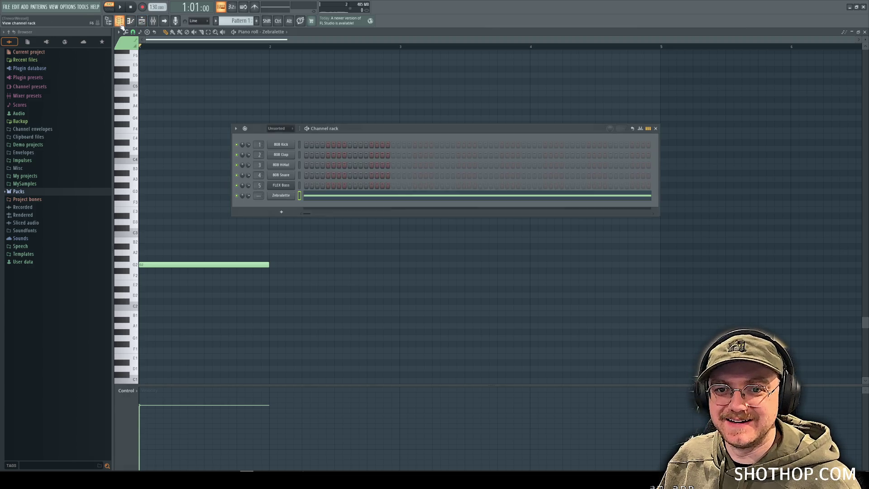
{"action": "left_click", "coordinate": [154, 23]}
{"action": "left_click", "coordinate": [143, 23]}
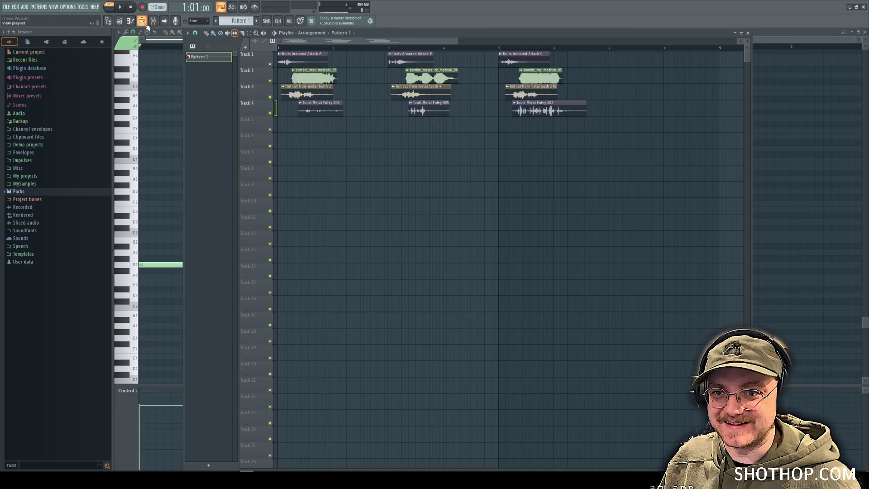
Step: Place a Pattern 1 clip on Track 5 under the first attack and nudge it earlier after test playback in song mode
{"action": "left_click_drag", "start_coordinate": [302, 122], "coordinate": [284, 122]}
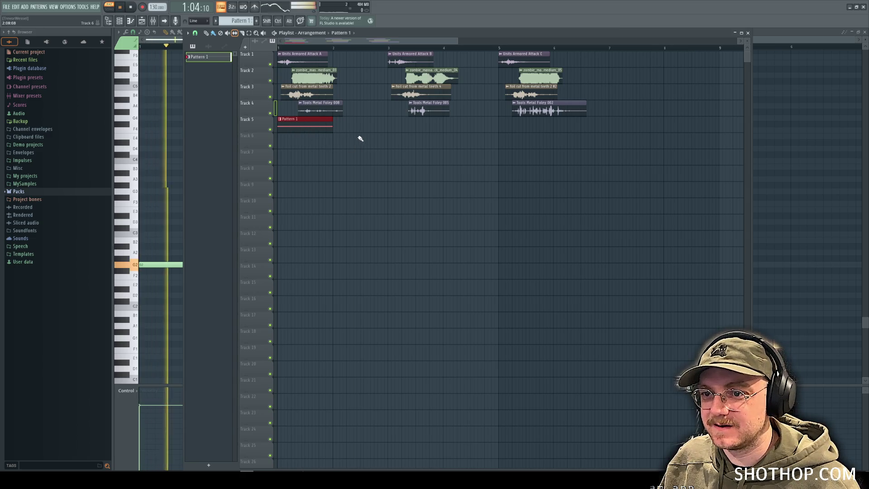
{"action": "left_click", "coordinate": [108, 9]}
{"action": "left_click", "coordinate": [120, 6]}
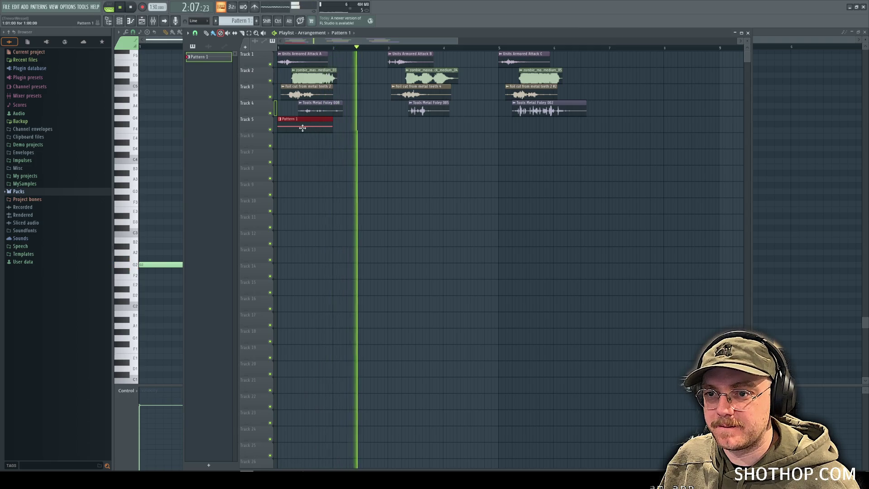
{"action": "key", "text": "ctrl+z"}
{"action": "key", "text": "space"}
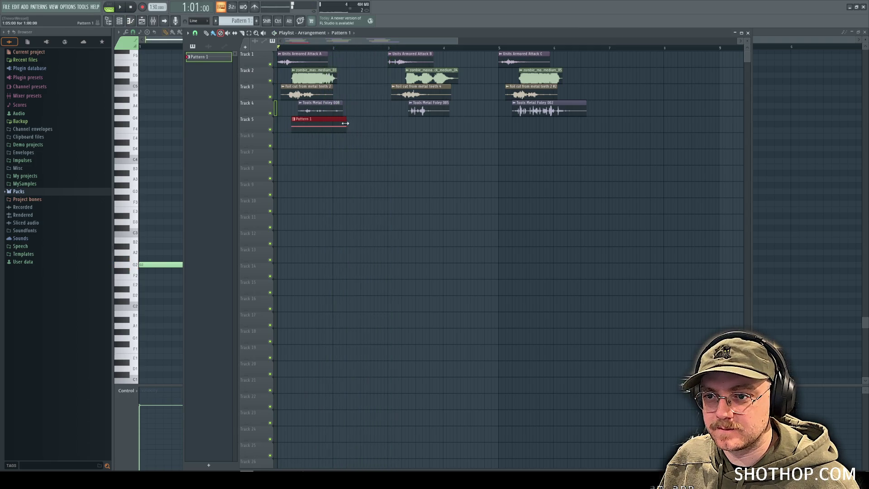
{"action": "key", "text": "space"}
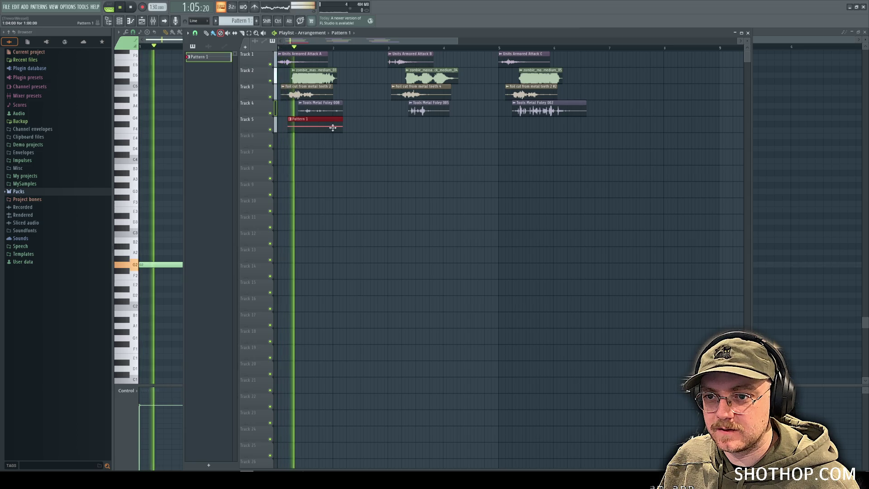
{"action": "key", "text": "space"}
{"action": "left_click_drag", "start_coordinate": [307, 126], "coordinate": [300, 126]}
{"action": "key", "text": "space"}
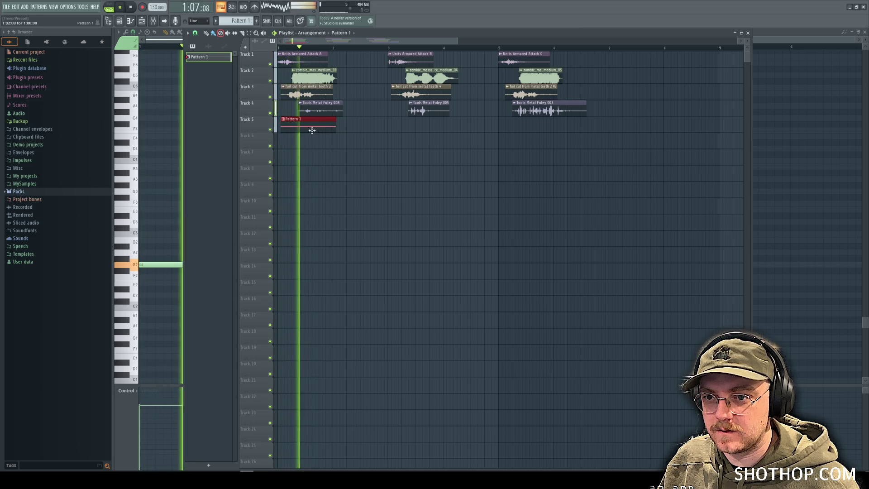
{"action": "key", "text": "space"}
Step: Add another Pattern 1 clip lined up under the second attack and replay the song from the start
{"action": "left_click", "coordinate": [401, 128]}
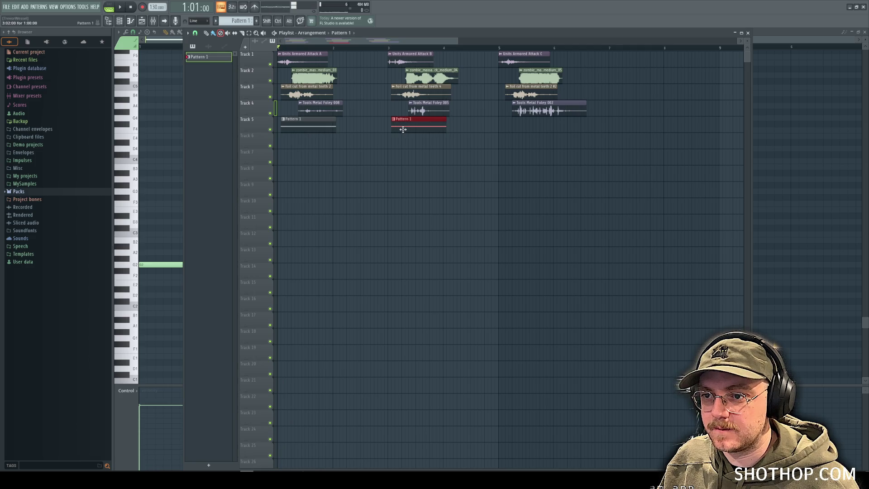
{"action": "left_click_drag", "start_coordinate": [517, 129], "coordinate": [506, 129]}
{"action": "key", "text": "space"}
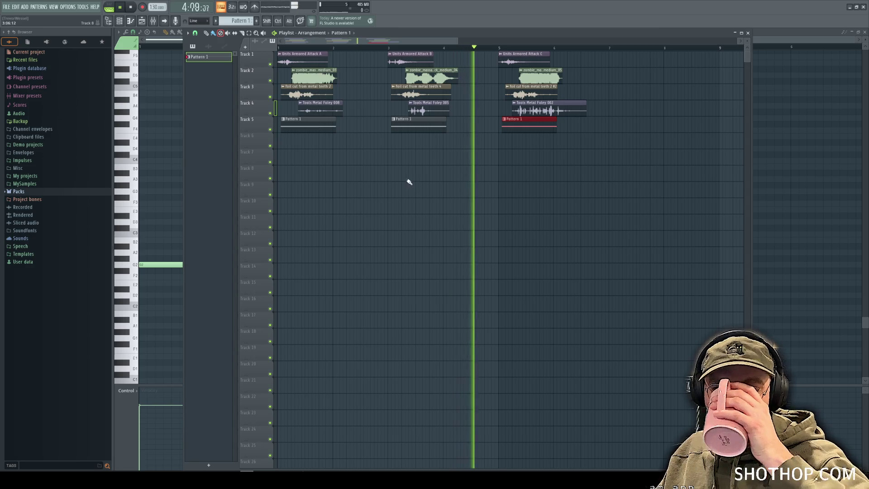
{"action": "left_click", "coordinate": [135, 8]}
{"action": "key", "text": "space"}
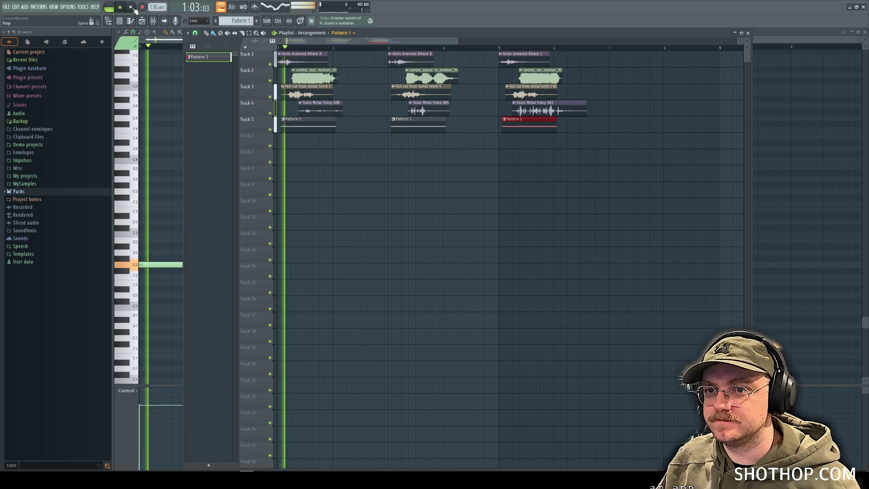
Step: Export the song as an OGG named shield_charge.ogg into the sound folder and start rendering
{"action": "left_click", "coordinate": [134, 8]}
{"action": "left_click", "coordinate": [5, 8]}
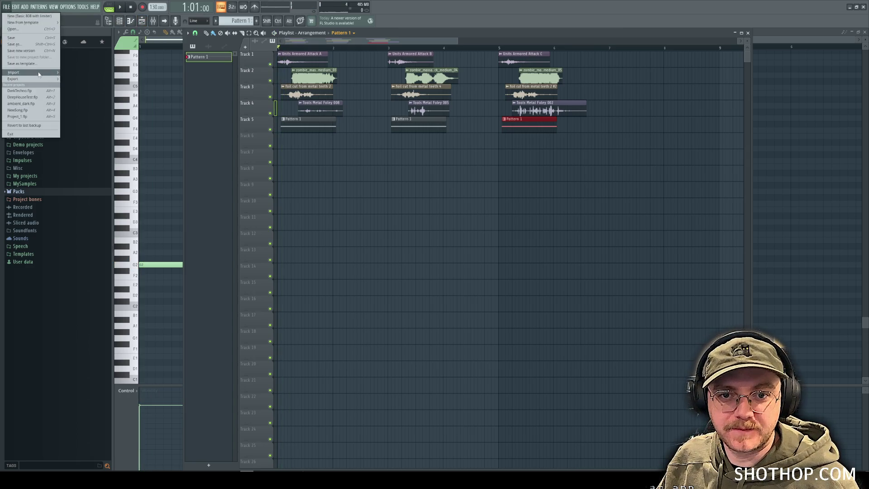
{"action": "mouse_move", "coordinate": [27, 79]}
{"action": "left_click", "coordinate": [101, 98]}
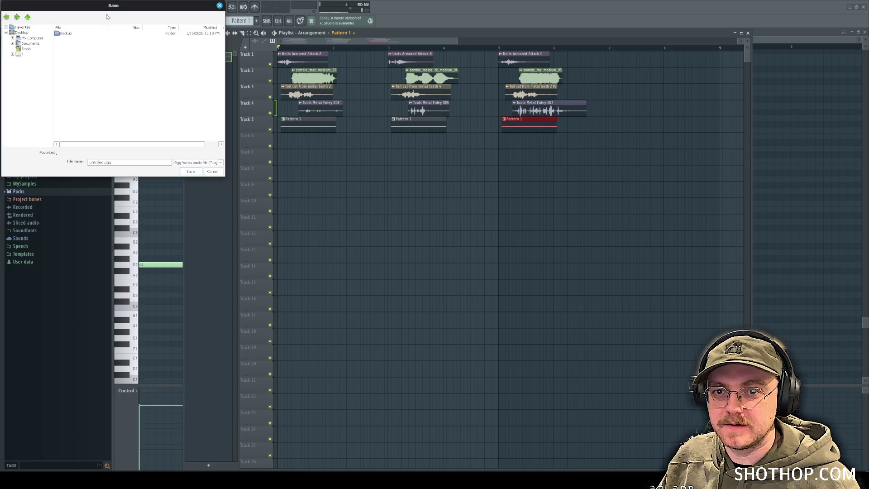
{"action": "left_click", "coordinate": [14, 55]}
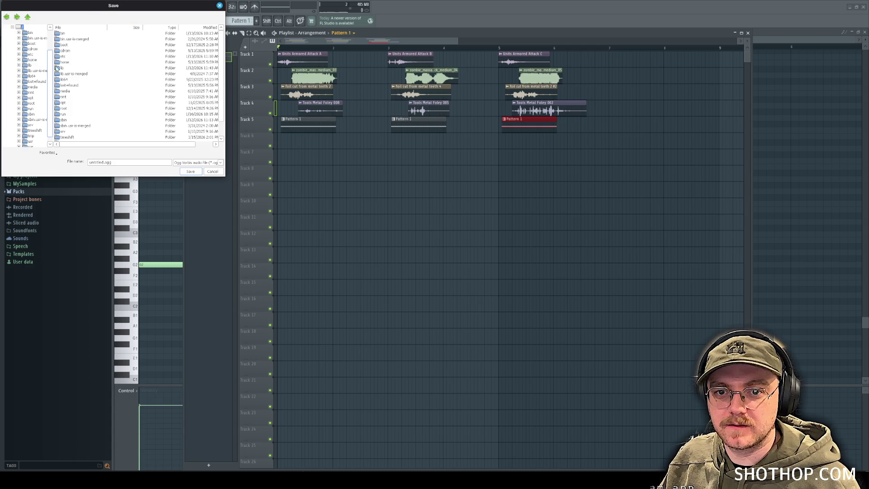
{"action": "double_click", "coordinate": [64, 62]}
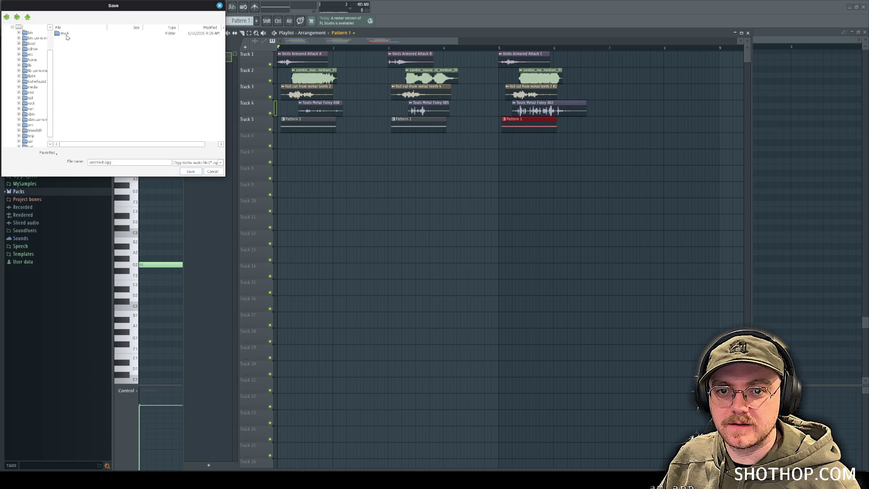
{"action": "double_click", "coordinate": [68, 66]}
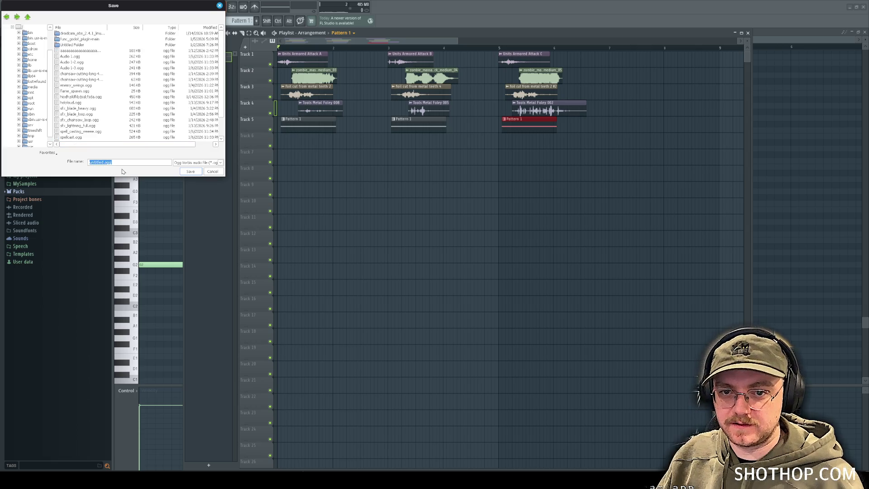
{"action": "type", "text": "electric_charge"}
{"action": "key", "text": "Return"}
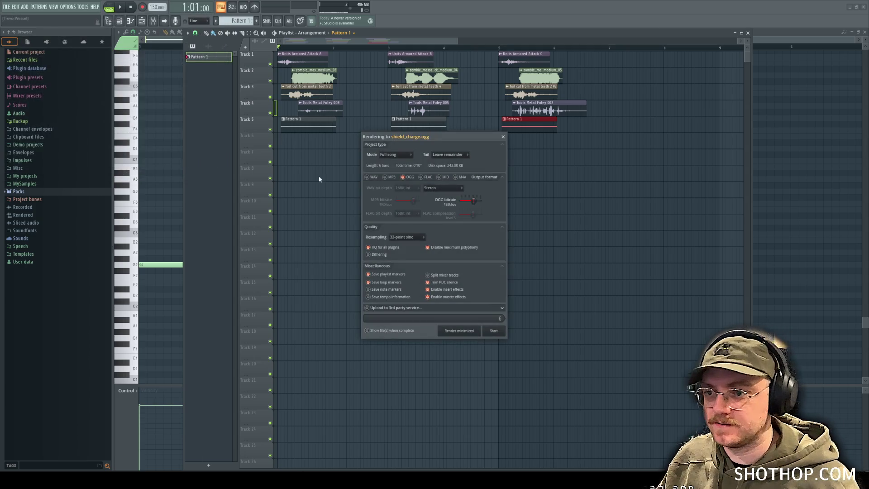
{"action": "left_click", "coordinate": [491, 331]}
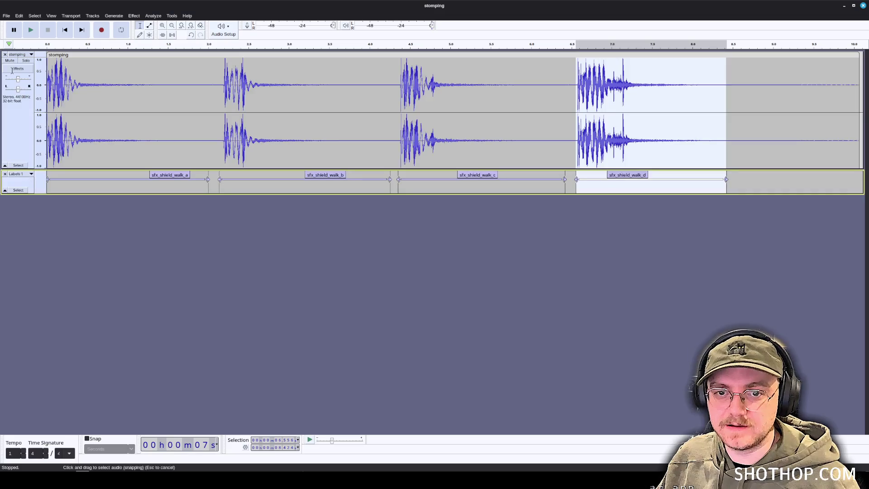
Step: Remove the old stomping audio and label tracks and import shield_charge.ogg
{"action": "left_click", "coordinate": [5, 54]}
{"action": "left_click", "coordinate": [5, 55]}
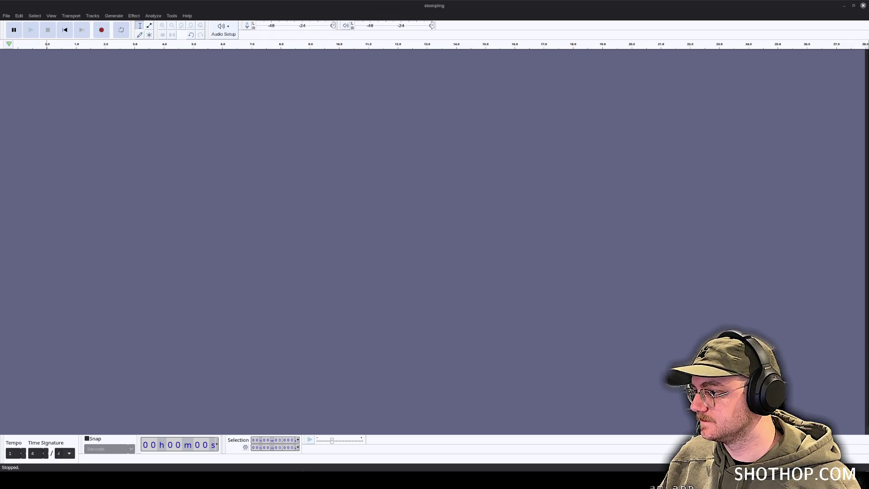
{"action": "left_click_drag", "start_coordinate": [314, 122], "coordinate": [254, 120]}
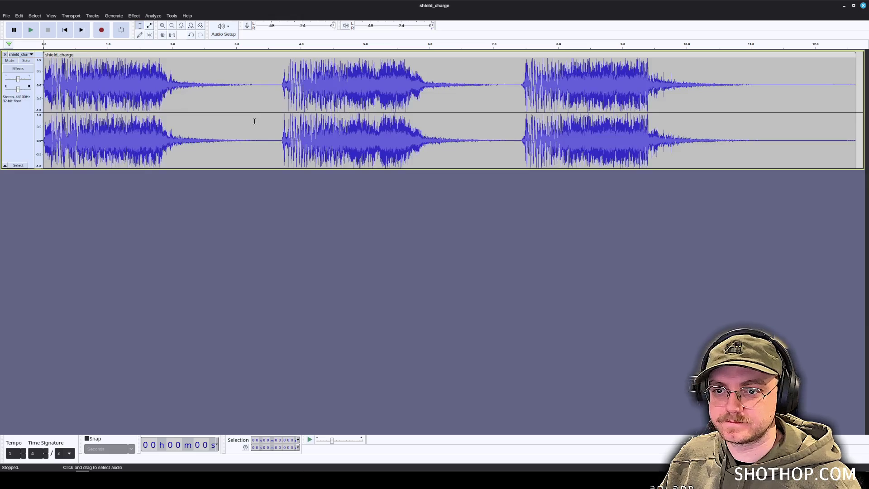
Step: Label the first hit sfx_shield_charge_a
{"action": "left_click_drag", "start_coordinate": [279, 85], "coordinate": [64, 91]}
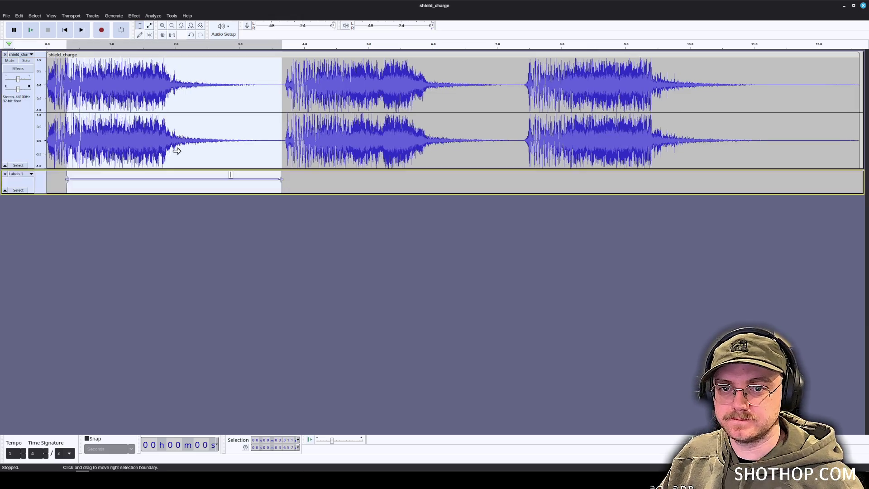
{"action": "left_click", "coordinate": [331, 97]}
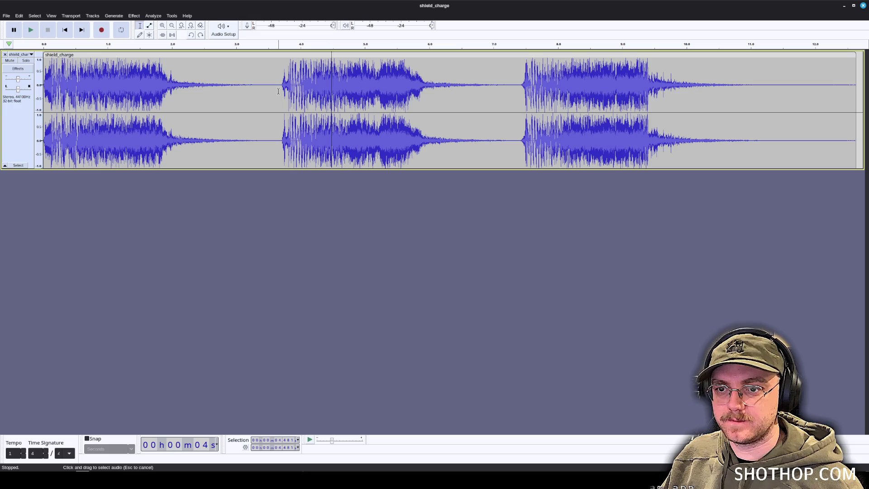
{"action": "left_click_drag", "start_coordinate": [278, 91], "coordinate": [43, 92]}
{"action": "key", "text": "ctrl+b"}
{"action": "type", "text": "sfx_shield_char"}
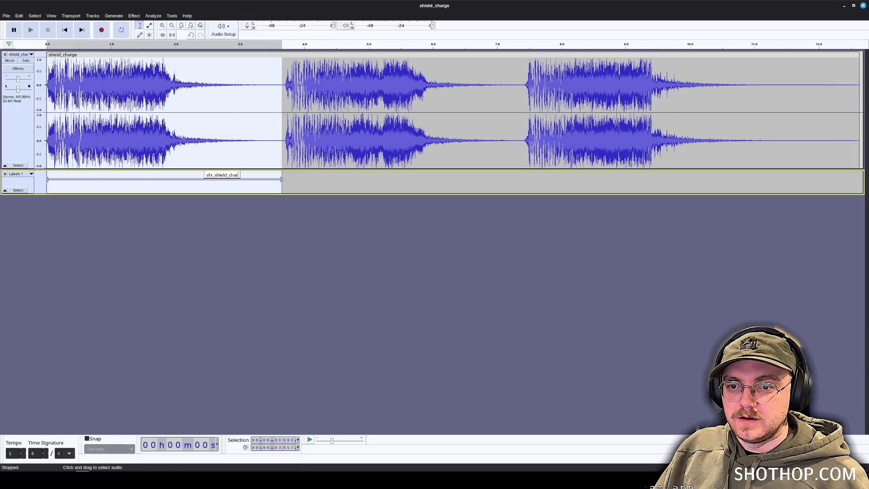
{"action": "type", "text": "ge_a"}
{"action": "key", "text": "Return"}
Step: Label the second hit sfx_shield_charge_b and select the third hit
{"action": "left_click_drag", "start_coordinate": [290, 88], "coordinate": [284, 87]}
{"action": "left_click_drag", "start_coordinate": [399, 90], "coordinate": [523, 87]}
{"action": "type", "text": "sfx_shield_charg"}
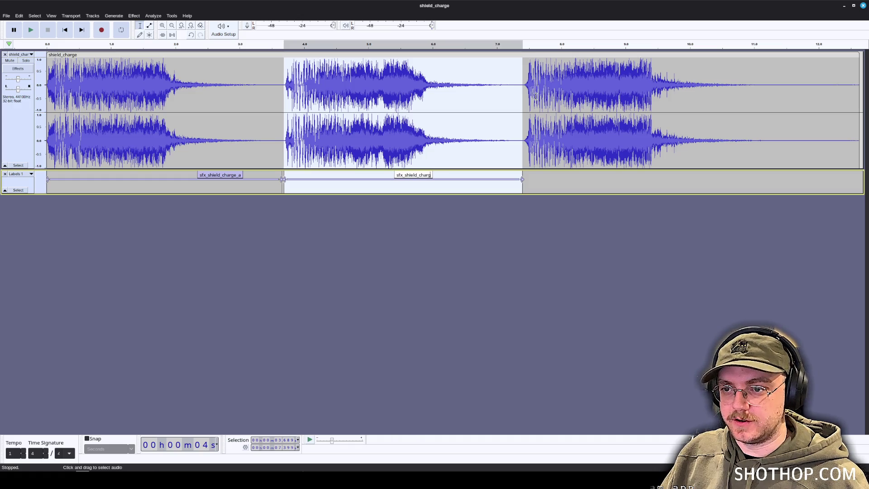
{"action": "type", "text": "e_b"}
{"action": "key", "text": "Return"}
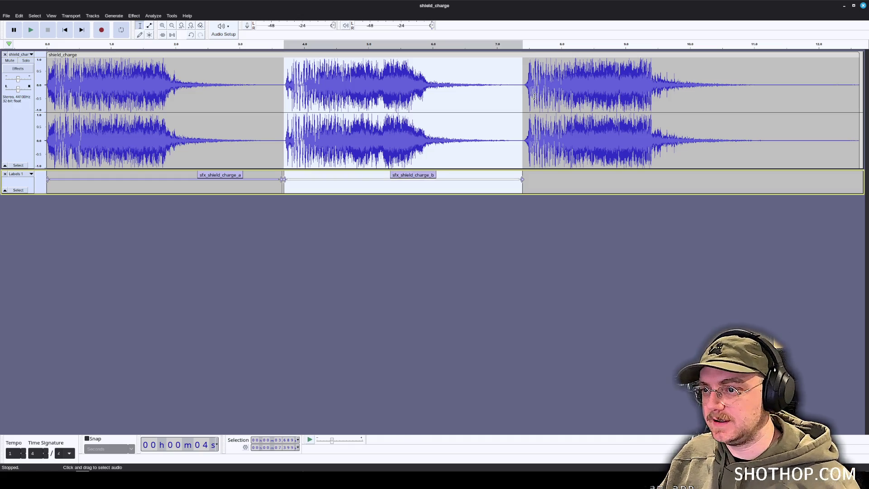
{"action": "left_click_drag", "start_coordinate": [523, 89], "coordinate": [795, 93]}
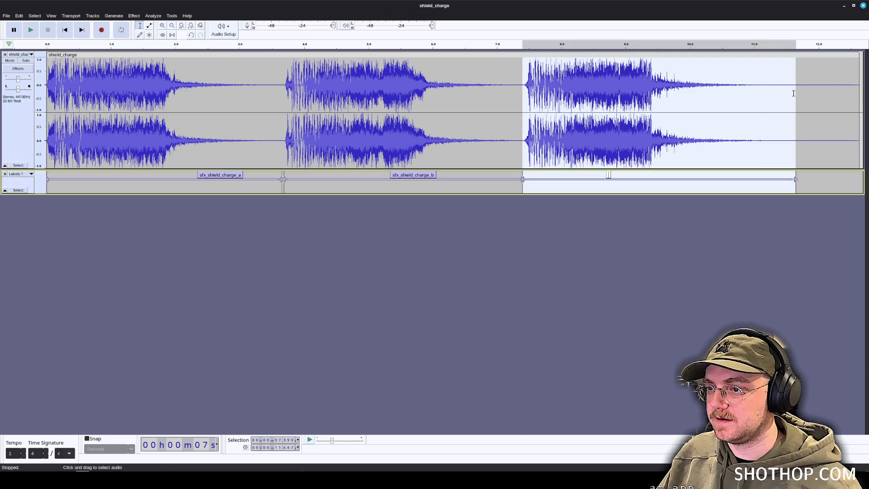
Step: Name the third label sfx_shield_charge_c, export the three clips as separate OGGs to the sfx folder, and minimize Audacity
{"action": "type", "text": "sfx_shield_charge_c"}
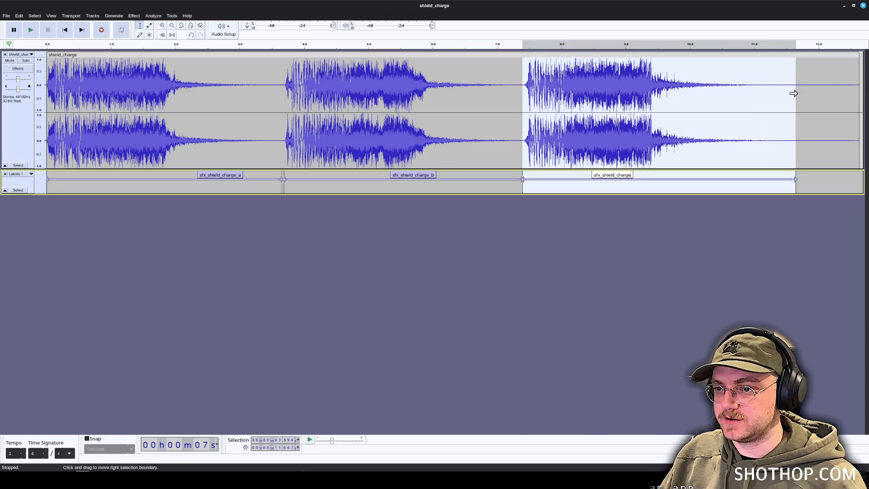
{"action": "key", "text": "Return"}
{"action": "left_click", "coordinate": [7, 16]}
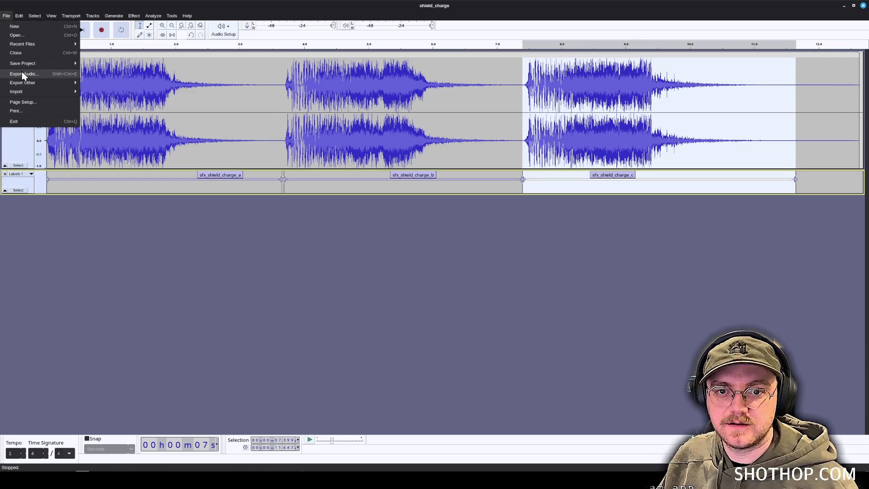
{"action": "left_click", "coordinate": [18, 75]}
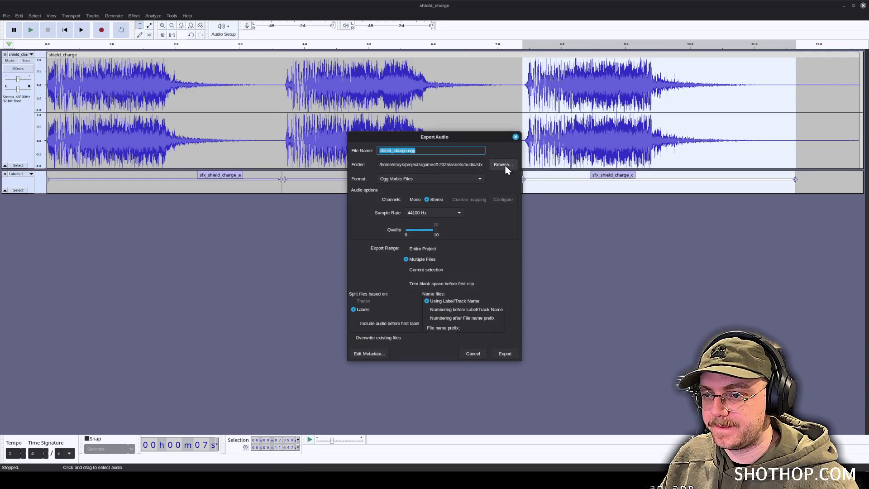
{"action": "left_click", "coordinate": [504, 165]}
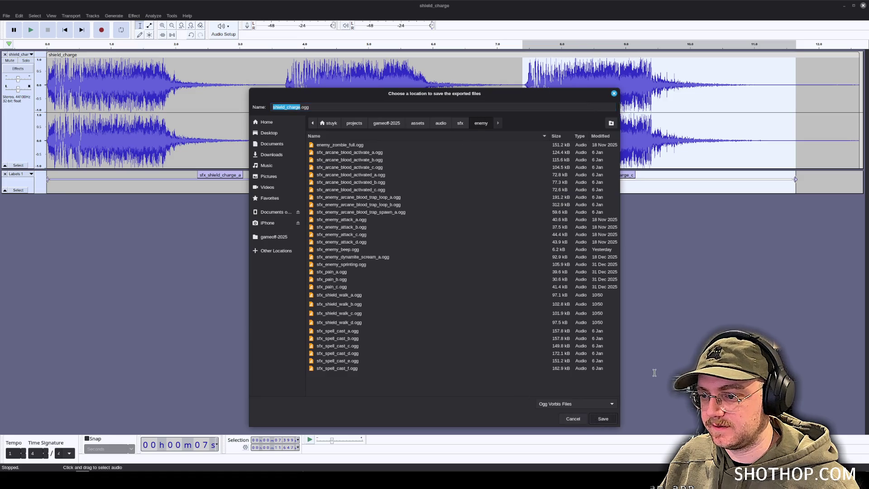
{"action": "key", "text": "Return"}
{"action": "left_click", "coordinate": [505, 353]}
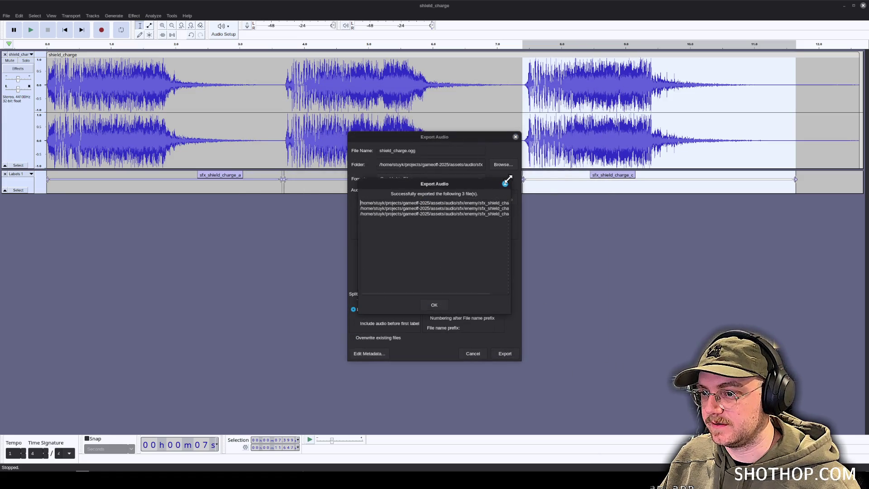
{"action": "left_click", "coordinate": [844, 6]}
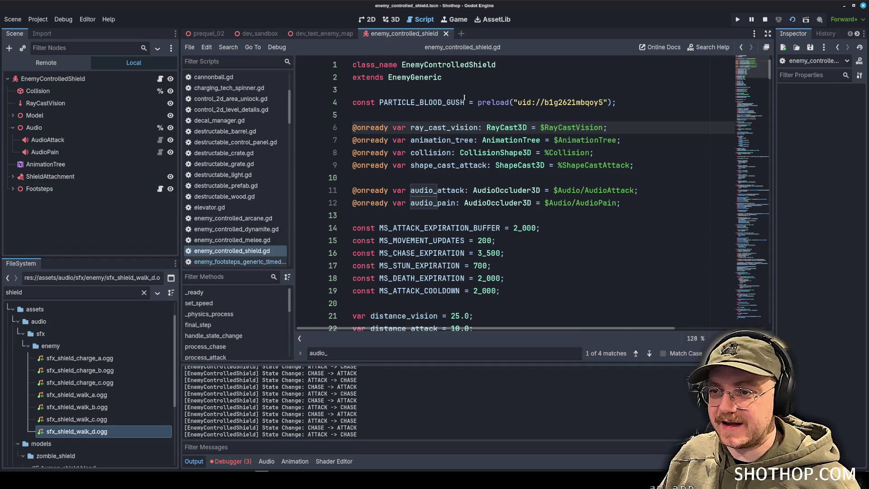
Step: Rename the AudioAttack node to AudioChargeAttack
{"action": "left_click", "coordinate": [58, 141]}
{"action": "left_click", "coordinate": [59, 144]}
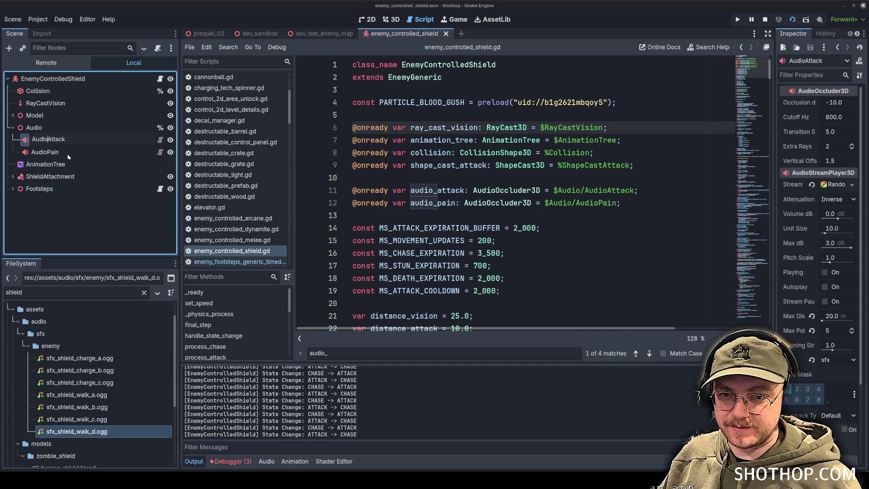
{"action": "type", "text": "Chage"}
{"action": "key", "text": "Return"}
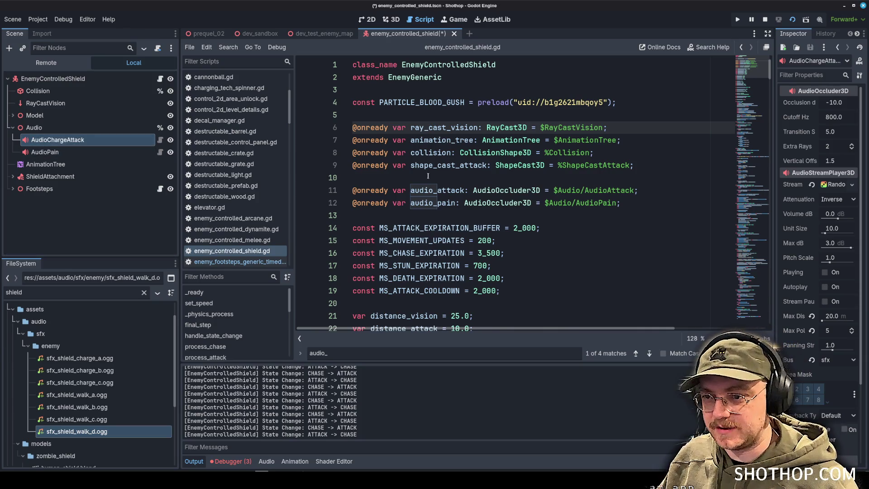
Step: Replace the old audio_attack declaration on line 11 with a reference to AudioChargeAttack
{"action": "triple_click", "coordinate": [453, 190]}
{"action": "key", "text": "BackSpace"}
{"action": "left_click_drag", "start_coordinate": [58, 139], "coordinate": [413, 190]}
{"action": "key", "text": "BackSpace"}
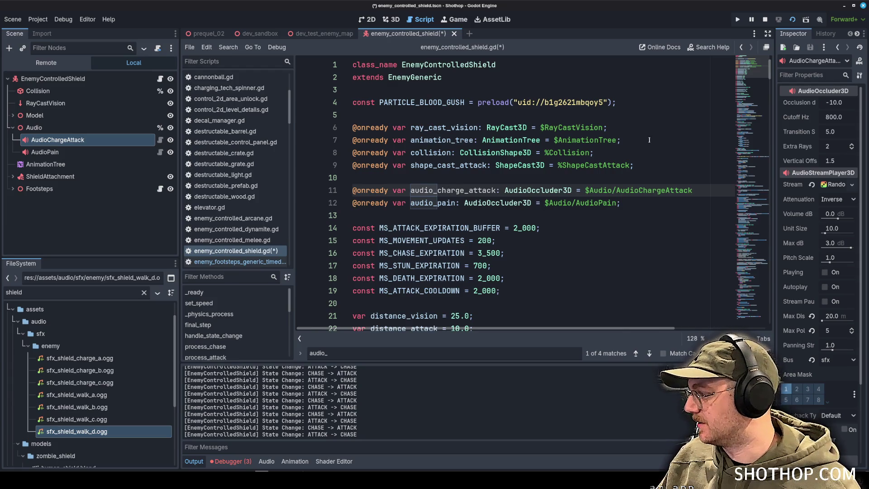
Step: Give AudioChargeAttack a new Randomizer stream holding sfx_shield_charge_a, b and c
{"action": "left_click_drag", "start_coordinate": [775, 185], "coordinate": [697, 184]}
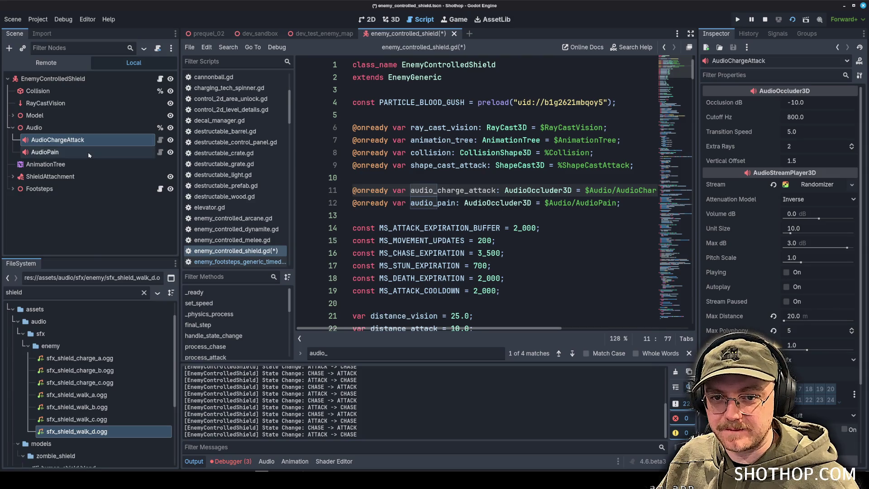
{"action": "double_click", "coordinate": [104, 142]}
{"action": "left_click", "coordinate": [773, 184]}
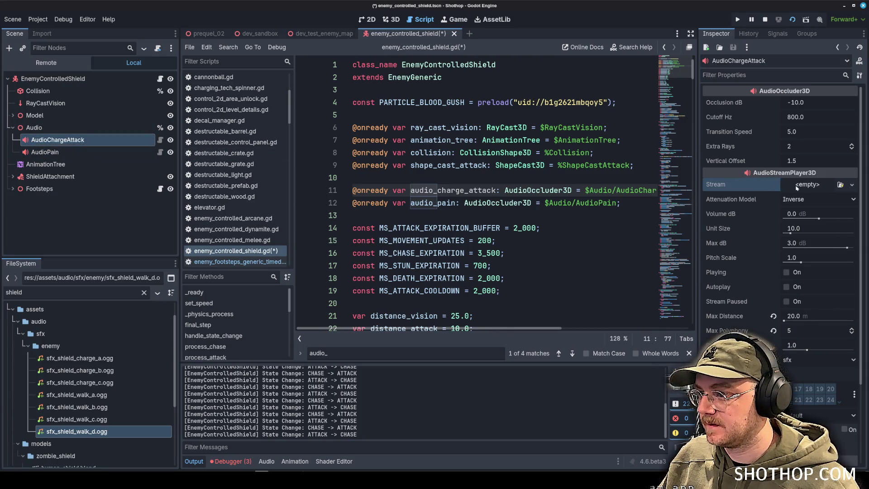
{"action": "left_click", "coordinate": [807, 184]}
{"action": "left_click", "coordinate": [811, 230]}
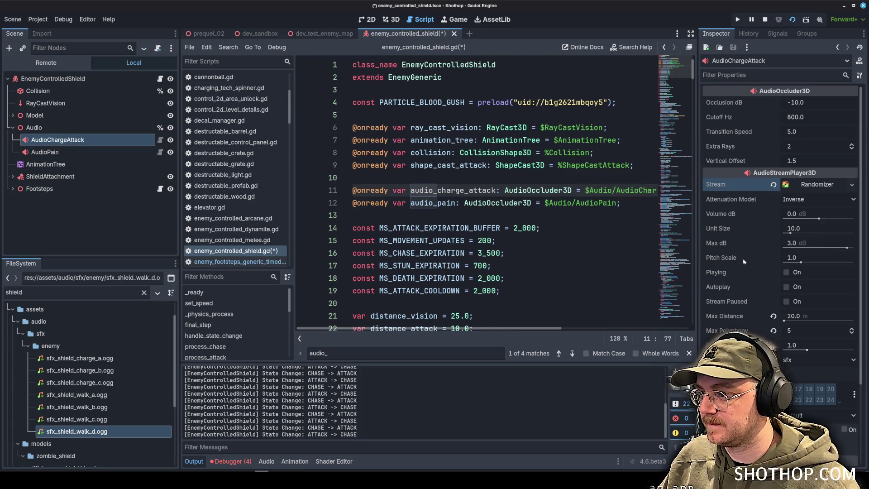
{"action": "left_click", "coordinate": [798, 187]}
{"action": "left_click", "coordinate": [724, 242]}
{"action": "left_click", "coordinate": [786, 255]}
{"action": "left_click", "coordinate": [786, 287]}
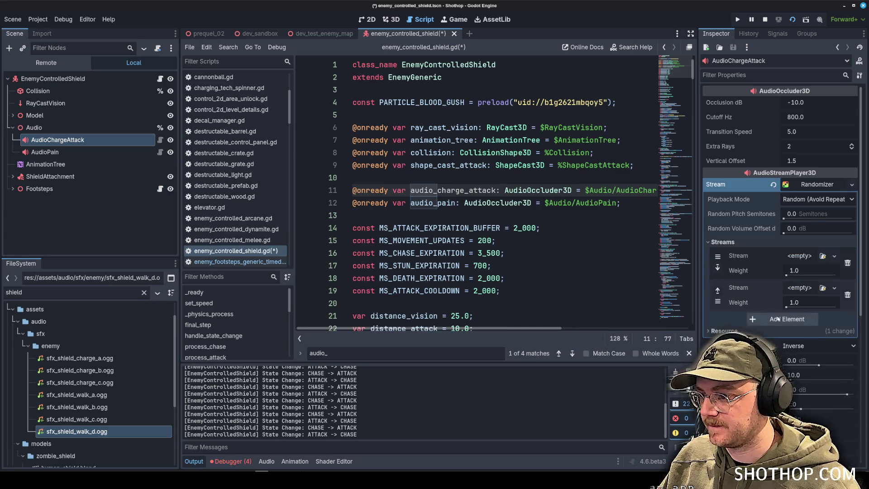
{"action": "left_click", "coordinate": [778, 320]}
{"action": "mouse_move", "coordinate": [79, 358]}
{"action": "left_mouse_down"}
{"action": "mouse_move", "coordinate": [790, 322]}
{"action": "mouse_move", "coordinate": [800, 256]}
{"action": "mouse_move", "coordinate": [136, 367]}
{"action": "mouse_move", "coordinate": [799, 306]}
{"action": "left_mouse_up"}
{"action": "mouse_move", "coordinate": [79, 382]}
{"action": "left_mouse_down"}
{"action": "mouse_move", "coordinate": [810, 344]}
{"action": "mouse_move", "coordinate": [810, 353]}
{"action": "left_mouse_up"}
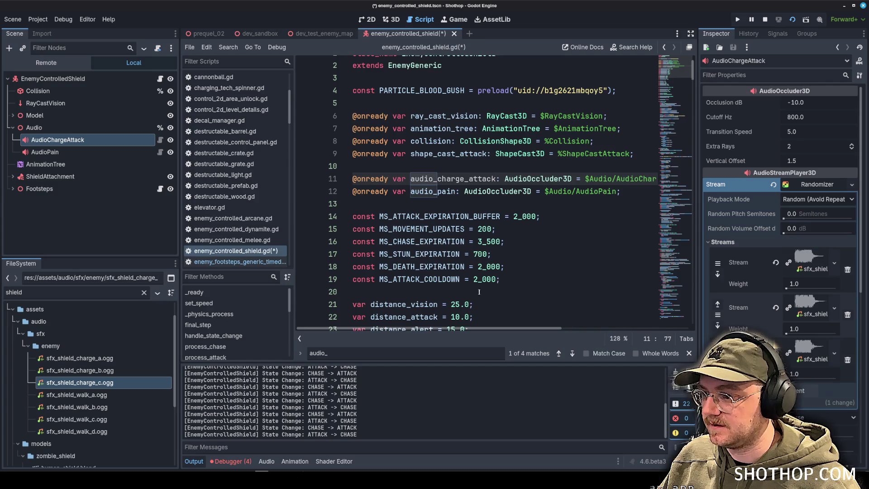
Step: Save the script with the audio_charge_attack reference
{"action": "double_click", "coordinate": [461, 178]}
{"action": "key", "text": "ctrl+s"}
{"action": "scroll", "coordinate": [679, 136], "scroll_direction": "down", "scroll_amount": 20}
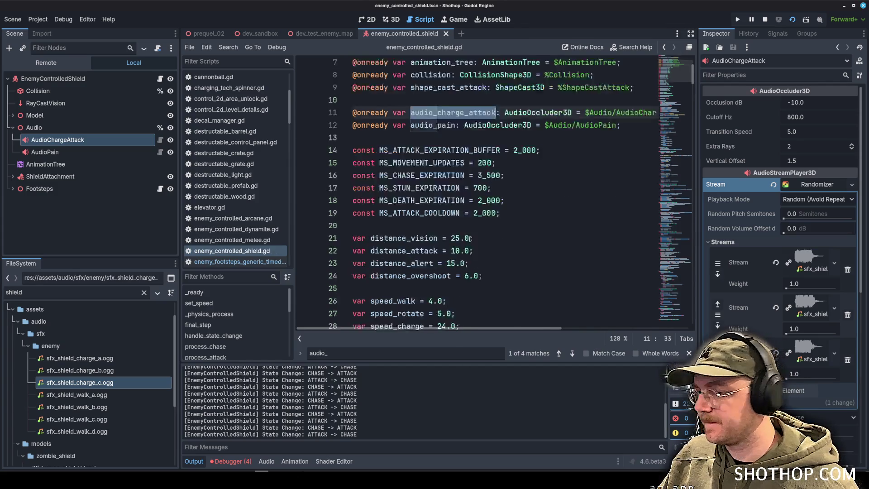
Step: Add audio_charge_attack.play() right after the charge animation in start_attack_sequence
{"action": "left_click_drag", "start_coordinate": [679, 136], "coordinate": [660, 197]}
{"action": "scroll", "coordinate": [662, 207], "scroll_direction": "down", "scroll_amount": 3}
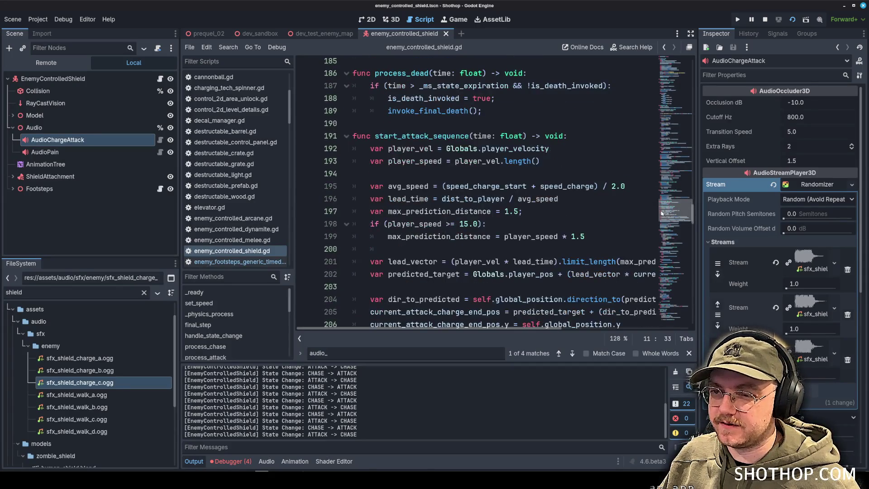
{"action": "left_click", "coordinate": [503, 136]}
{"action": "scroll", "coordinate": [519, 191], "scroll_direction": "down", "scroll_amount": 5}
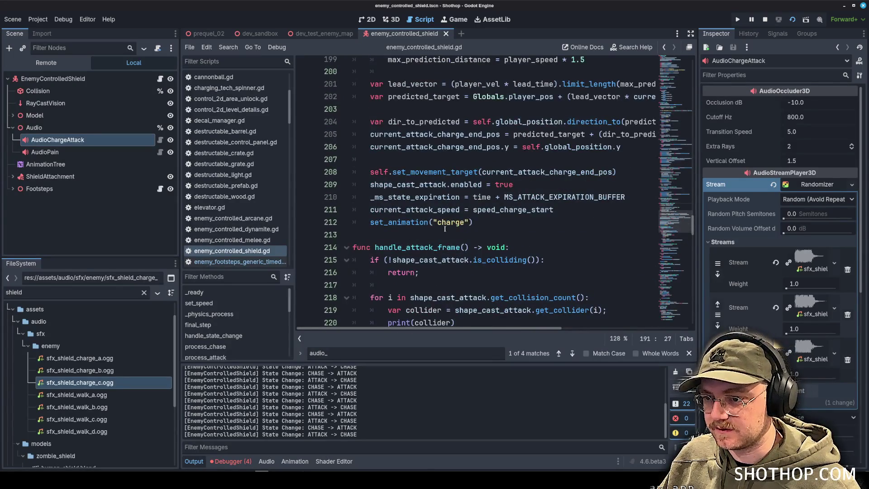
{"action": "left_click", "coordinate": [517, 222]}
{"action": "key", "text": "Return"}
{"action": "type", "text": "audio_charge_attack."}
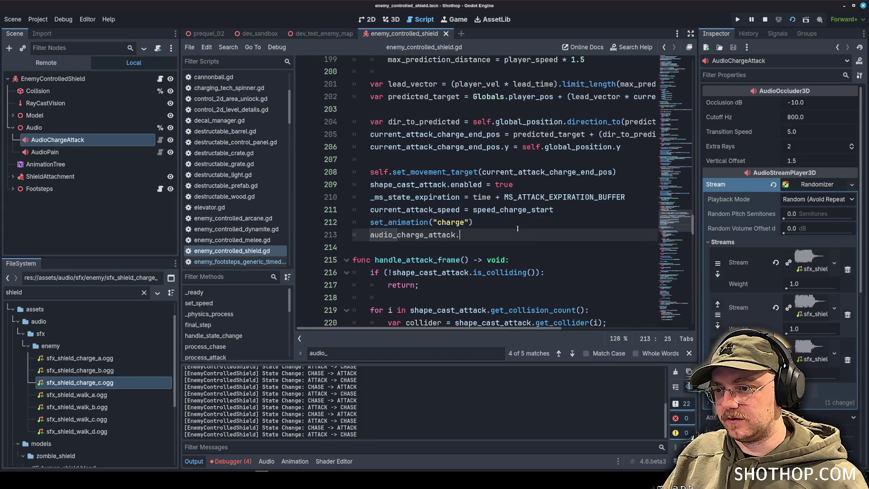
{"action": "type", "text": "pla"}
{"action": "key", "text": "Return"}
{"action": "left_click", "coordinate": [488, 147]}
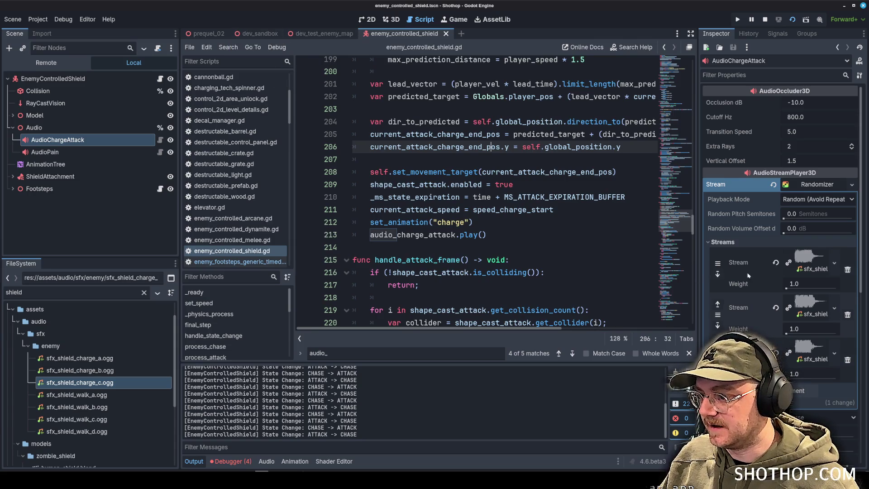
Step: Raise the player's Max Distance from 20 m to 50 m and switch to the dev_test_enemy_map scene
{"action": "scroll", "coordinate": [749, 275], "scroll_direction": "down", "scroll_amount": 5}
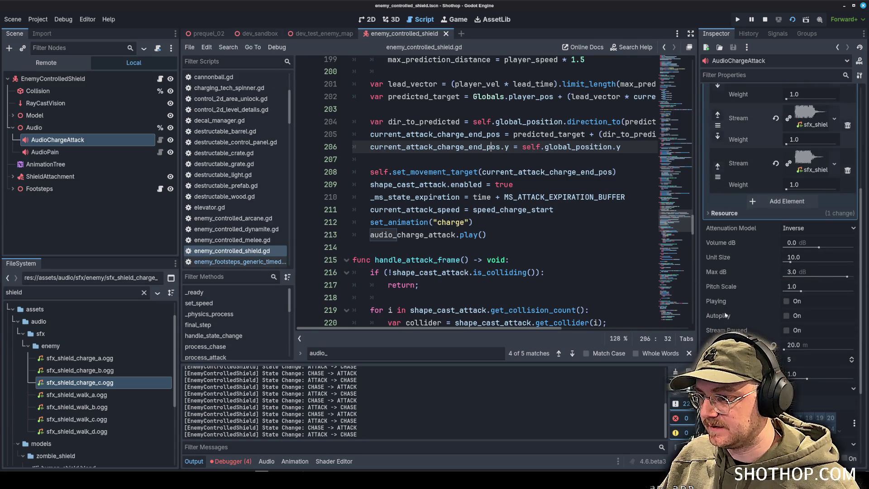
{"action": "left_click_drag", "start_coordinate": [804, 350], "coordinate": [819, 350]}
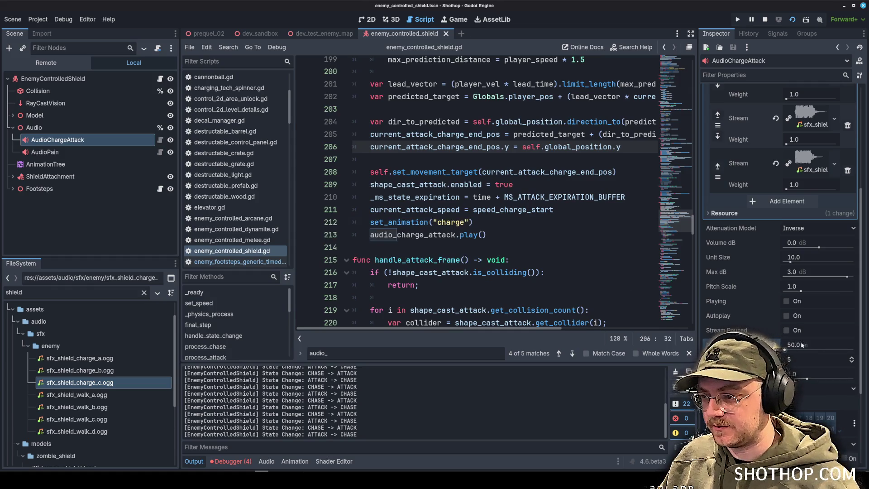
{"action": "left_click", "coordinate": [414, 171]}
{"action": "left_click", "coordinate": [324, 34]}
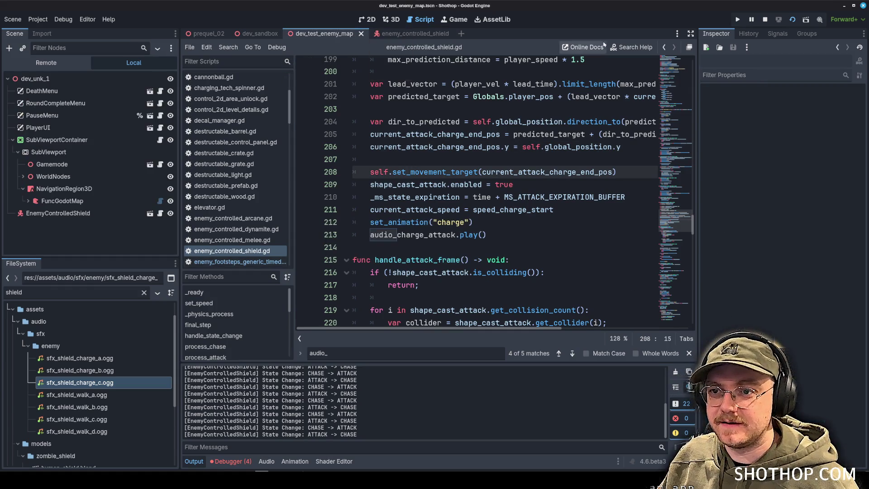
Step: Playtest dev_test_enemy_map against the shield enemy, pause after its charge hits, and switch to Audacity
{"action": "left_click", "coordinate": [392, 19]}
{"action": "left_click", "coordinate": [737, 19]}
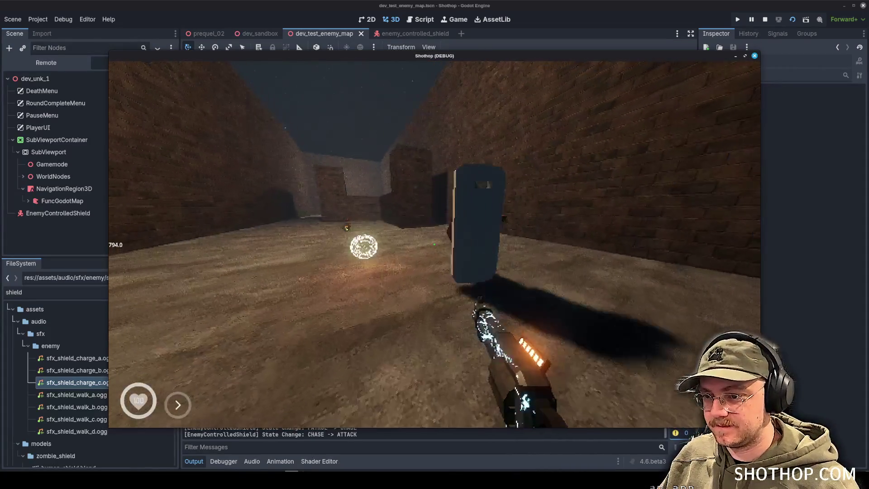
{"action": "key", "text": "shift"}
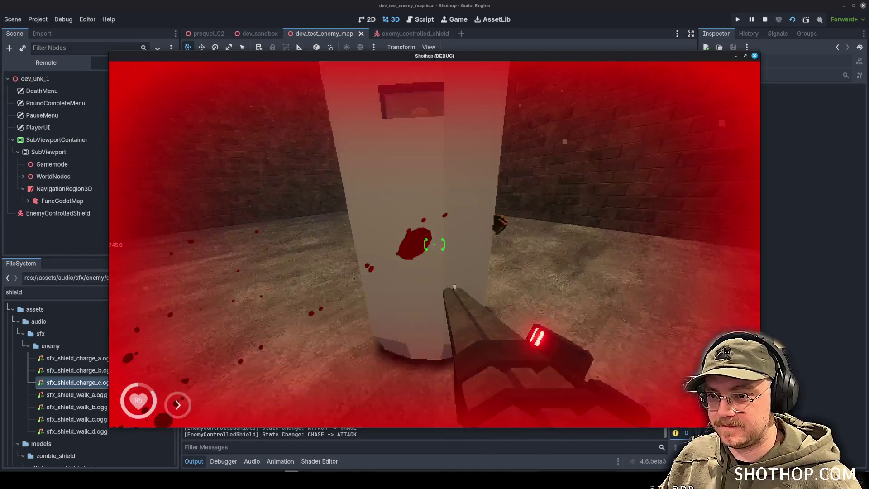
{"action": "key", "text": "Escape"}
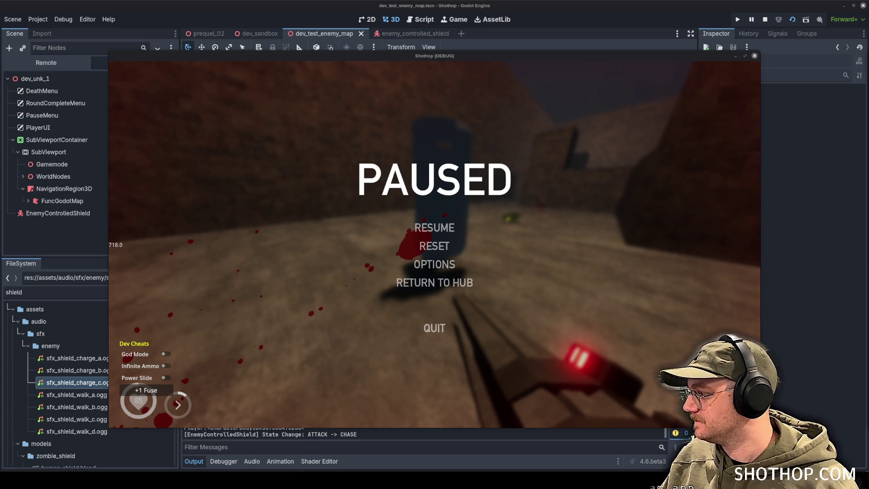
{"action": "key", "text": "alt+Tab"}
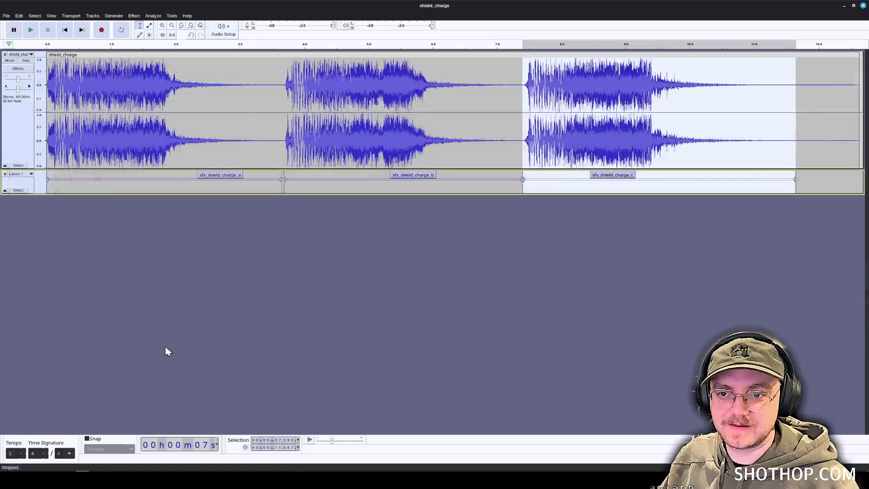
Step: Close the shield_charge audio and label tracks, then minimize Audacity
{"action": "left_click", "coordinate": [5, 54]}
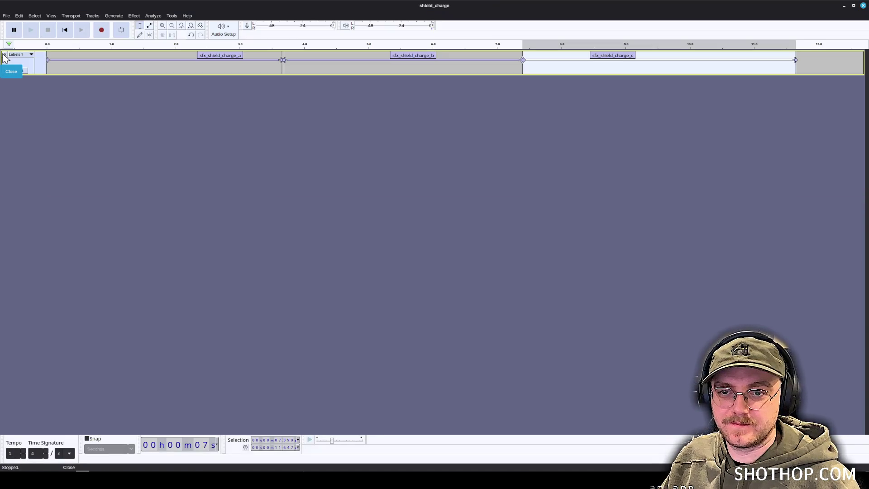
{"action": "left_click", "coordinate": [5, 54]}
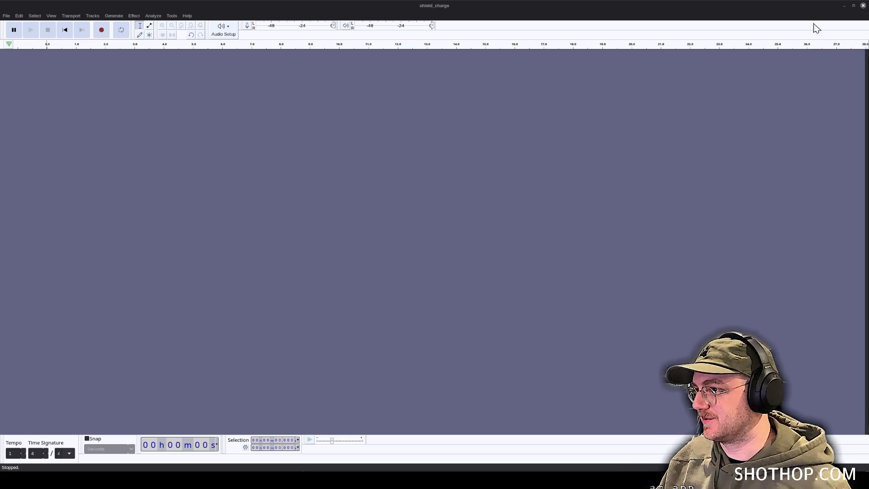
{"action": "left_click", "coordinate": [840, 8]}
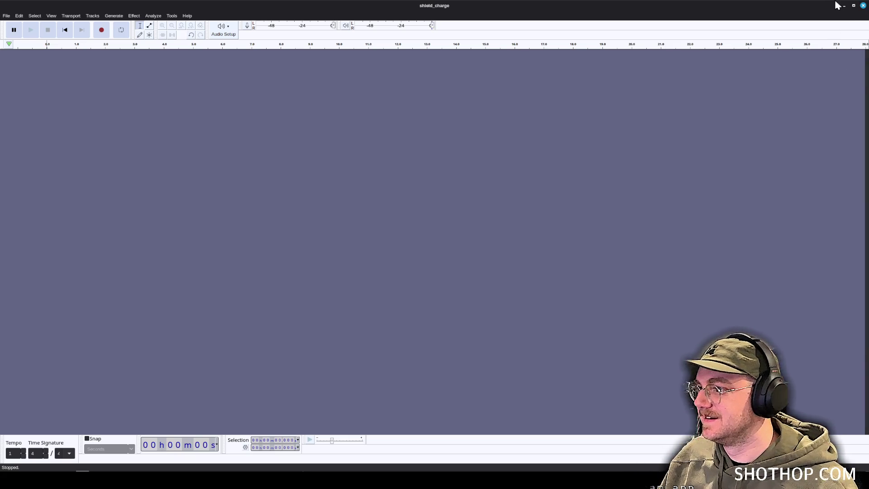
{"action": "left_click", "coordinate": [844, 5]}
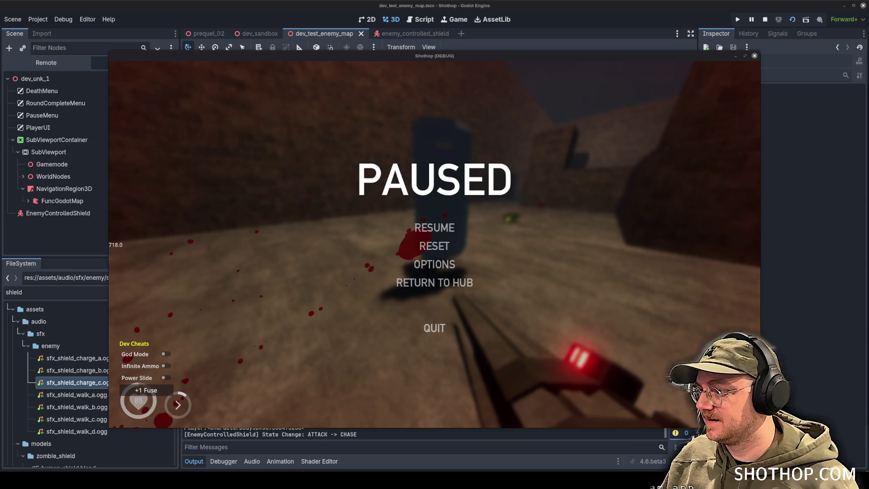
Step: Preview the metal hit, metal beam, briefcase, resonating and metal pan hit search results
{"action": "key", "text": "alt+Tab"}
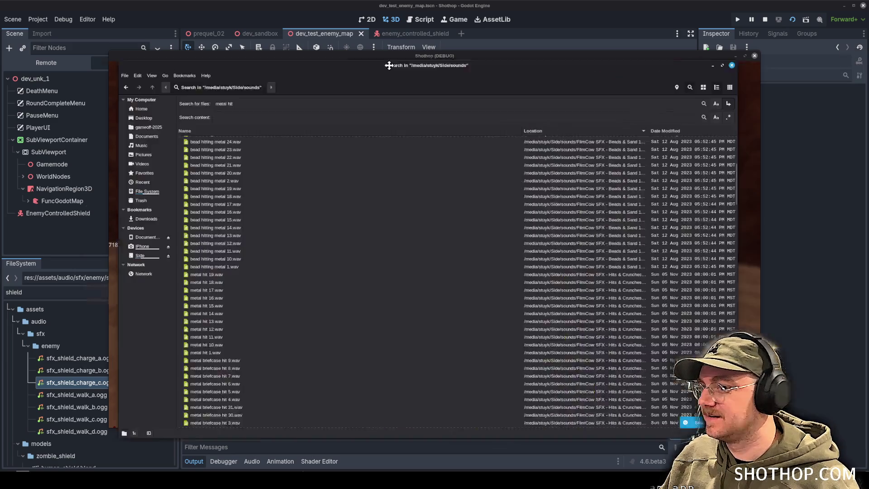
{"action": "left_click", "coordinate": [236, 330]}
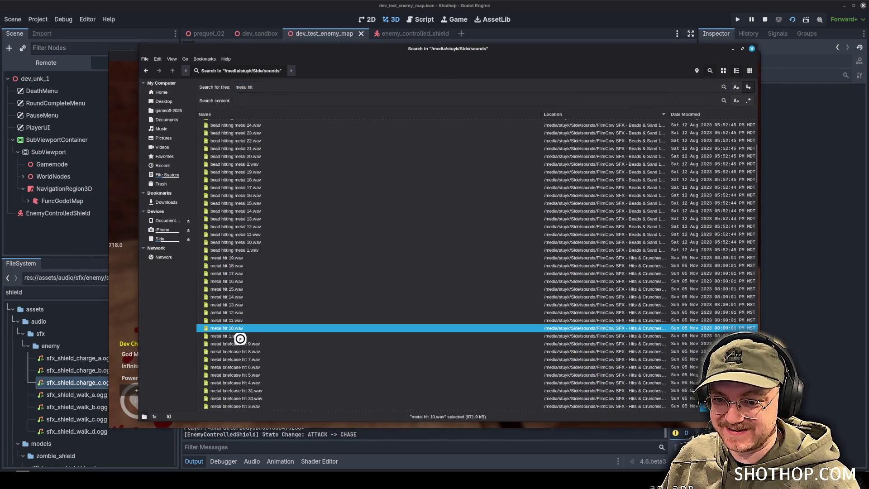
{"action": "left_click", "coordinate": [236, 336]}
{"action": "left_click", "coordinate": [257, 308]}
{"action": "scroll", "coordinate": [294, 303], "scroll_direction": "down", "scroll_amount": 5}
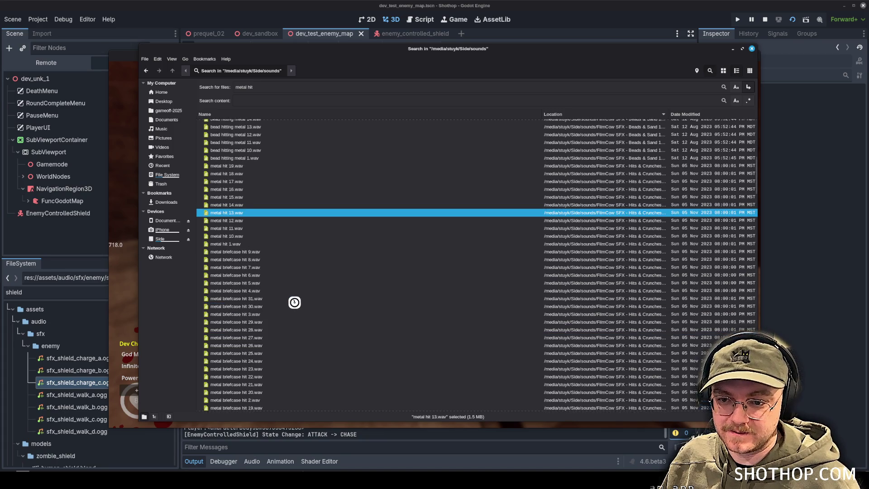
{"action": "left_click", "coordinate": [293, 302]}
{"action": "scroll", "coordinate": [293, 304], "scroll_direction": "down", "scroll_amount": 6}
{"action": "left_click", "coordinate": [260, 270]}
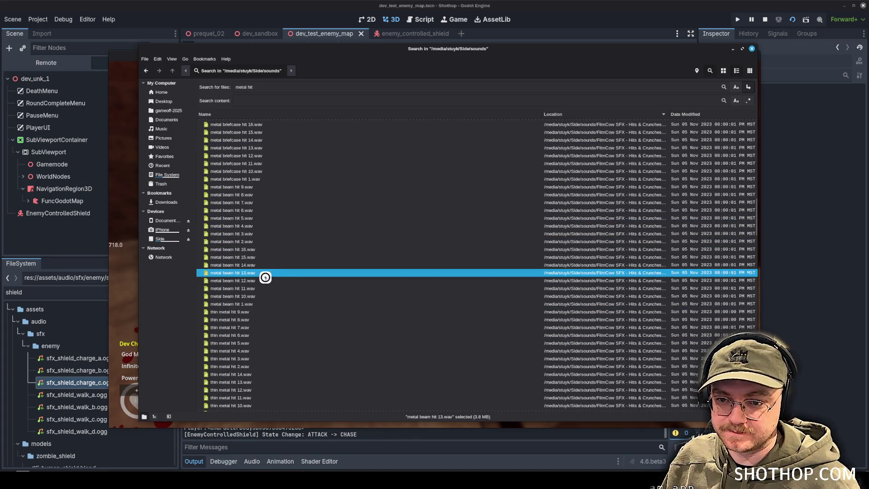
{"action": "left_click", "coordinate": [256, 178]}
{"action": "left_click", "coordinate": [243, 158]}
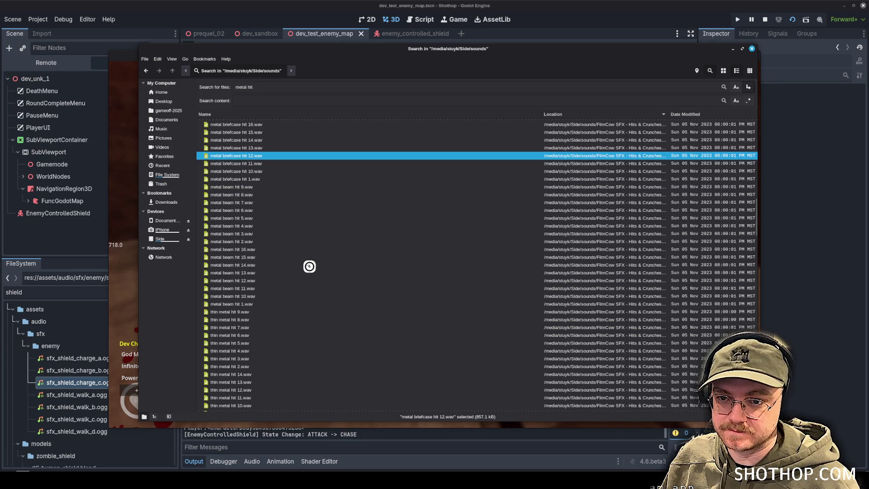
{"action": "scroll", "coordinate": [276, 281], "scroll_direction": "down", "scroll_amount": 5}
{"action": "left_click", "coordinate": [263, 250]}
{"action": "scroll", "coordinate": [260, 253], "scroll_direction": "down", "scroll_amount": 4}
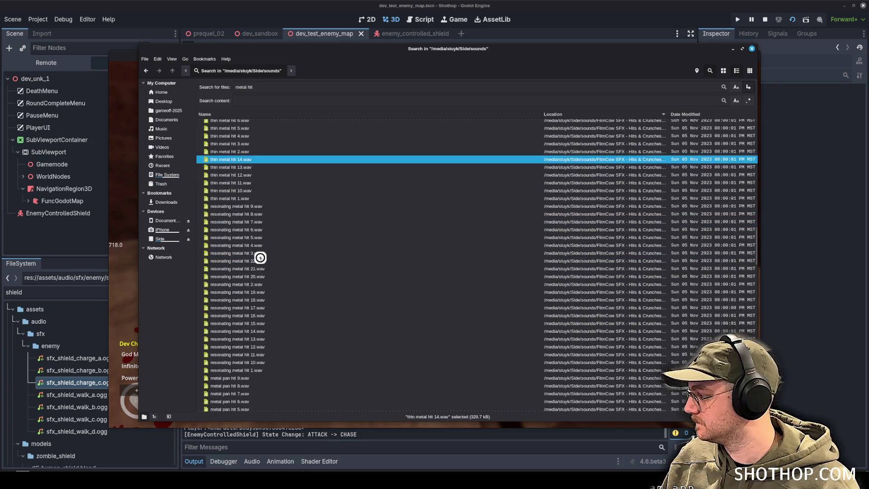
{"action": "left_click", "coordinate": [258, 259]}
{"action": "scroll", "coordinate": [271, 258], "scroll_direction": "down", "scroll_amount": 4}
{"action": "left_click", "coordinate": [271, 253]}
{"action": "scroll", "coordinate": [269, 254], "scroll_direction": "down", "scroll_amount": 4}
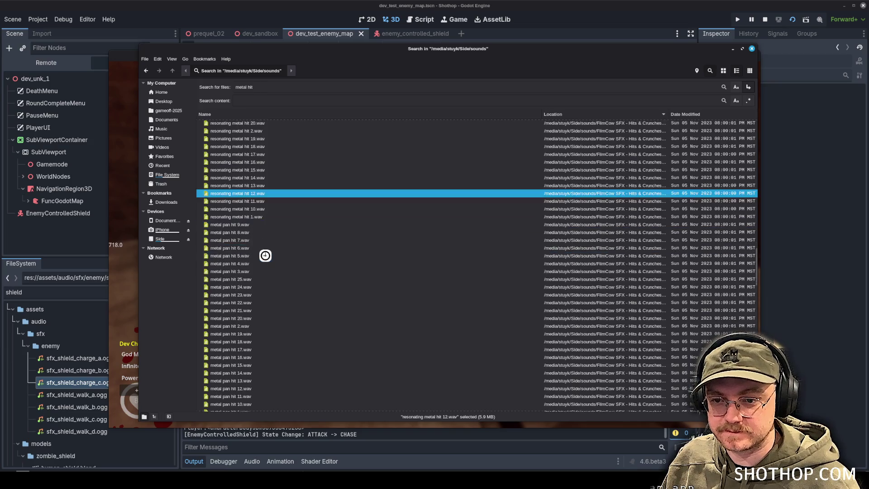
{"action": "left_click", "coordinate": [266, 254]}
{"action": "scroll", "coordinate": [305, 285], "scroll_direction": "down", "scroll_amount": 10}
{"action": "left_click", "coordinate": [267, 251]}
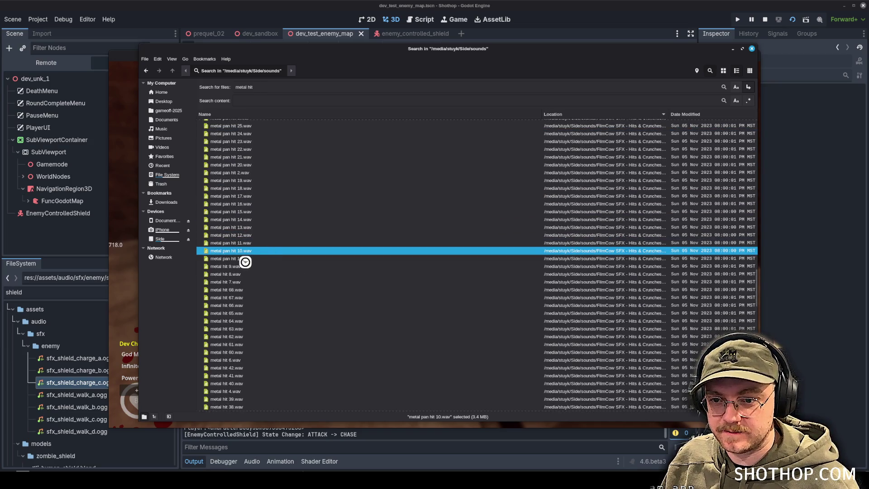
{"action": "scroll", "coordinate": [248, 262], "scroll_direction": "down", "scroll_amount": 3}
{"action": "left_click", "coordinate": [249, 267]}
{"action": "left_click", "coordinate": [255, 252]}
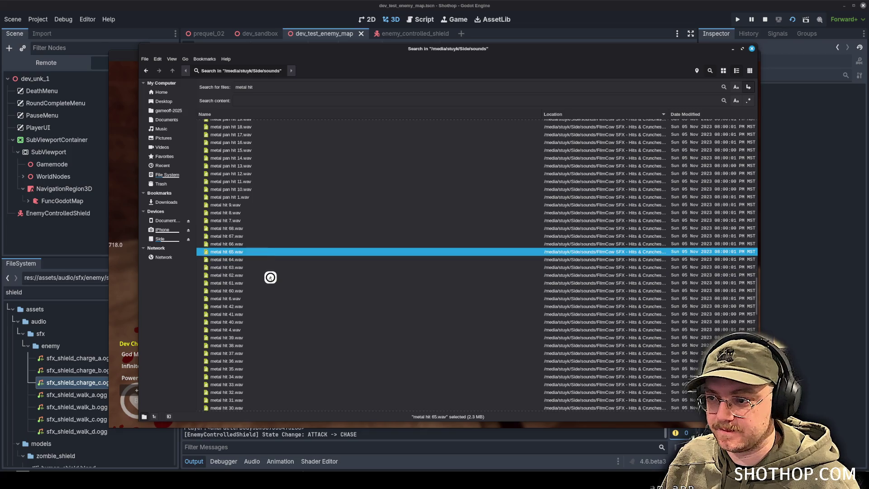
{"action": "scroll", "coordinate": [271, 276], "scroll_direction": "down", "scroll_amount": 5}
{"action": "left_click", "coordinate": [260, 268]}
{"action": "scroll", "coordinate": [289, 290], "scroll_direction": "down", "scroll_amount": 5}
{"action": "left_click", "coordinate": [282, 280]}
{"action": "scroll", "coordinate": [282, 281], "scroll_direction": "down", "scroll_amount": 5}
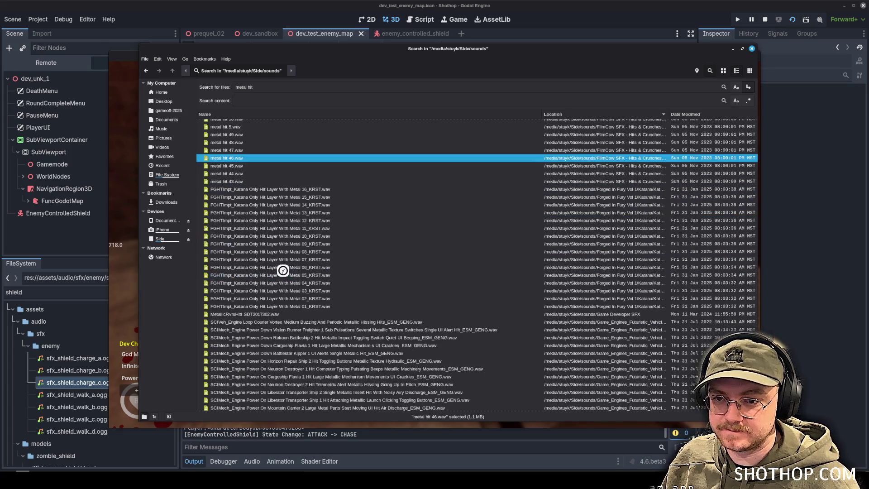
Step: Preview the Katana metal hit layers, MetallicRvrsHit, Metal Shelf Hits, Metal_Chain_Hit_10 and Metal_Plate_Hit_02_06
{"action": "left_click", "coordinate": [273, 228]}
{"action": "left_click", "coordinate": [312, 269]}
{"action": "scroll", "coordinate": [313, 272], "scroll_direction": "down", "scroll_amount": 3}
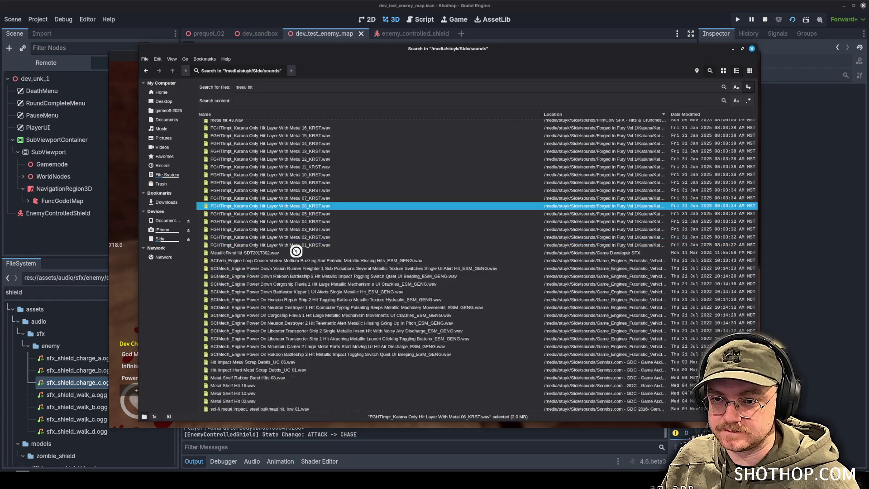
{"action": "left_click", "coordinate": [300, 237]}
{"action": "left_click", "coordinate": [301, 244]}
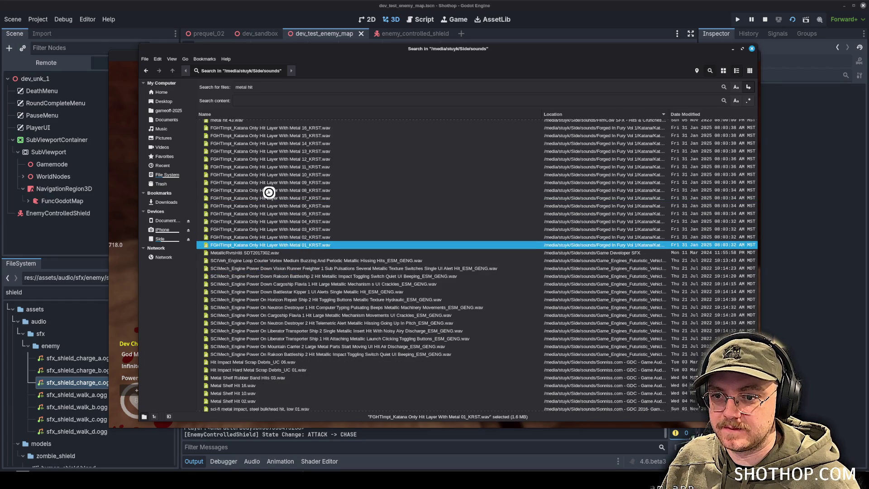
{"action": "left_click", "coordinate": [267, 191]}
{"action": "scroll", "coordinate": [276, 197], "scroll_direction": "up", "scroll_amount": 3}
{"action": "left_click", "coordinate": [254, 198]}
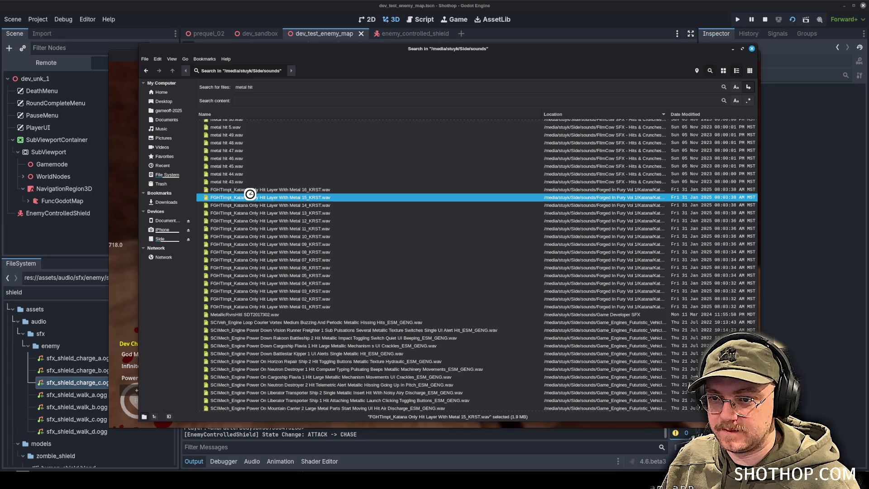
{"action": "left_click", "coordinate": [244, 190]}
{"action": "scroll", "coordinate": [287, 259], "scroll_direction": "down", "scroll_amount": 5}
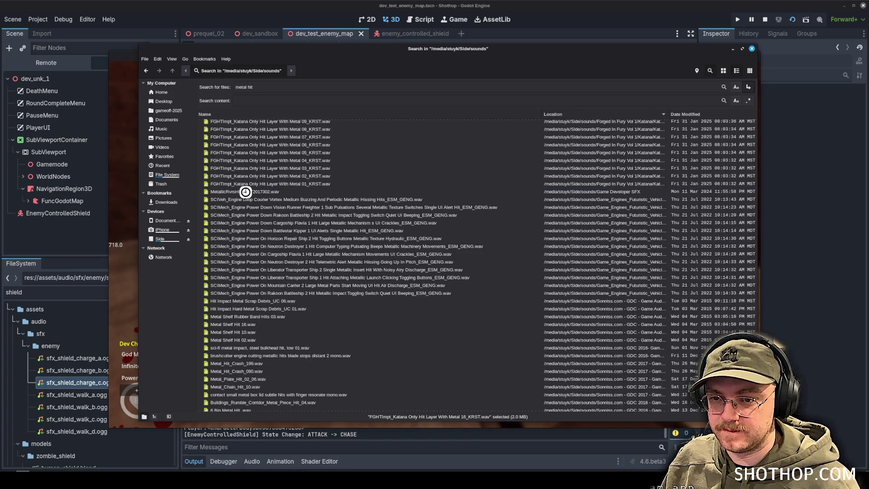
{"action": "left_click", "coordinate": [246, 190]}
{"action": "left_click", "coordinate": [279, 171]}
{"action": "scroll", "coordinate": [316, 193], "scroll_direction": "down", "scroll_amount": 3}
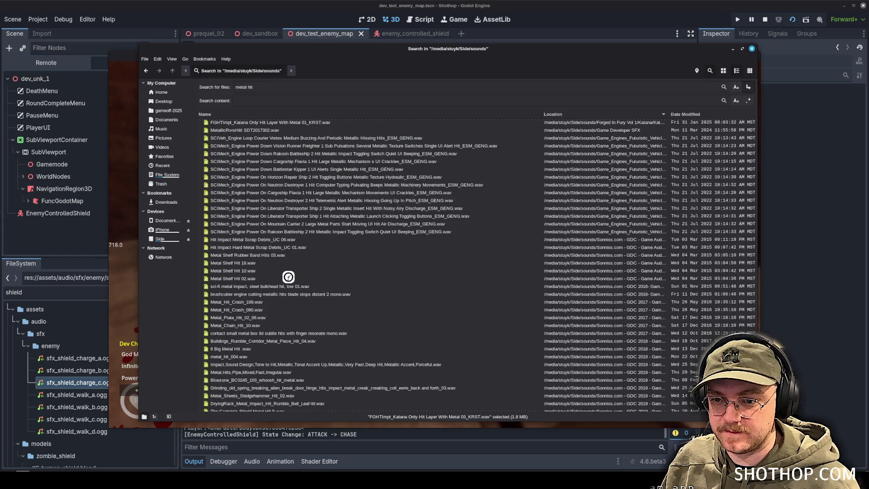
{"action": "left_click", "coordinate": [267, 264]}
{"action": "left_click", "coordinate": [271, 271]}
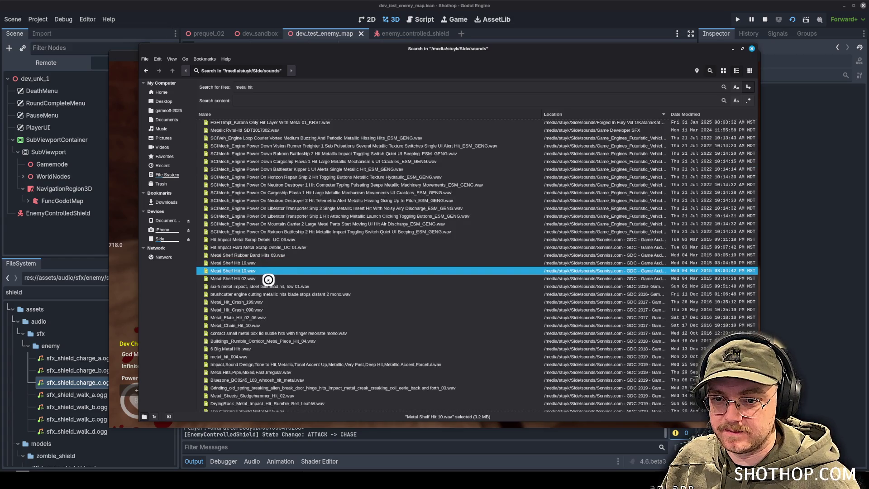
{"action": "left_click", "coordinate": [265, 279]}
{"action": "scroll", "coordinate": [277, 281], "scroll_direction": "down", "scroll_amount": 2}
{"action": "left_click", "coordinate": [258, 294]}
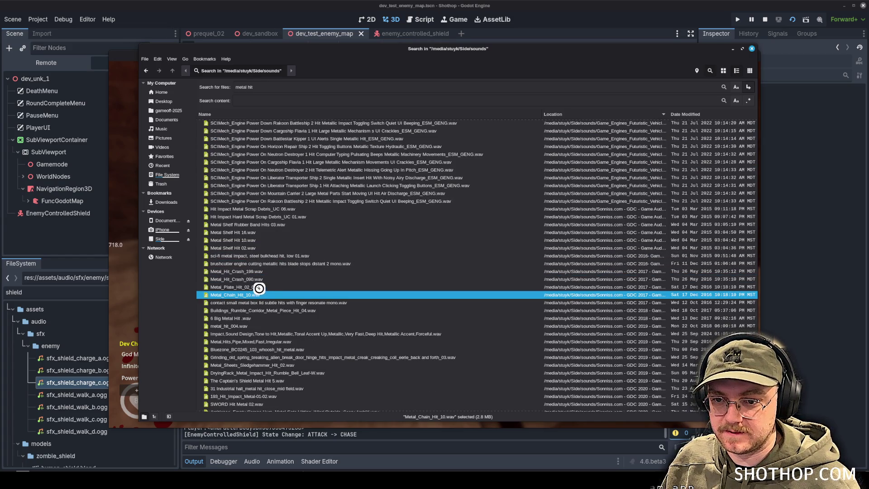
{"action": "left_click", "coordinate": [260, 287]}
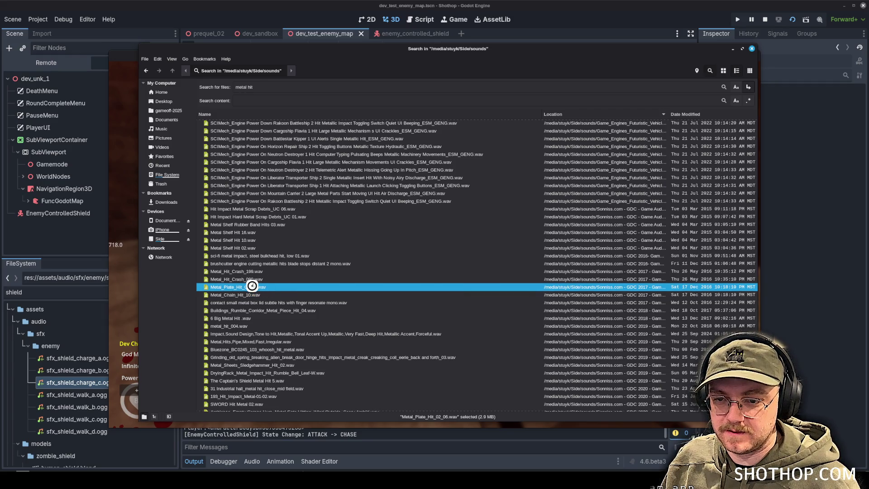
Step: Compare Metal_Hit_Crash_090 against Metal_Hit_Crash_199 and settle on Metal_Hit_Crash_199.wav
{"action": "left_click", "coordinate": [247, 279]}
{"action": "left_click", "coordinate": [236, 271]}
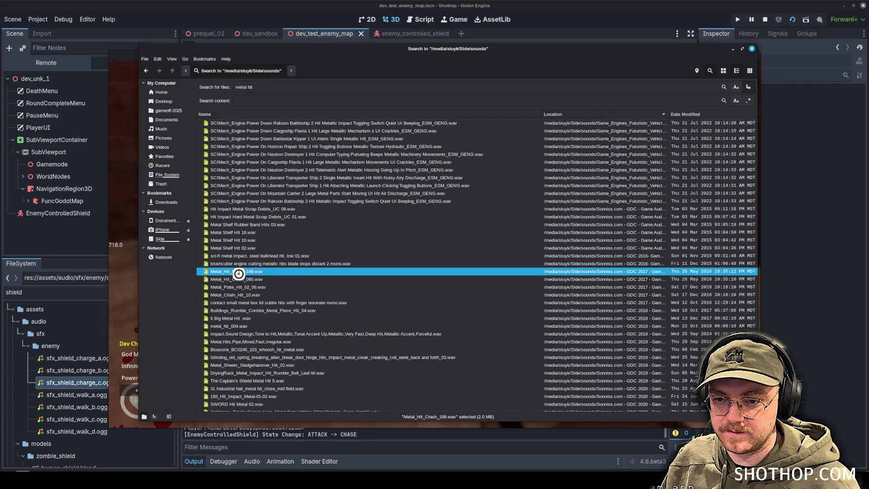
{"action": "left_click", "coordinate": [232, 279]}
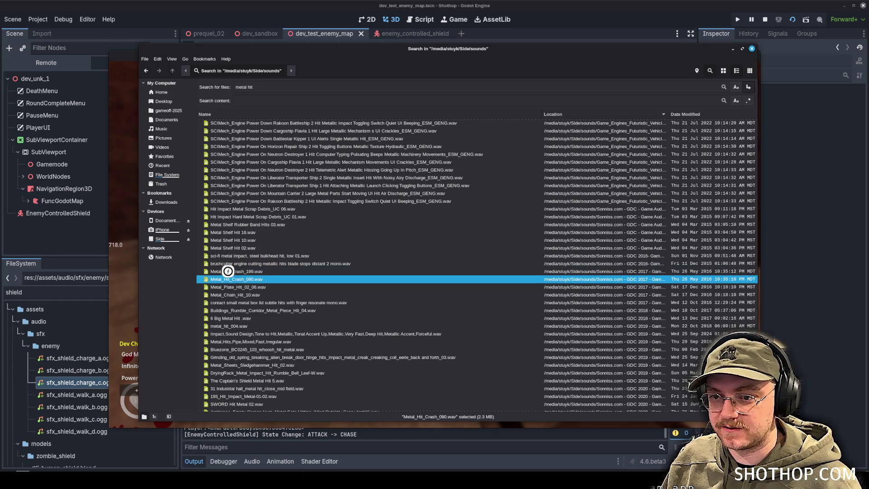
{"action": "left_click", "coordinate": [227, 271]}
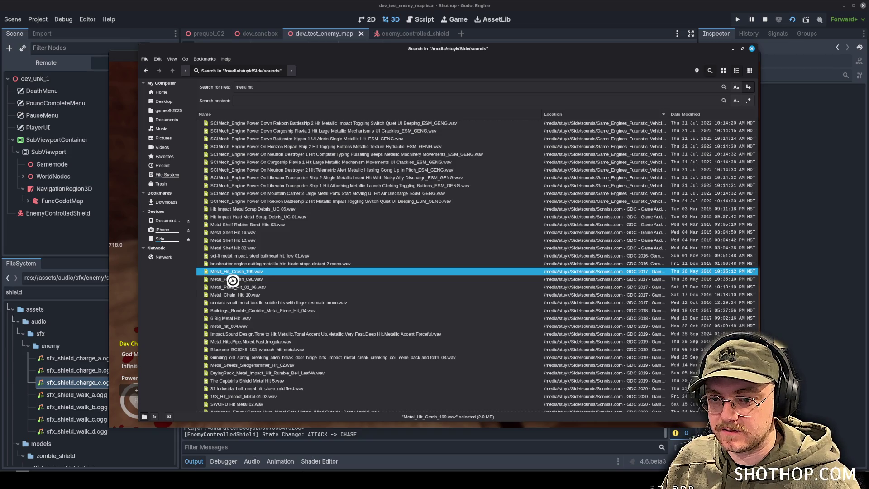
{"action": "left_click", "coordinate": [247, 365]}
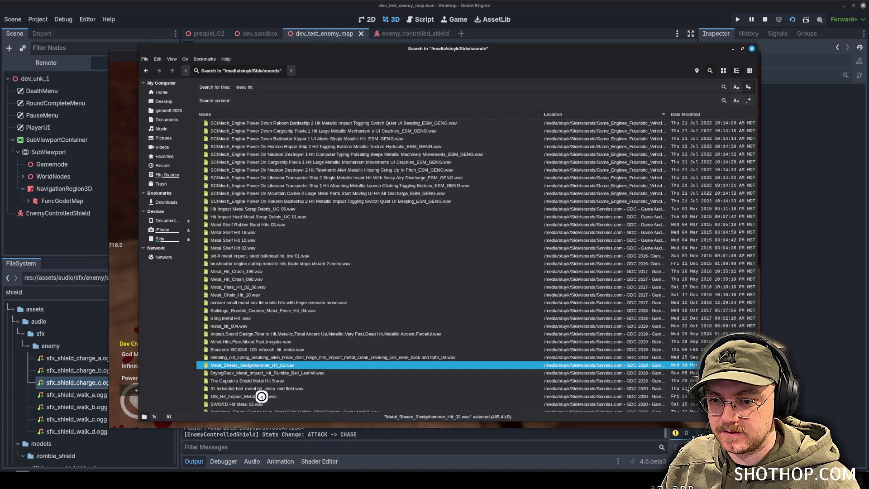
{"action": "left_click", "coordinate": [262, 396]}
{"action": "left_click", "coordinate": [248, 271]}
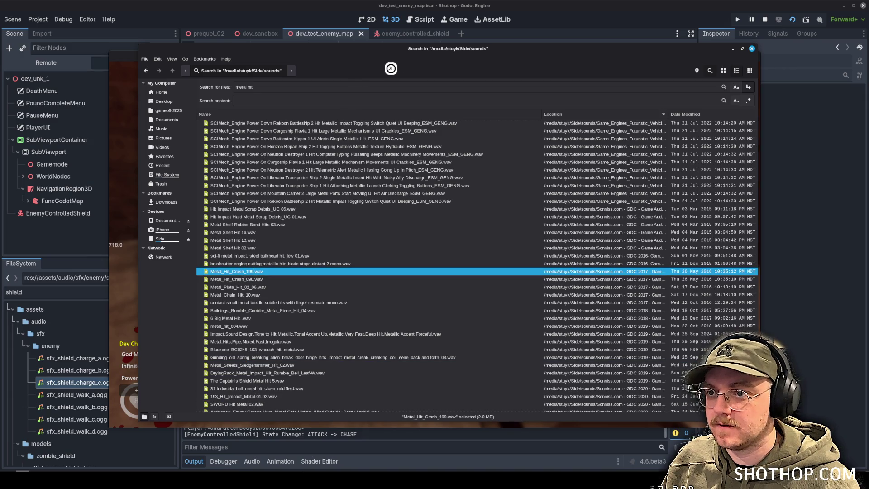
{"action": "left_click_drag", "start_coordinate": [400, 51], "coordinate": [868, 31]}
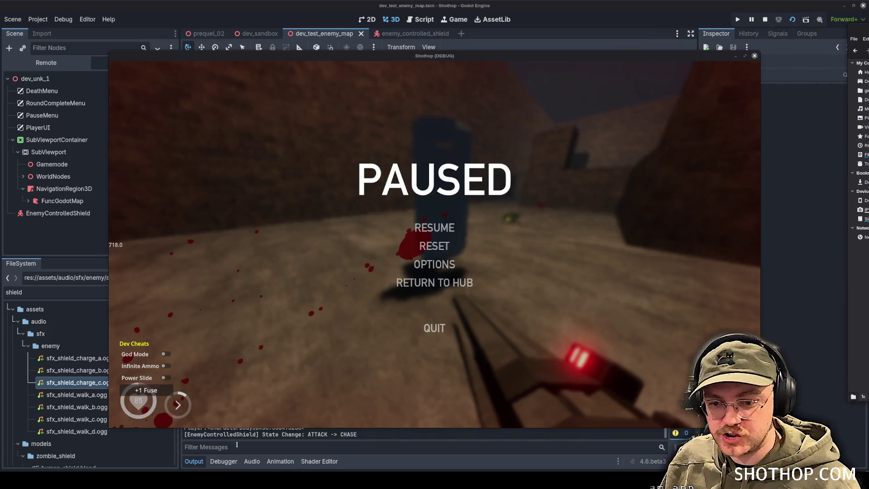
Step: In FL Studio, clear the playlist clips and drop Metal_Hit_Crash_199 onto Track 1
{"action": "left_click", "coordinate": [82, 471]}
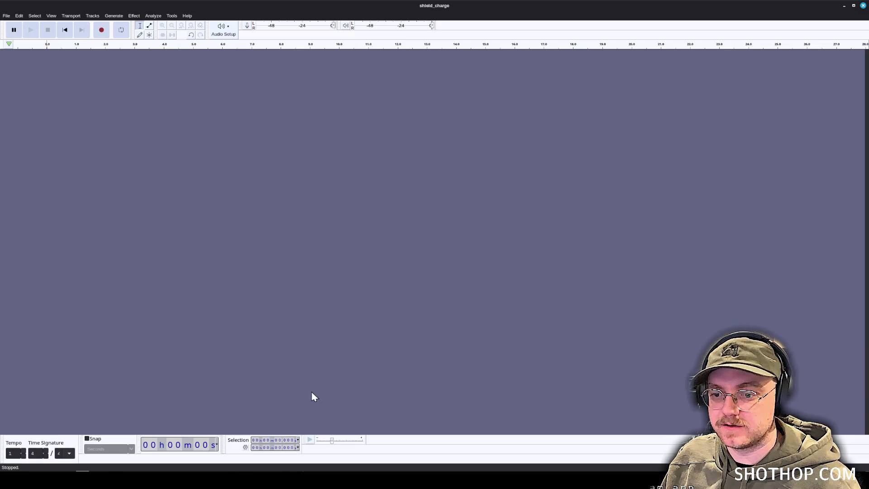
{"action": "left_click", "coordinate": [247, 471]}
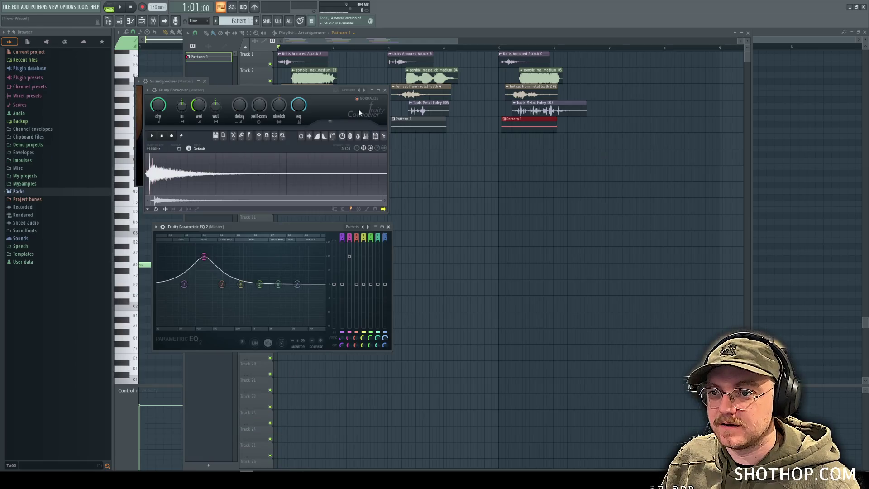
{"action": "mouse_move", "coordinate": [502, 54]}
{"action": "left_mouse_down"}
{"action": "mouse_move", "coordinate": [434, 91]}
{"action": "mouse_move", "coordinate": [297, 110]}
{"action": "mouse_move", "coordinate": [298, 122]}
{"action": "left_mouse_up"}
{"action": "mouse_move", "coordinate": [674, 155]}
{"action": "left_mouse_down"}
{"action": "mouse_move", "coordinate": [346, 58]}
{"action": "mouse_move", "coordinate": [330, 60]}
{"action": "mouse_move", "coordinate": [338, 72]}
{"action": "mouse_move", "coordinate": [297, 57]}
{"action": "left_mouse_up"}
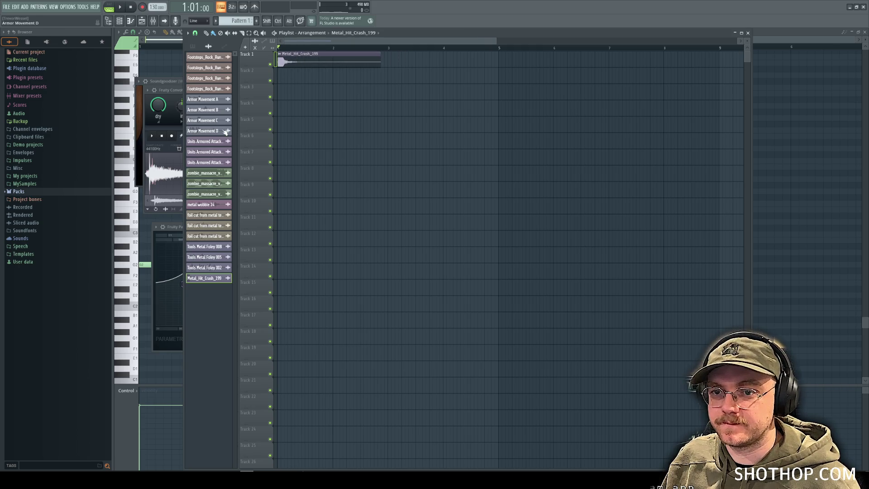
Step: Delete Tools Metal Foley 002 and the other old channels, then add Metal_Hit_Crash_090 to Track 1
{"action": "right_click", "coordinate": [215, 270]}
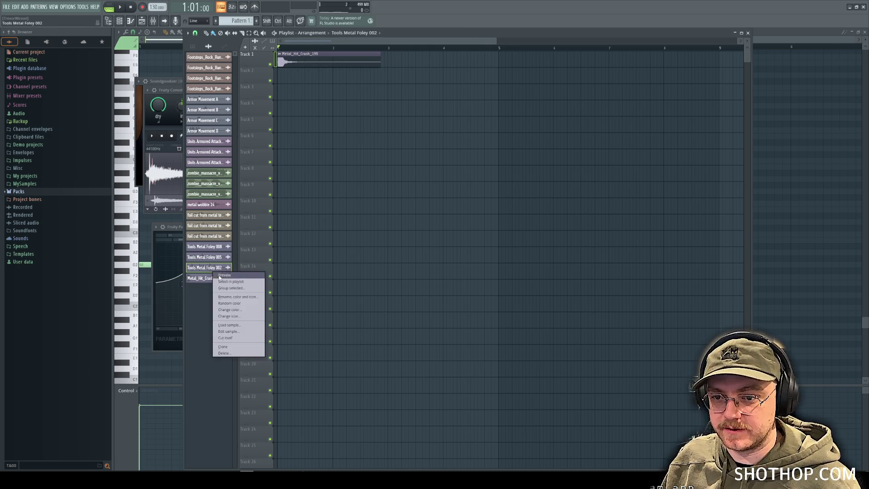
{"action": "left_click", "coordinate": [239, 358]}
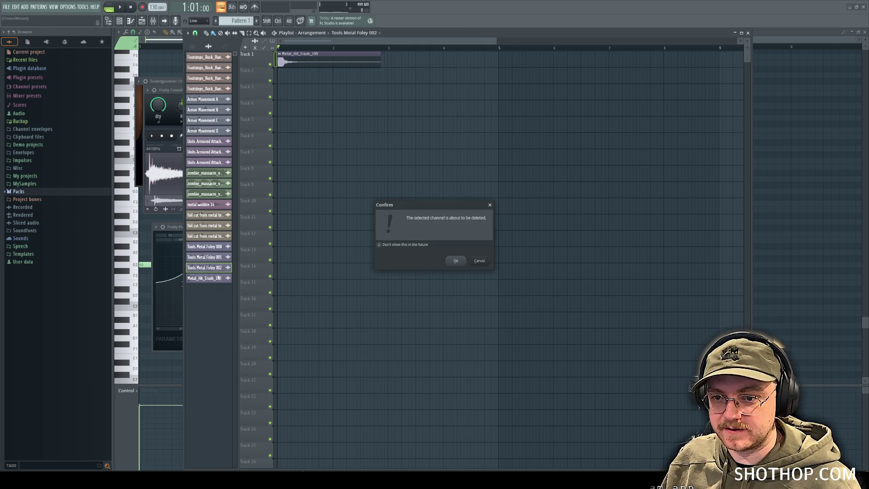
{"action": "left_click", "coordinate": [455, 261]}
{"action": "left_click", "coordinate": [212, 59], "text": "shift"}
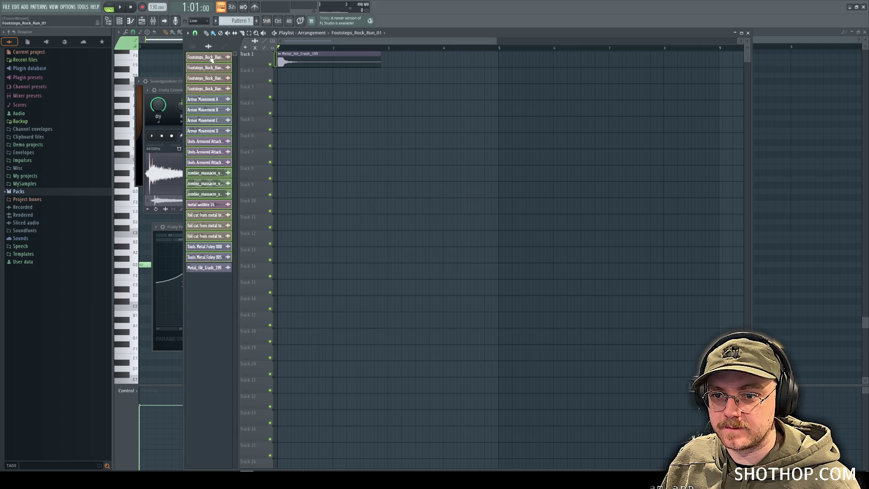
{"action": "right_click", "coordinate": [209, 58]}
{"action": "left_click", "coordinate": [247, 144]}
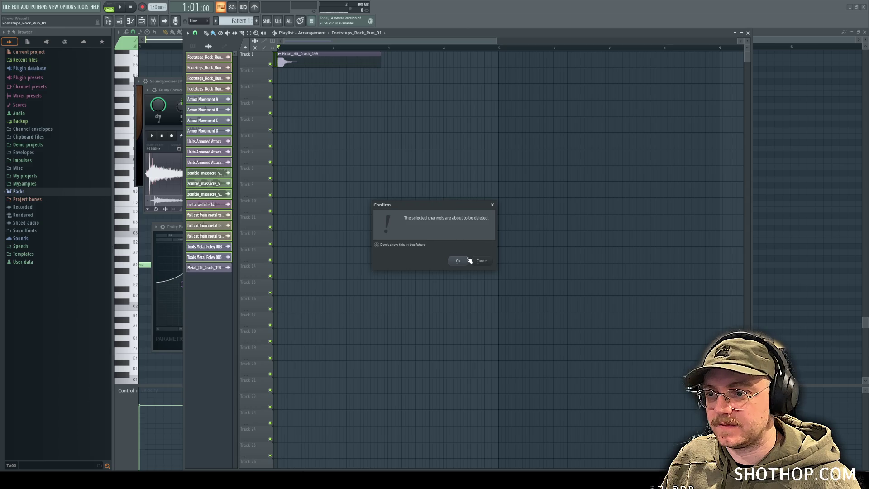
{"action": "left_click", "coordinate": [456, 259]}
{"action": "mouse_move", "coordinate": [860, 149]}
{"action": "left_mouse_down"}
{"action": "mouse_move", "coordinate": [640, 148]}
{"action": "mouse_move", "coordinate": [397, 63]}
{"action": "mouse_move", "coordinate": [406, 63]}
{"action": "left_mouse_up"}
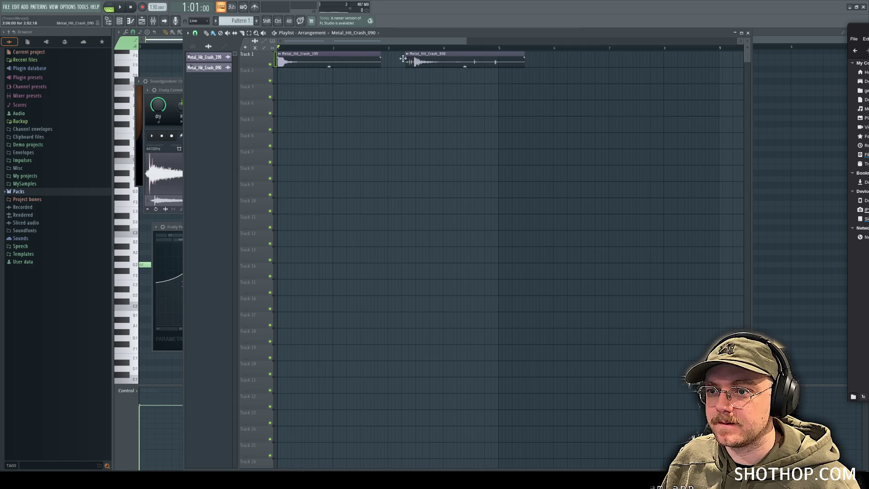
Step: Switch the playlist to slip editing and nudge the Metal_Hit_Crash_090 clip slightly left, auditioning it
{"action": "left_click", "coordinate": [249, 32]}
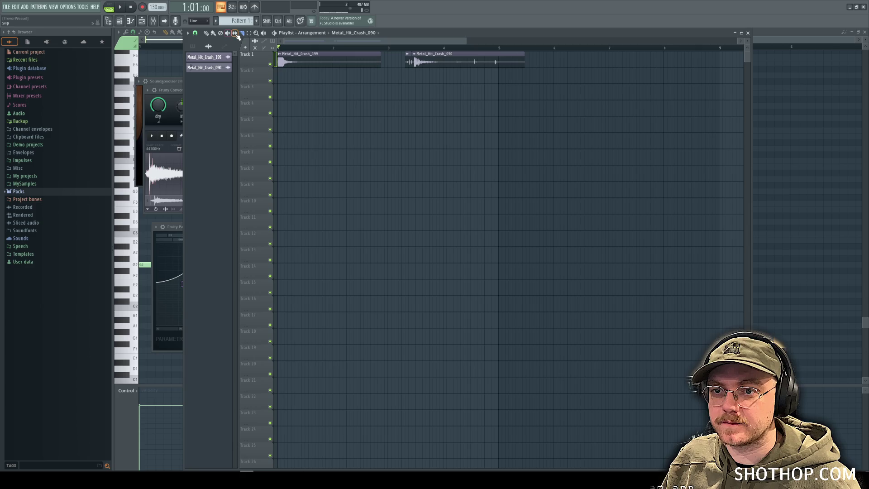
{"action": "left_click", "coordinate": [213, 33]}
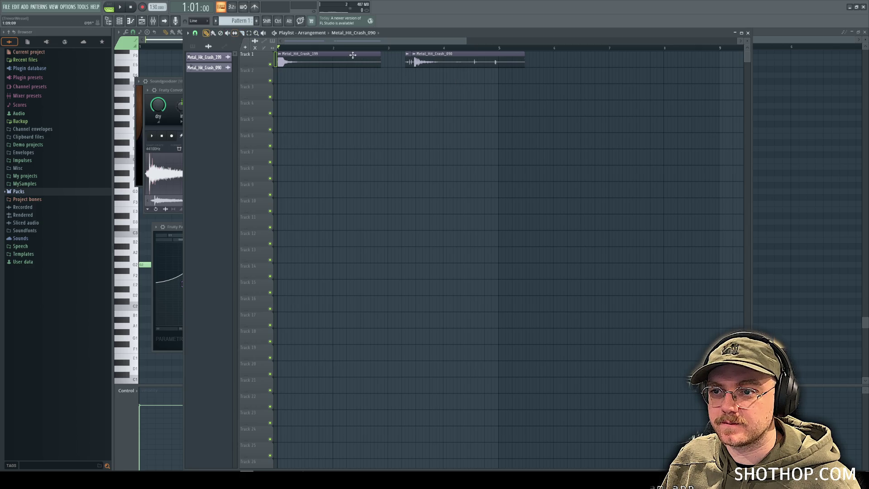
{"action": "key", "text": "s"}
{"action": "left_click", "coordinate": [407, 54]}
{"action": "left_click", "coordinate": [393, 60]}
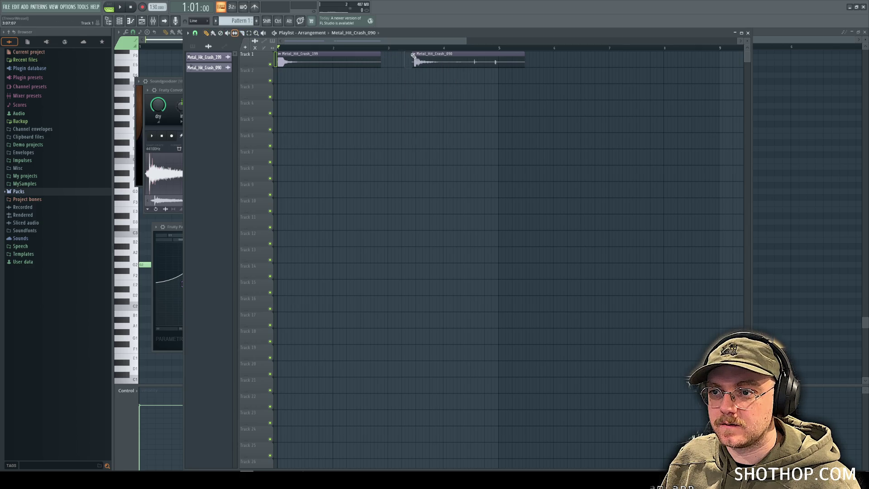
{"action": "key", "text": "ctrl+z"}
{"action": "left_click", "coordinate": [120, 8]}
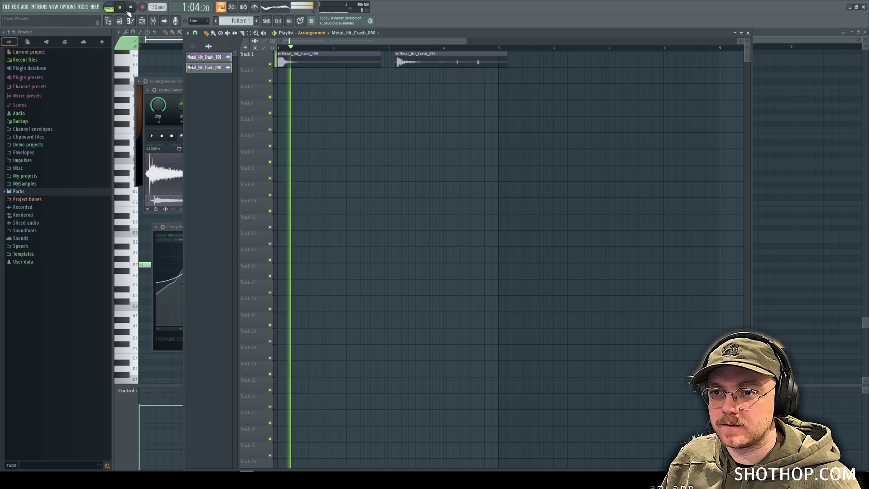
{"action": "left_click_drag", "start_coordinate": [421, 55], "coordinate": [414, 54]}
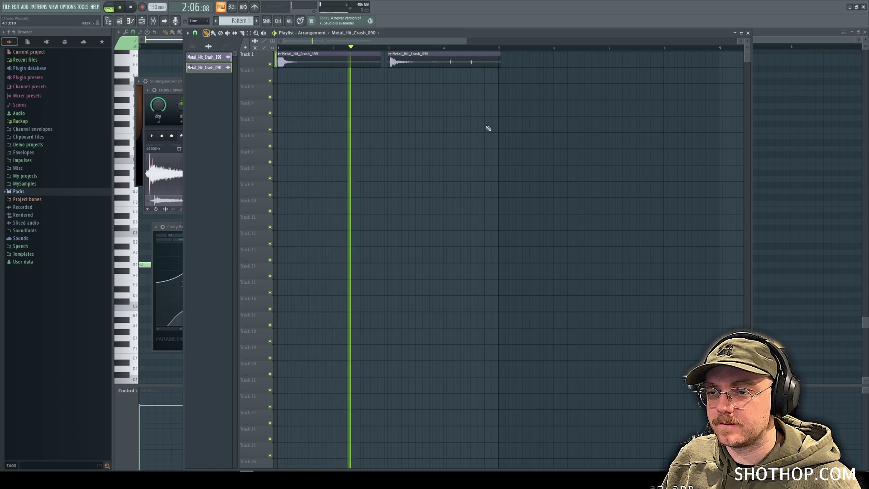
{"action": "key", "text": "d"}
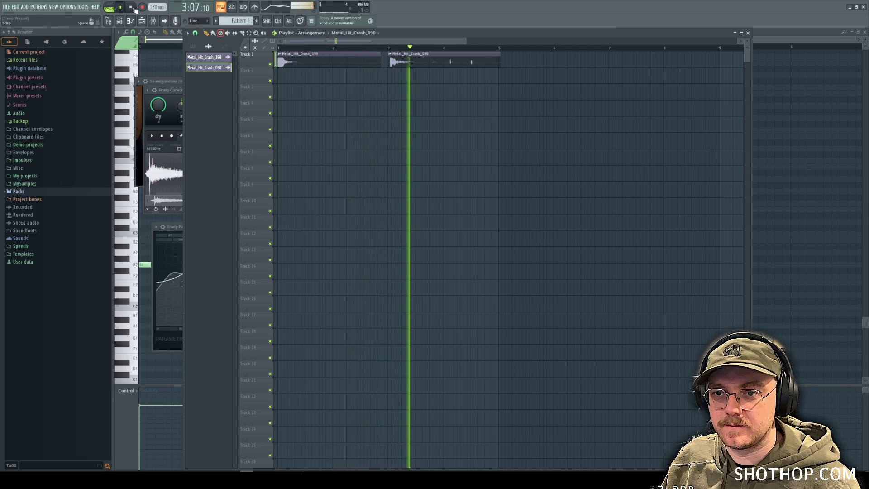
{"action": "left_click", "coordinate": [128, 8]}
{"action": "key", "text": "p"}
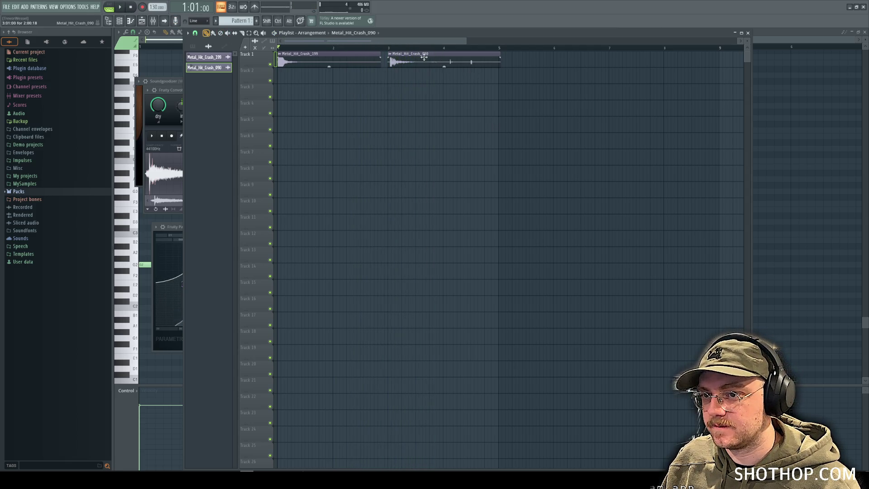
Step: Place crash_199 on Track 2 and crash_090 on Track 1 at bar 1, repeating the pair at bar 4
{"action": "left_click", "coordinate": [295, 57]}
{"action": "left_click", "coordinate": [408, 73]}
{"action": "left_click_drag", "start_coordinate": [409, 73], "coordinate": [405, 73]}
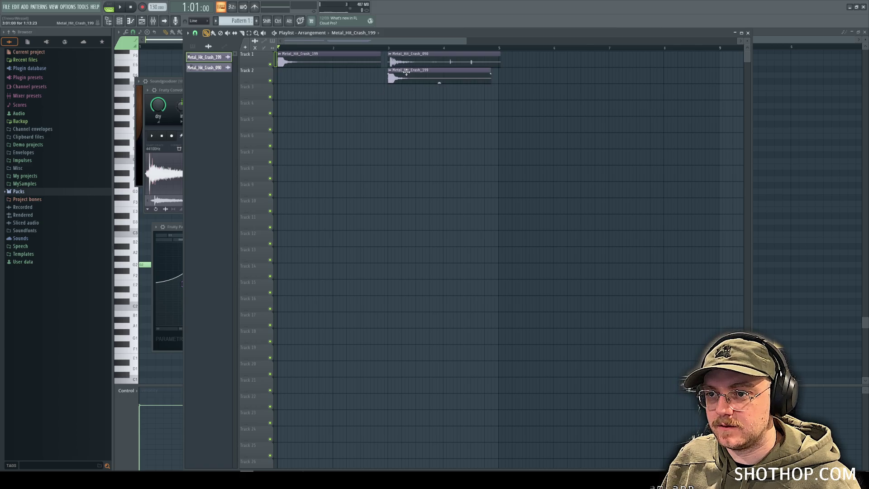
{"action": "key", "text": "space"}
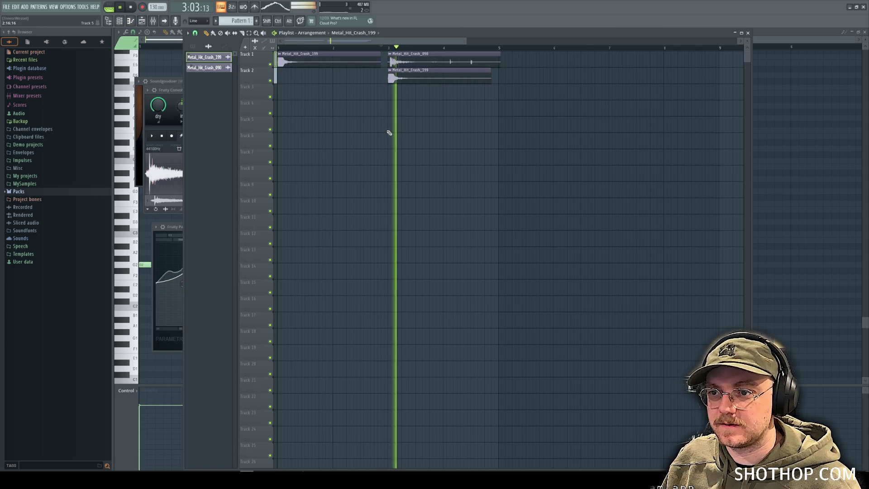
{"action": "key", "text": "space"}
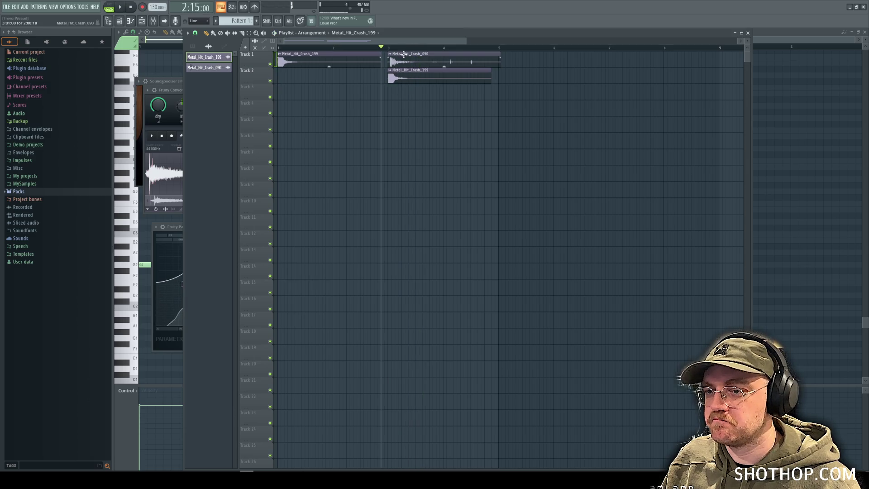
{"action": "left_click_drag", "start_coordinate": [351, 56], "coordinate": [351, 73]}
{"action": "left_click", "coordinate": [404, 55]}
{"action": "left_click", "coordinate": [301, 54]}
{"action": "left_click_drag", "start_coordinate": [300, 54], "coordinate": [286, 54]}
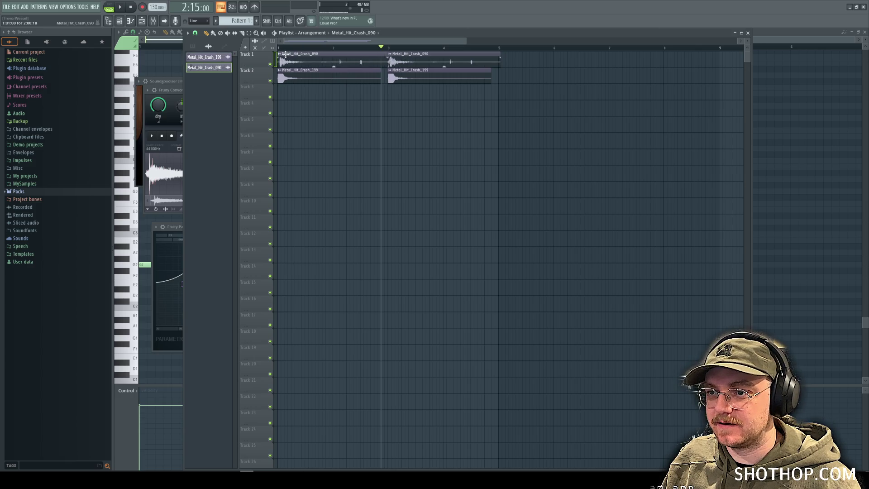
{"action": "mouse_move", "coordinate": [432, 57]}
{"action": "left_mouse_down"}
{"action": "mouse_move", "coordinate": [445, 58]}
{"action": "mouse_move", "coordinate": [435, 72]}
{"action": "mouse_move", "coordinate": [466, 54]}
{"action": "mouse_move", "coordinate": [446, 70]}
{"action": "mouse_move", "coordinate": [474, 71]}
{"action": "left_mouse_up"}
{"action": "key", "text": "super+e"}
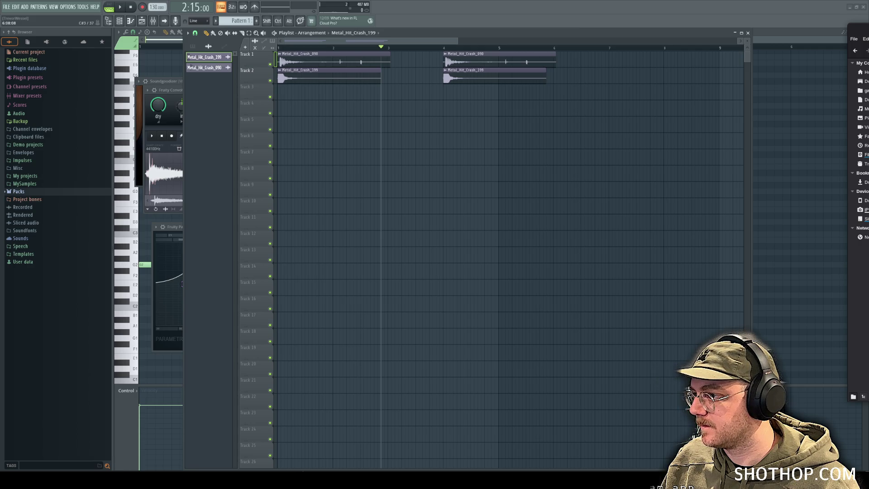
Step: Layer Metallic Hit A at bar 1 and Metallic Hit B at bar 4 on Track 2, with crash_199 on Track 3
{"action": "left_click_drag", "start_coordinate": [714, 140], "coordinate": [453, 79]}
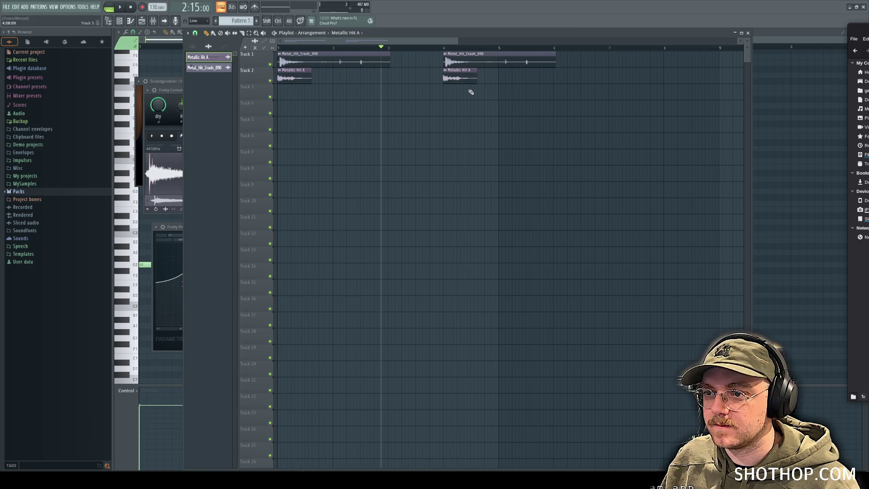
{"action": "left_click", "coordinate": [484, 94]}
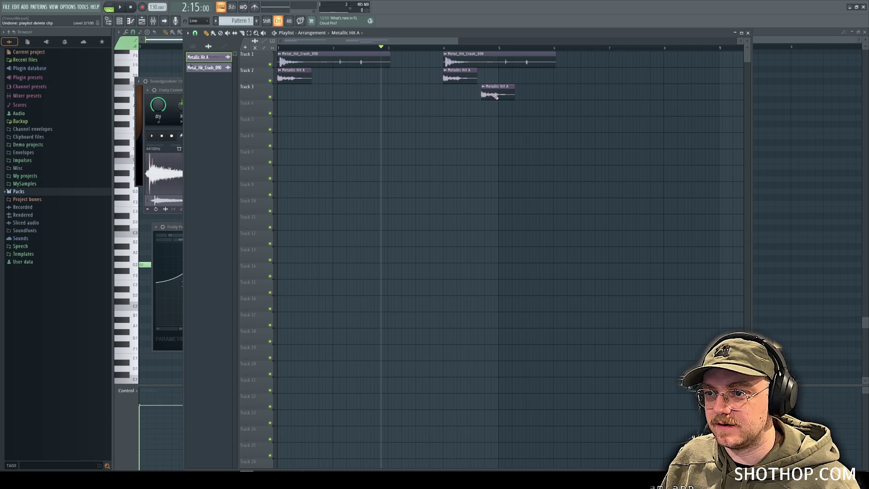
{"action": "right_click", "coordinate": [505, 87]}
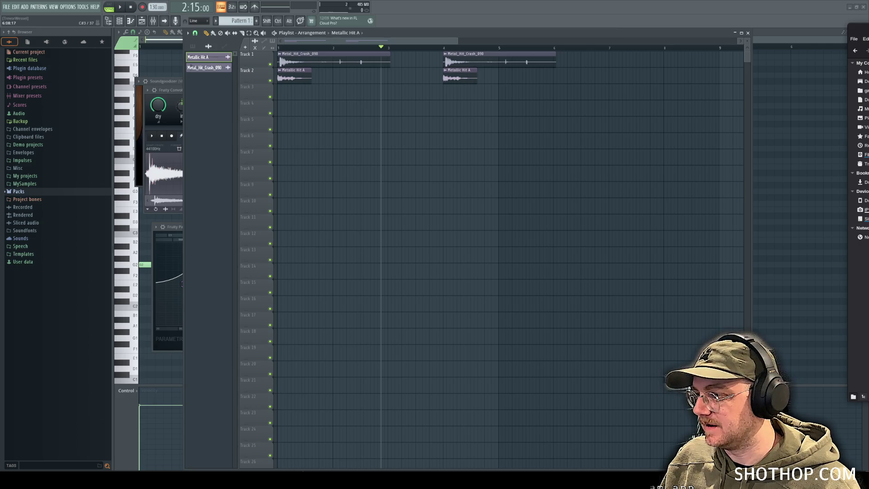
{"action": "mouse_move", "coordinate": [710, 174]}
{"action": "left_mouse_down"}
{"action": "mouse_move", "coordinate": [369, 87]}
{"action": "mouse_move", "coordinate": [453, 93]}
{"action": "left_mouse_up"}
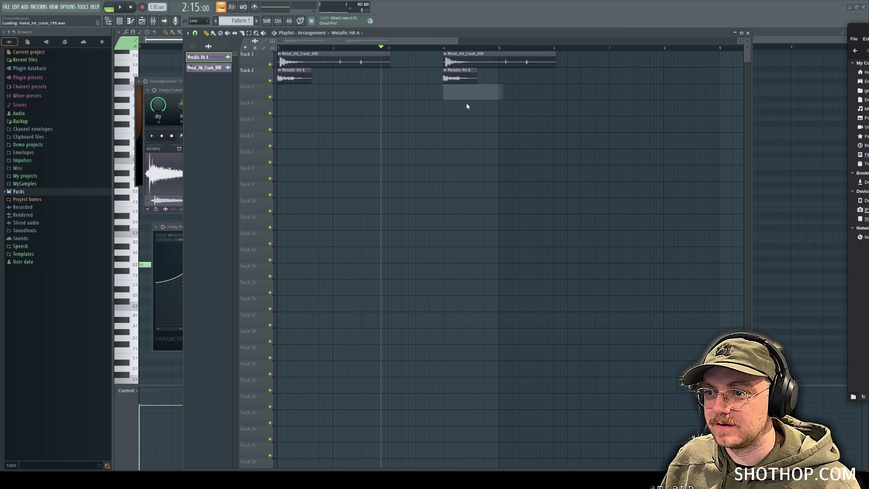
{"action": "left_click_drag", "start_coordinate": [297, 93], "coordinate": [285, 93]}
{"action": "key", "text": "space"}
{"action": "key", "text": "space"}
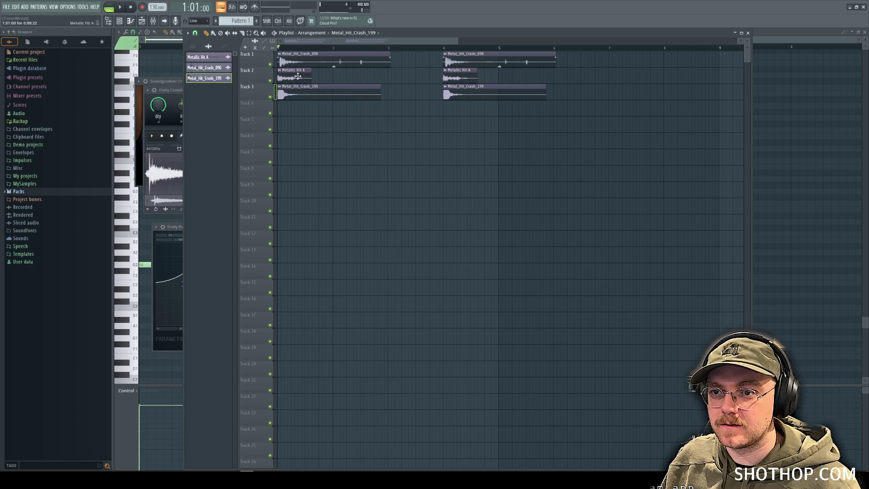
{"action": "key", "text": "space"}
{"action": "key", "text": "space"}
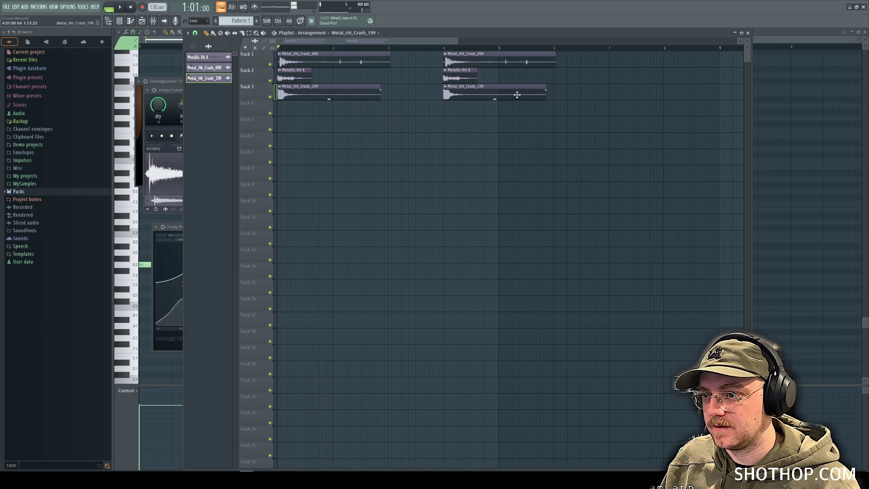
{"action": "right_click", "coordinate": [471, 76]}
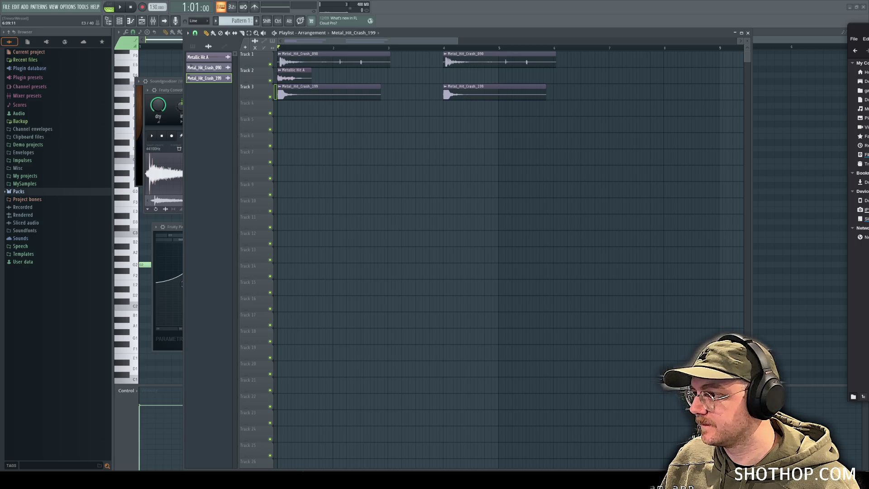
{"action": "mouse_move", "coordinate": [851, 136]}
{"action": "left_mouse_down"}
{"action": "mouse_move", "coordinate": [460, 46]}
{"action": "mouse_move", "coordinate": [449, 74]}
{"action": "left_mouse_up"}
{"action": "key", "text": "space"}
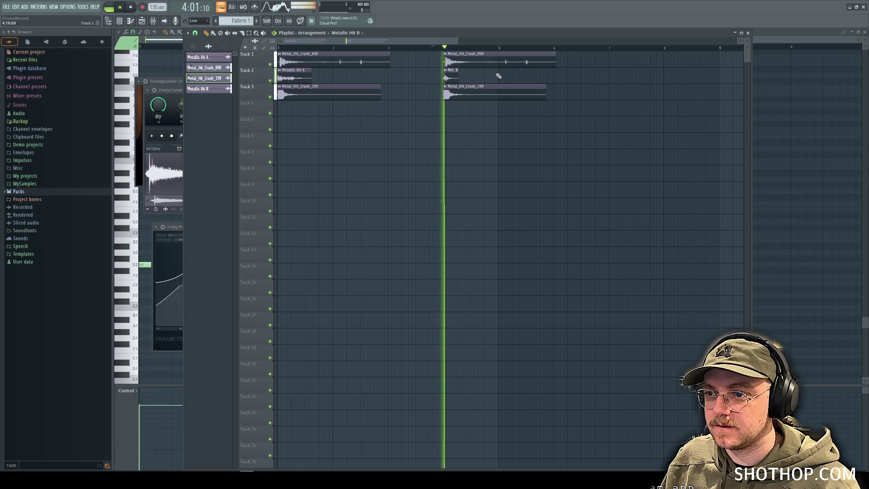
{"action": "key", "text": "space"}
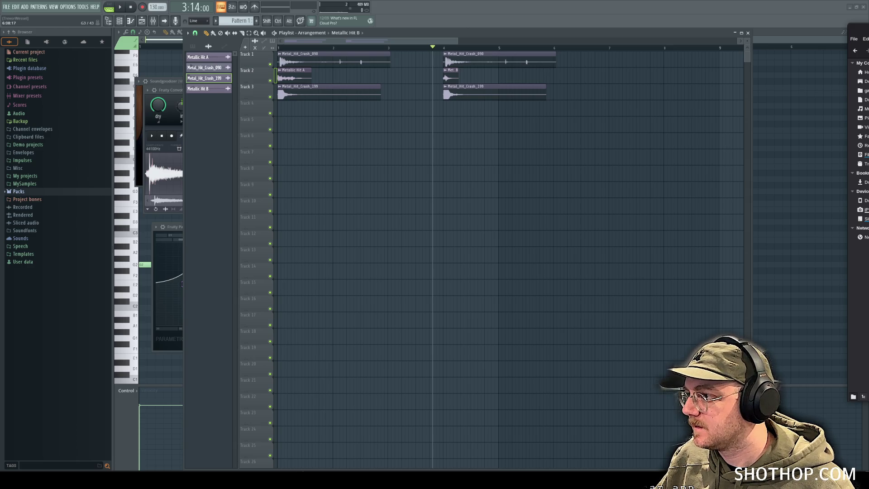
Step: Add punch hit samples on Track 4 at bar 1 and bar 4, nudging and auditioning them
{"action": "left_click_drag", "start_coordinate": [866, 136], "coordinate": [286, 112]}
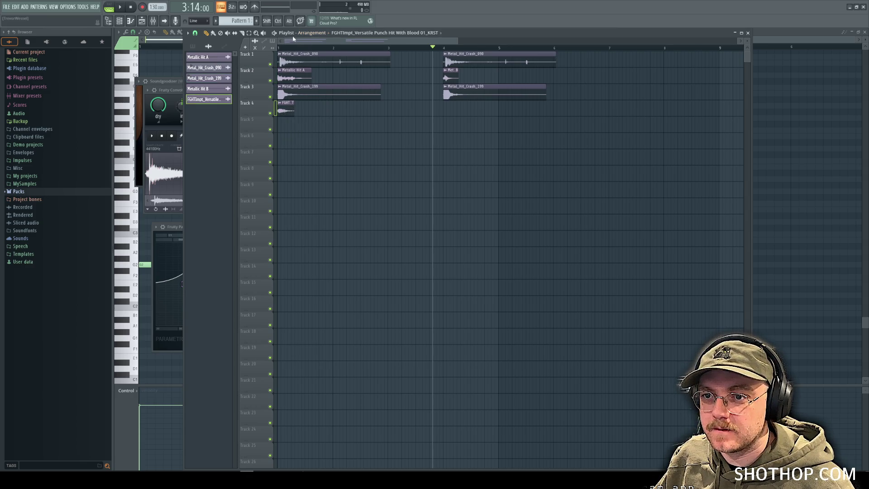
{"action": "key", "text": "space"}
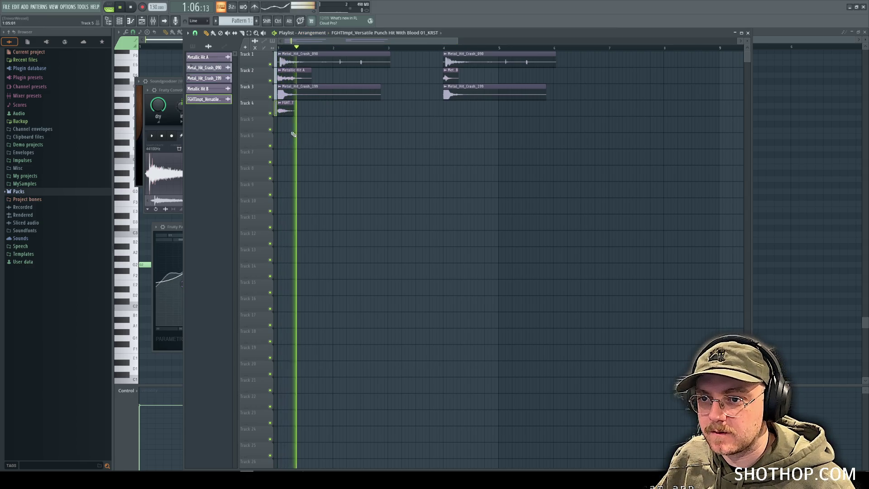
{"action": "key", "text": "space"}
{"action": "left_click_drag", "start_coordinate": [286, 111], "coordinate": [289, 111]}
{"action": "key", "text": "space"}
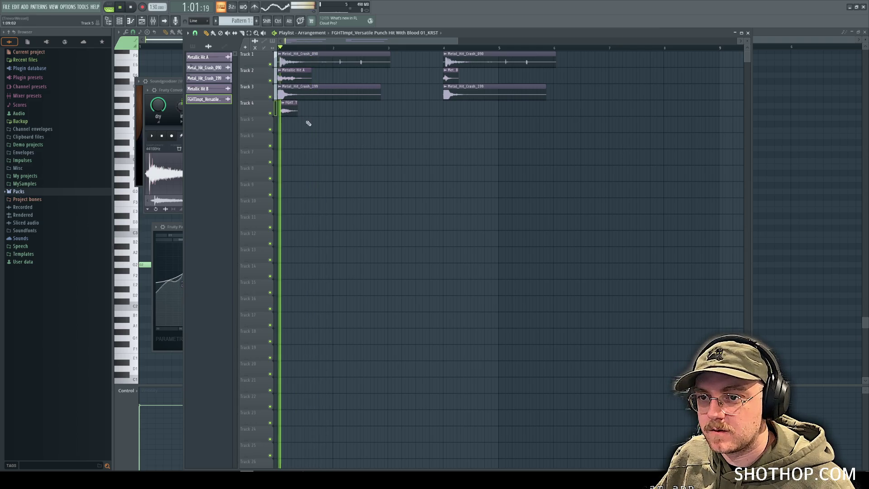
{"action": "key", "text": "space"}
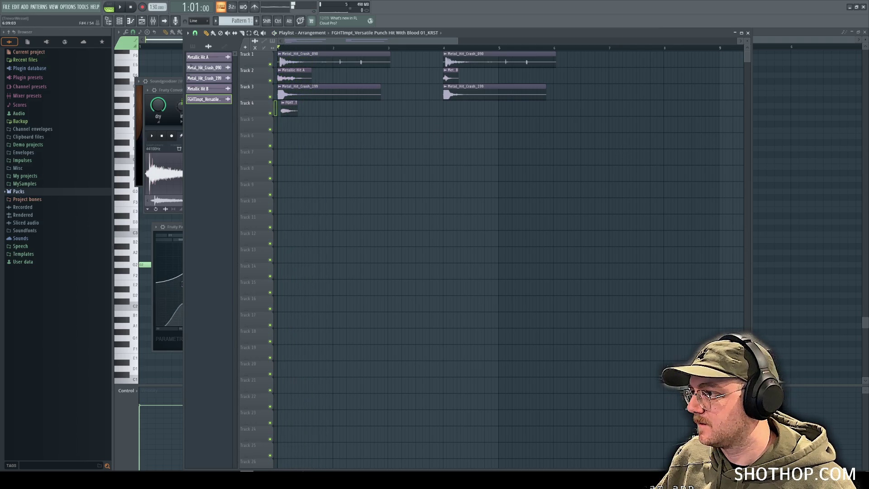
{"action": "mouse_move", "coordinate": [857, 118]}
{"action": "left_mouse_down"}
{"action": "mouse_move", "coordinate": [456, 101]}
{"action": "mouse_move", "coordinate": [454, 110]}
{"action": "left_mouse_up"}
{"action": "key", "text": "space"}
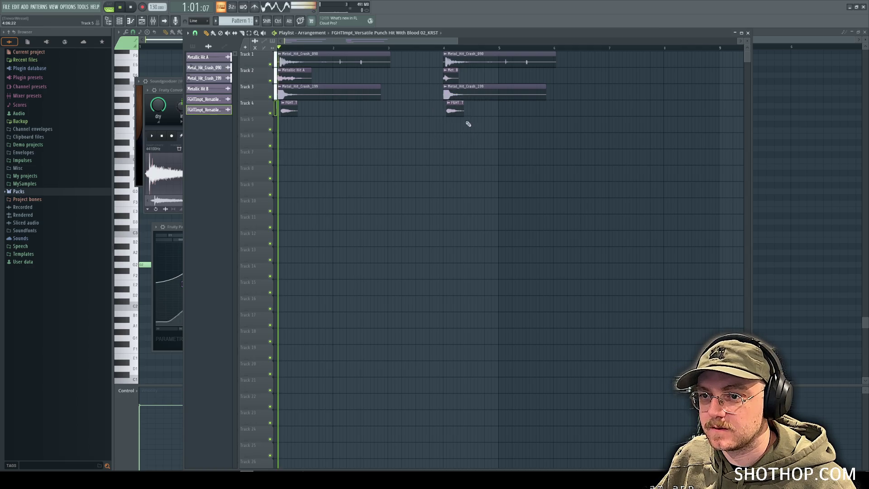
{"action": "left_click", "coordinate": [446, 48]}
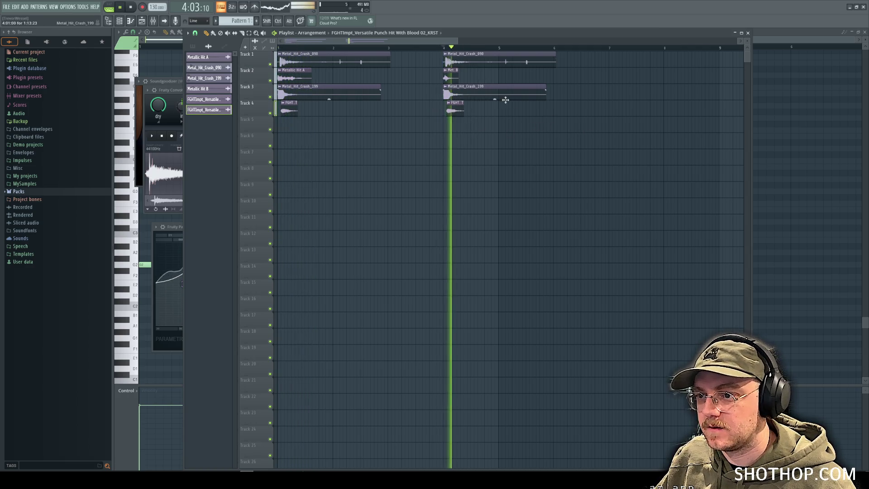
{"action": "key", "text": "space"}
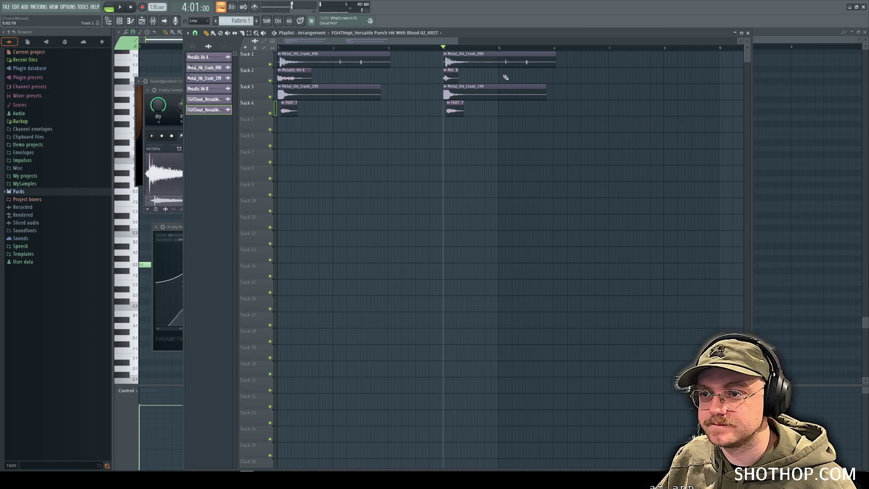
Step: Swap the bar-4 Track 4 punch for a different punch hit and add another sample on Track 5
{"action": "key", "text": "alt+Tab"}
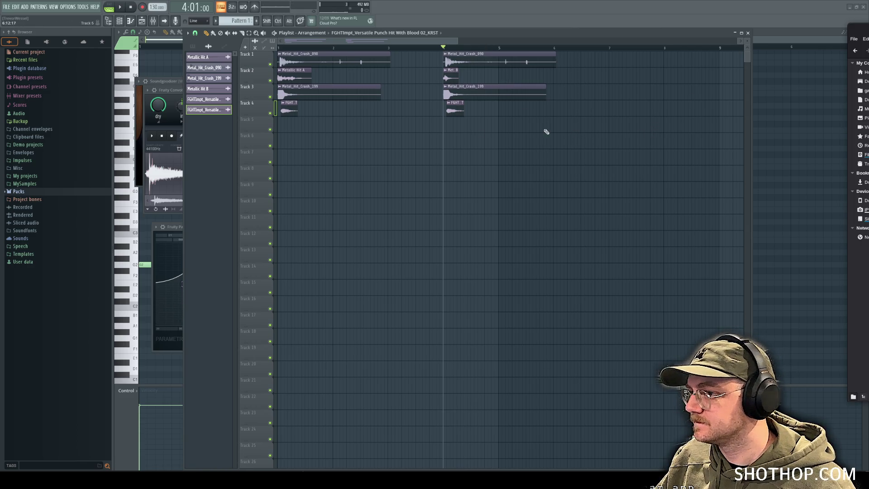
{"action": "right_click", "coordinate": [445, 106]}
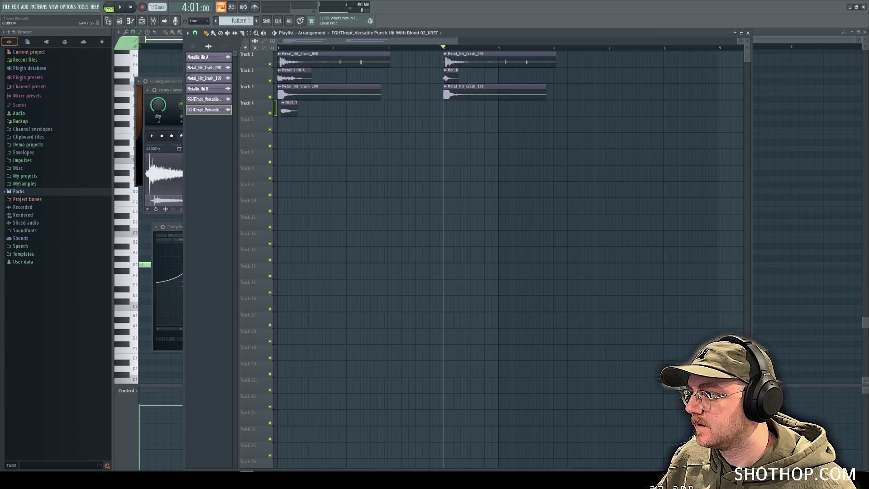
{"action": "mouse_move", "coordinate": [855, 113]}
{"action": "left_mouse_down"}
{"action": "mouse_move", "coordinate": [481, 117]}
{"action": "mouse_move", "coordinate": [450, 105]}
{"action": "left_mouse_up"}
{"action": "key", "text": "space"}
{"action": "key", "text": "space"}
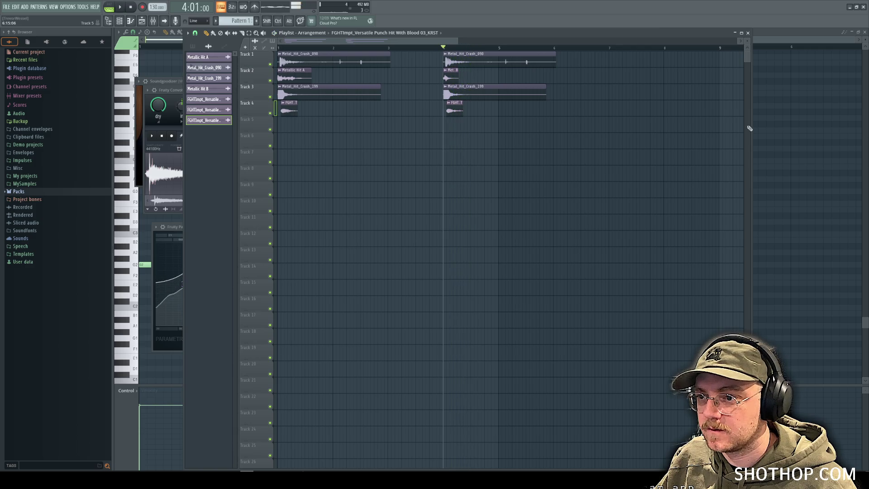
{"action": "key", "text": "alt+Tab"}
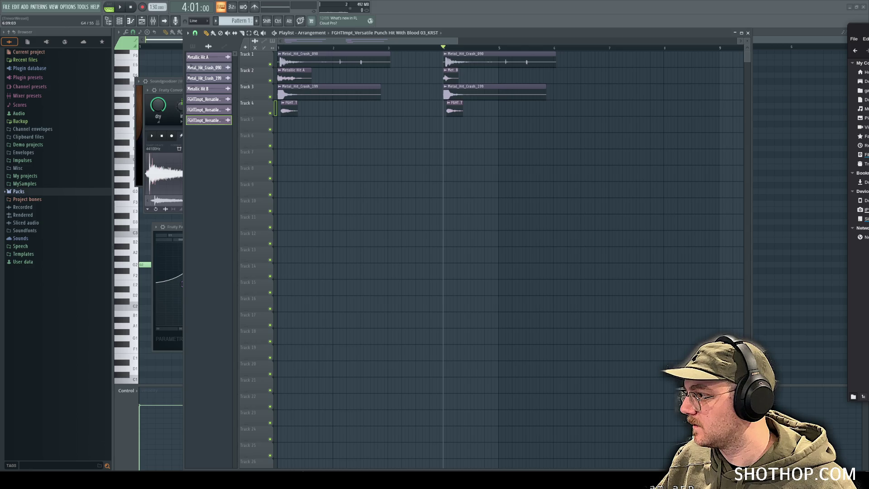
{"action": "mouse_move", "coordinate": [862, 208]}
{"action": "left_mouse_down"}
{"action": "mouse_move", "coordinate": [421, 116]}
{"action": "mouse_move", "coordinate": [308, 124]}
{"action": "left_mouse_up"}
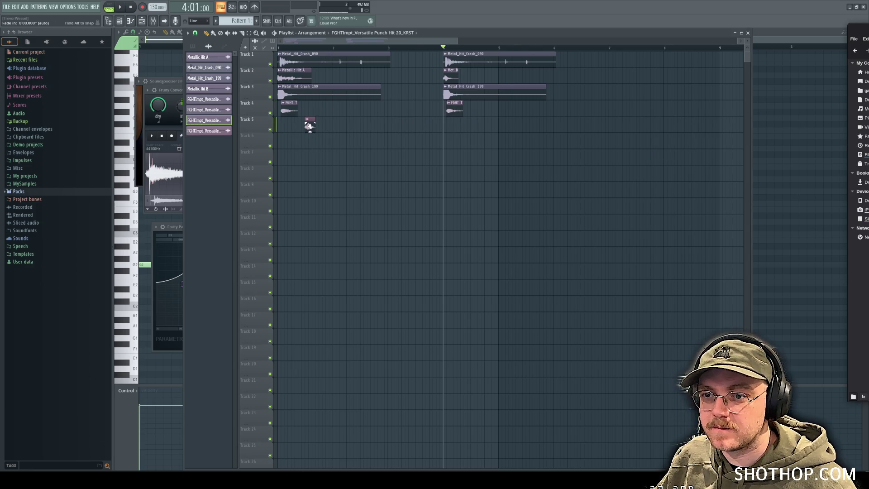
Step: Move the Track 5 clip to bar 1, lined up under Track 4's punch hit, and audition it
{"action": "left_click", "coordinate": [307, 119]}
{"action": "left_click", "coordinate": [290, 121]}
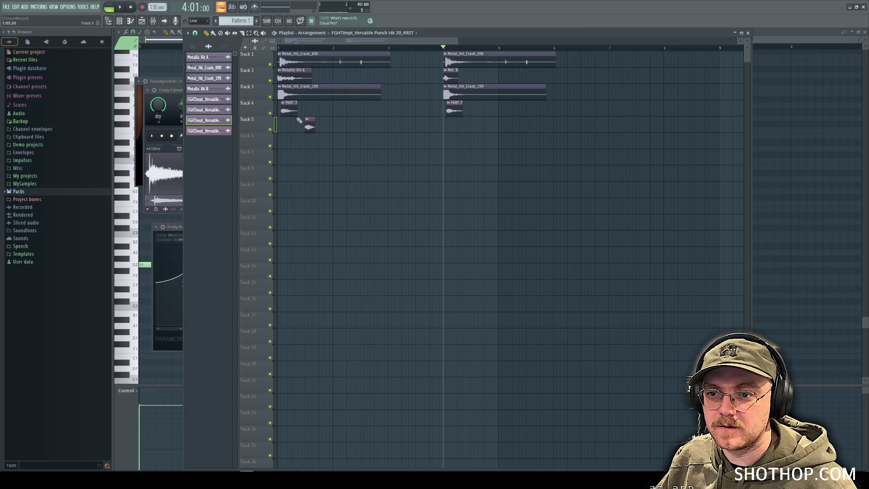
{"action": "left_click", "coordinate": [308, 119]}
{"action": "left_click", "coordinate": [287, 123]}
{"action": "left_click", "coordinate": [308, 119]}
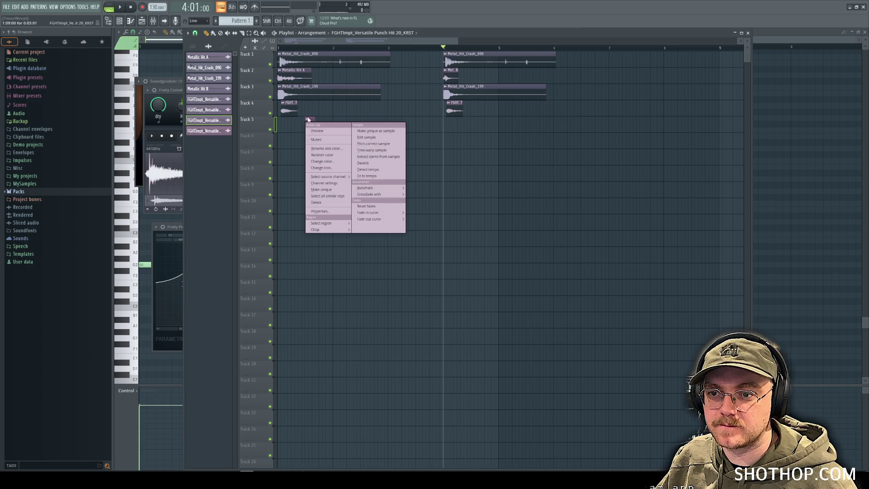
{"action": "left_click", "coordinate": [327, 106]}
{"action": "scroll", "coordinate": [344, 118], "scroll_direction": "up", "scroll_amount": 5}
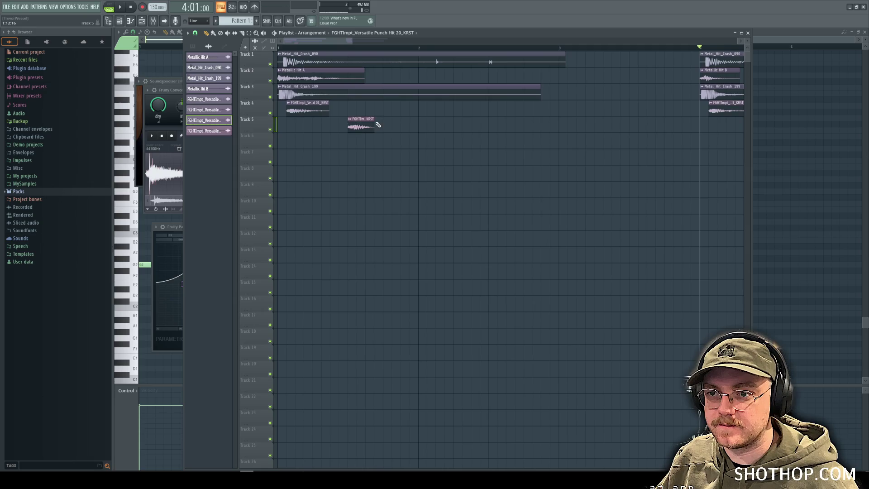
{"action": "left_click_drag", "start_coordinate": [361, 128], "coordinate": [291, 128]}
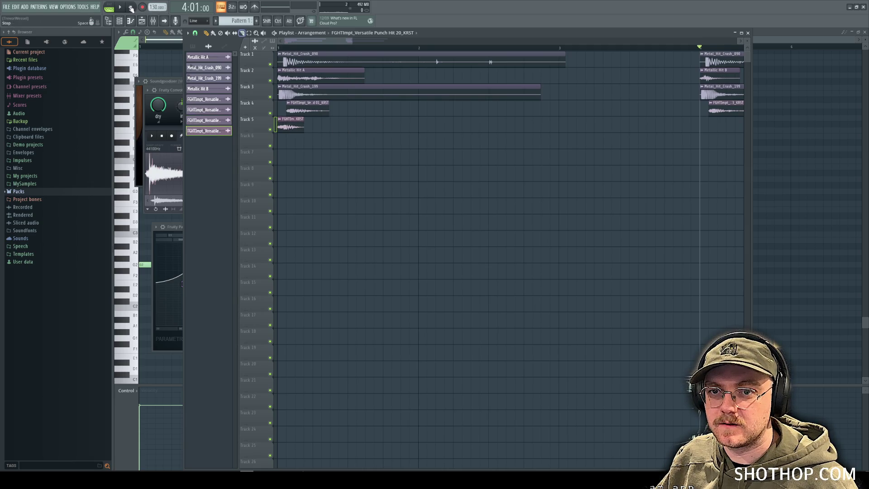
{"action": "left_click", "coordinate": [292, 49]}
{"action": "key", "text": "space"}
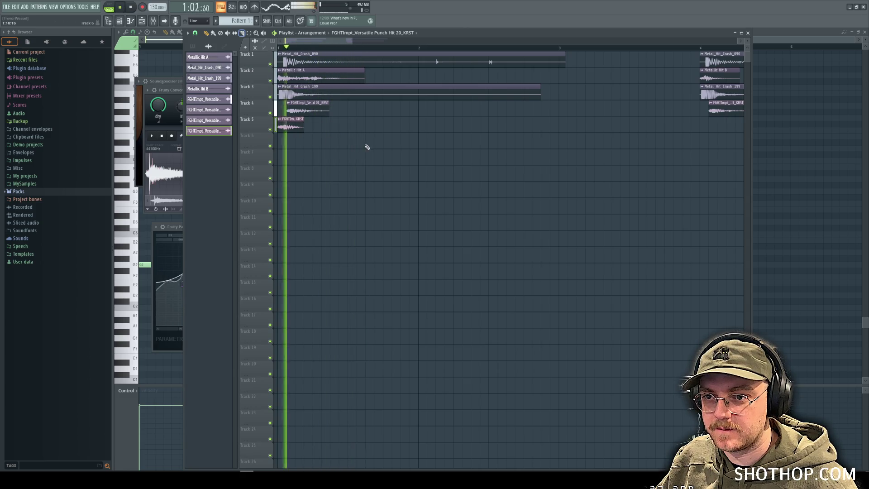
{"action": "left_click_drag", "start_coordinate": [292, 126], "coordinate": [300, 126]}
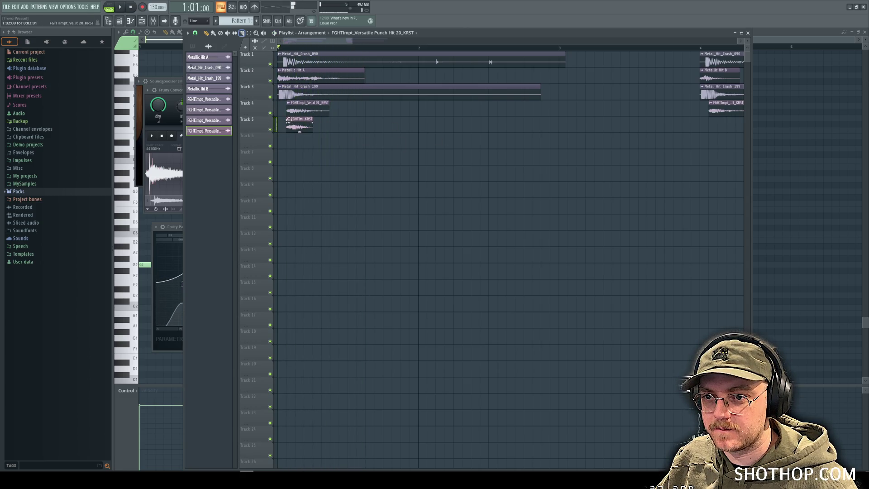
{"action": "key", "text": "space"}
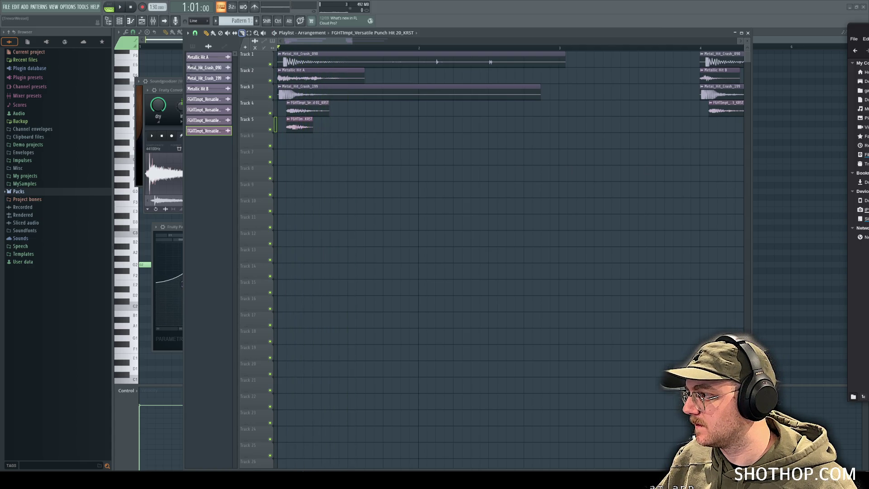
Step: Add Versatile Punch Hit 21 on Track 5 under the second hit, play back, and view the channel list
{"action": "mouse_move", "coordinate": [757, 129]}
{"action": "left_mouse_down"}
{"action": "mouse_move", "coordinate": [539, 121]}
{"action": "mouse_move", "coordinate": [715, 126]}
{"action": "left_mouse_up"}
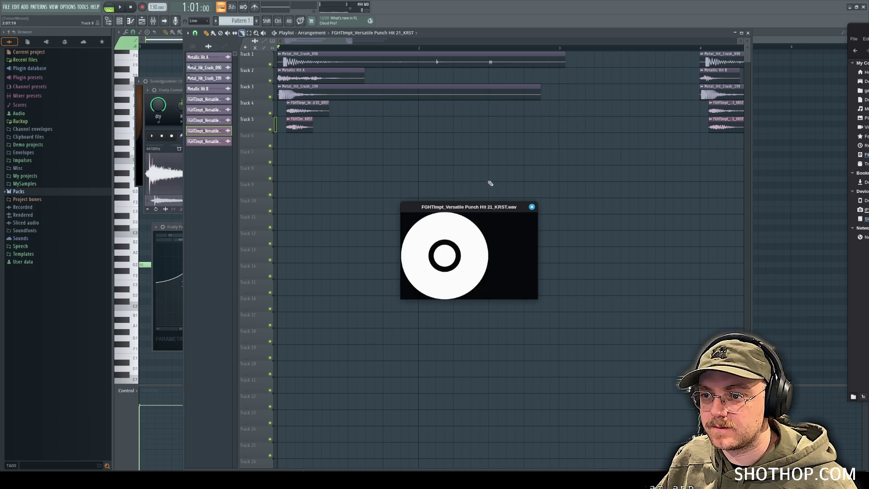
{"action": "left_click", "coordinate": [532, 207]}
{"action": "key", "text": "space"}
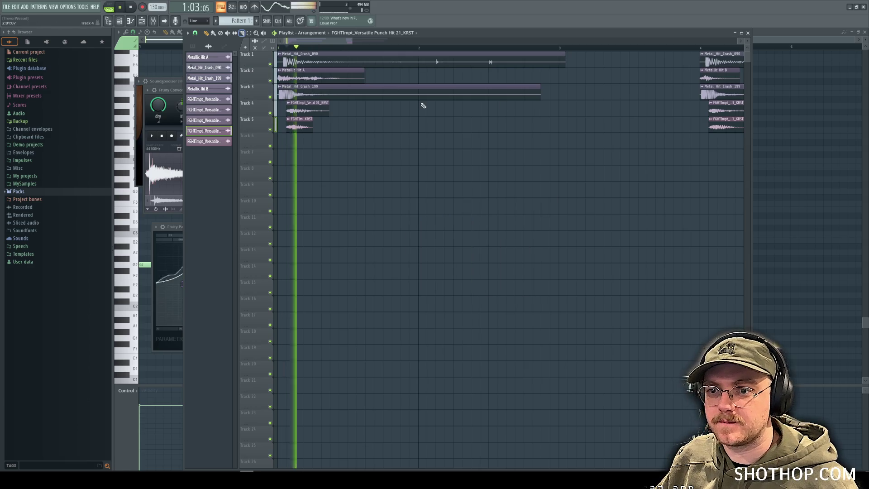
{"action": "key", "text": "space"}
{"action": "scroll", "coordinate": [566, 139], "scroll_direction": "down", "scroll_amount": 3}
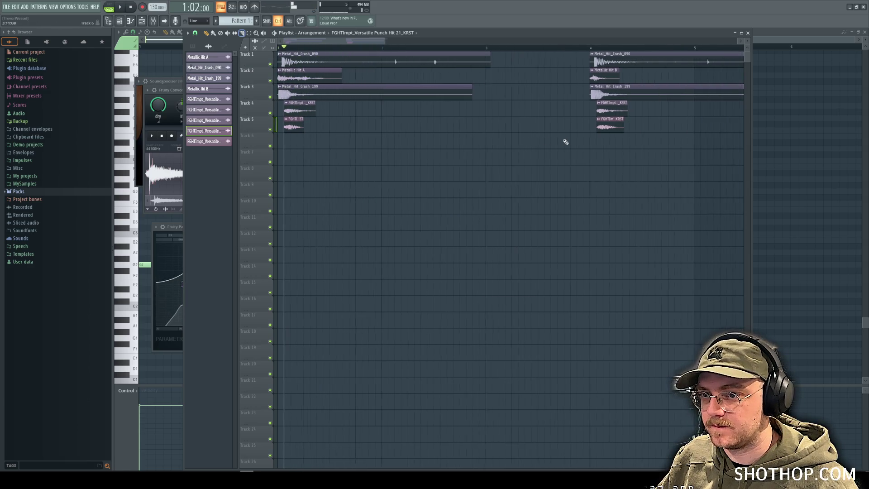
{"action": "left_click", "coordinate": [120, 20]}
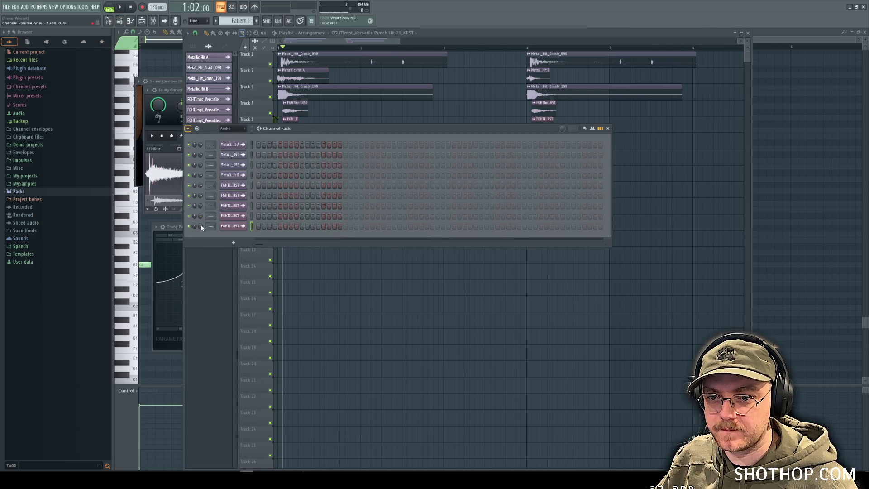
{"action": "key", "text": "space"}
Step: Play back the arrangement and audition the second hit from bar 4
{"action": "key", "text": "F6"}
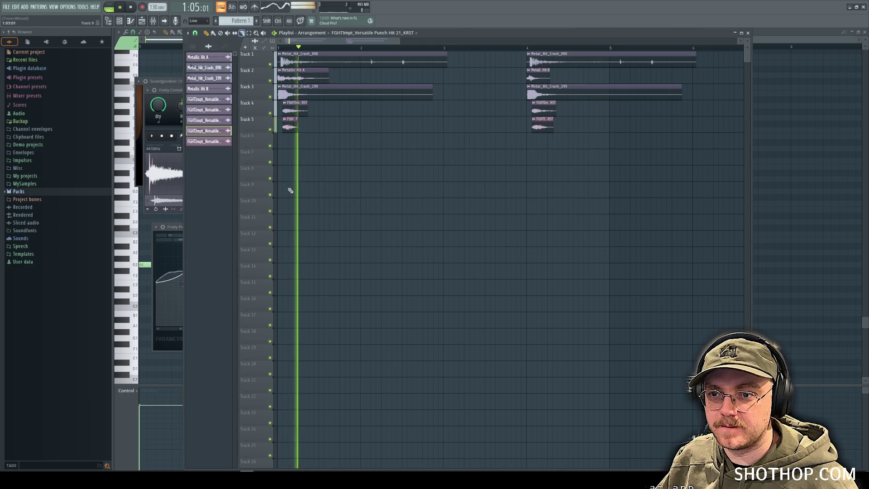
{"action": "key", "text": "space"}
{"action": "left_click", "coordinate": [528, 47]}
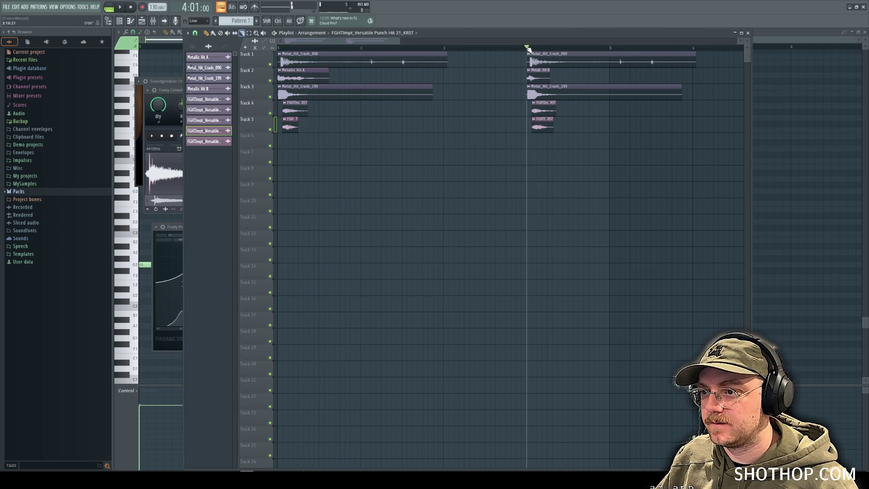
{"action": "key", "text": "space"}
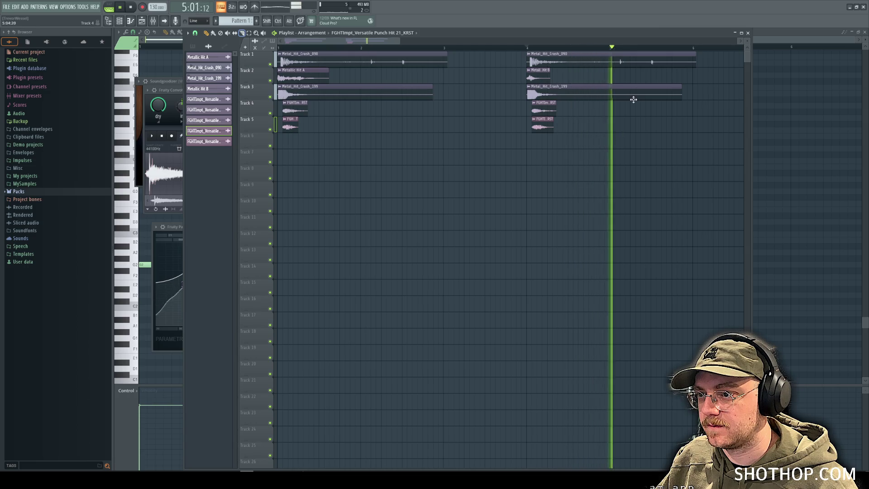
{"action": "key", "text": "space"}
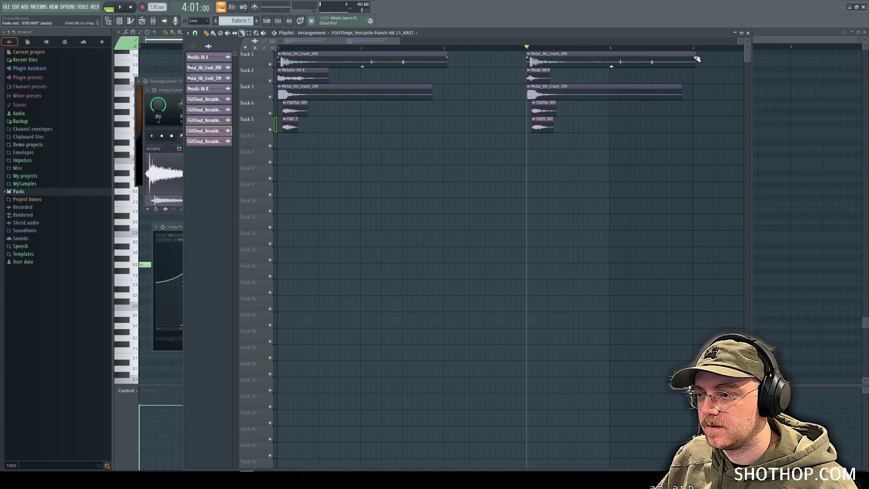
Step: Give the bar-4 Metal_Hit_Crash_090 clip a curved fade-out that starts earlier
{"action": "left_click_drag", "start_coordinate": [697, 59], "coordinate": [586, 58]}
{"action": "left_click_drag", "start_coordinate": [644, 64], "coordinate": [644, 67]}
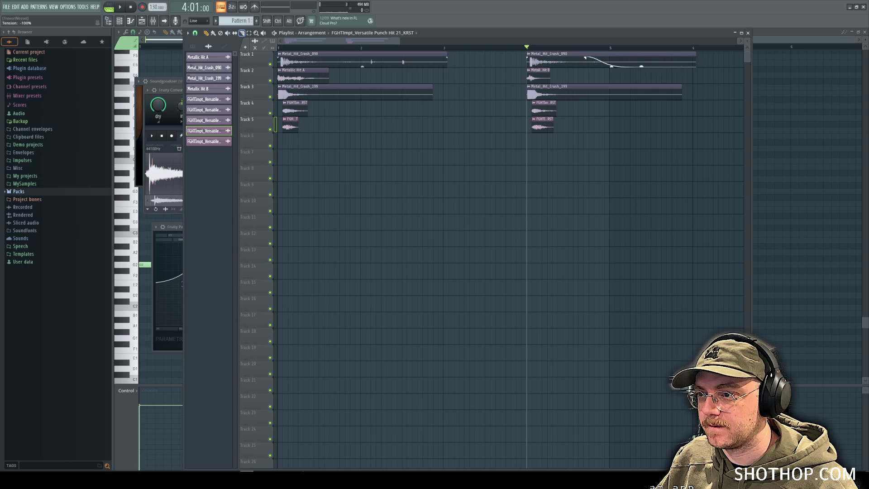
{"action": "left_click_drag", "start_coordinate": [589, 58], "coordinate": [562, 59]}
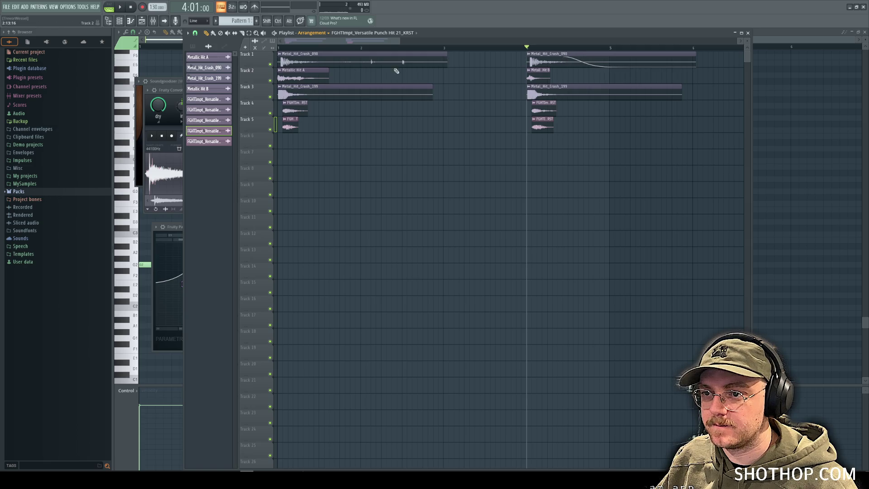
Step: Add a fade-out to the bar-1 Metal_Hit_Crash_090 clip and play back both faded hits
{"action": "left_click_drag", "start_coordinate": [447, 57], "coordinate": [322, 59]}
{"action": "key", "text": "space"}
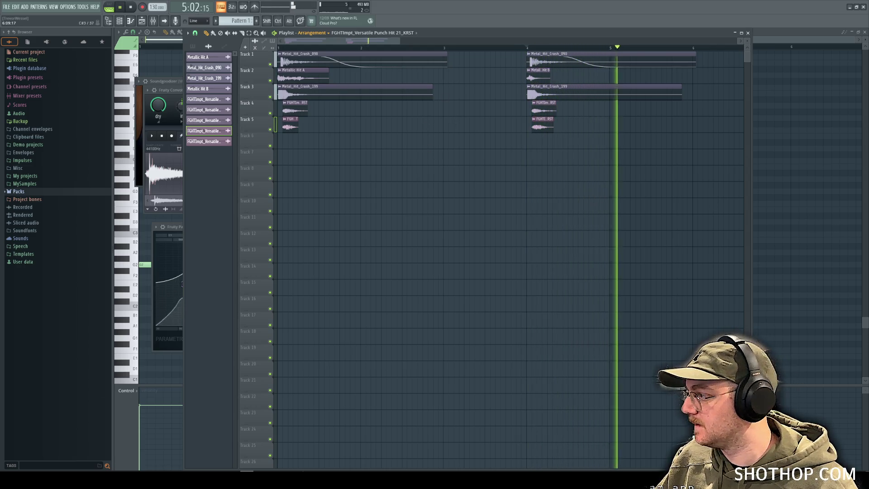
{"action": "key", "text": "space"}
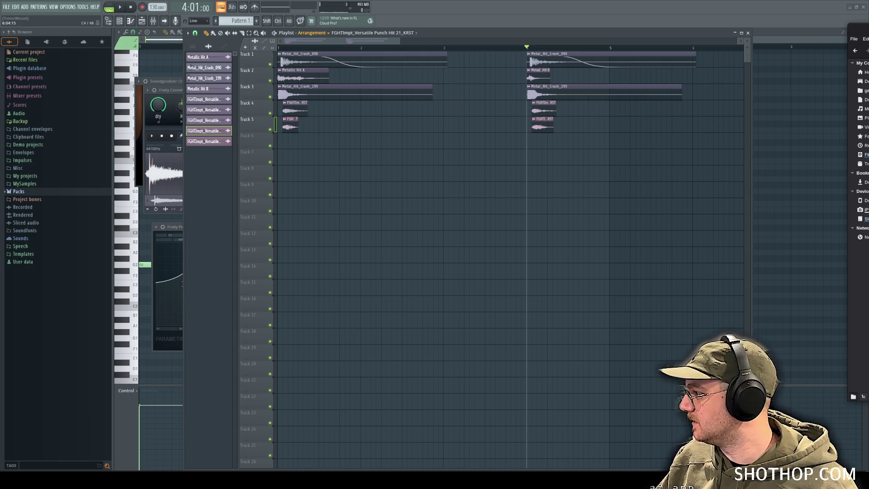
{"action": "left_click", "coordinate": [7, 7]}
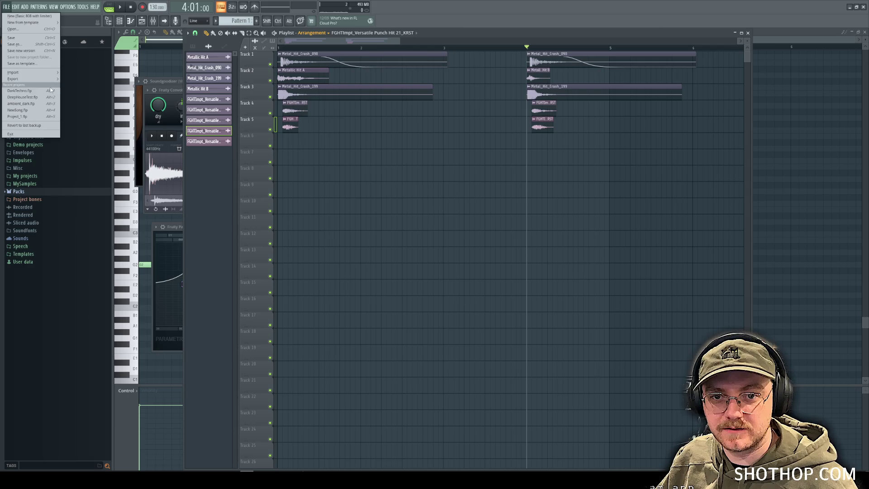
Step: Export the arrangement as shield_hit.ogg into home/Downloads, then minimize FL Studio
{"action": "mouse_move", "coordinate": [46, 79]}
{"action": "left_click", "coordinate": [77, 94]}
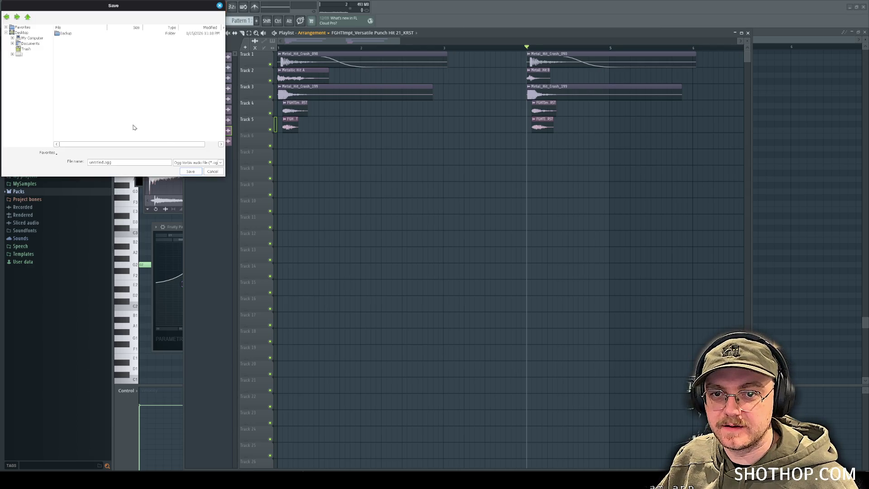
{"action": "left_click", "coordinate": [20, 54]}
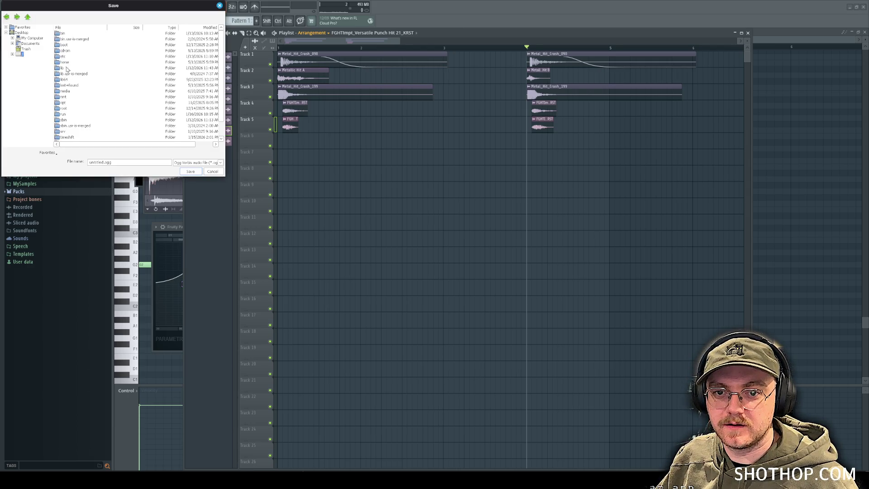
{"action": "left_click", "coordinate": [65, 62]}
{"action": "double_click", "coordinate": [63, 34]}
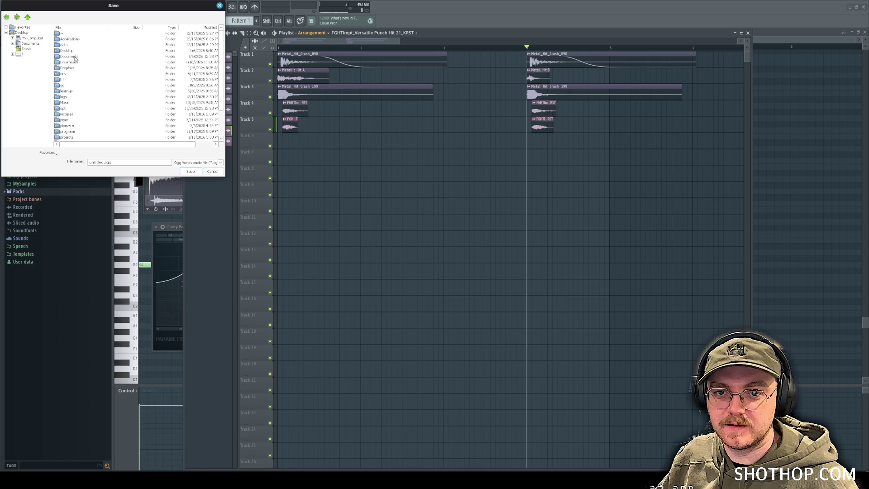
{"action": "double_click", "coordinate": [69, 63]}
{"action": "type", "text": "shield_hit"}
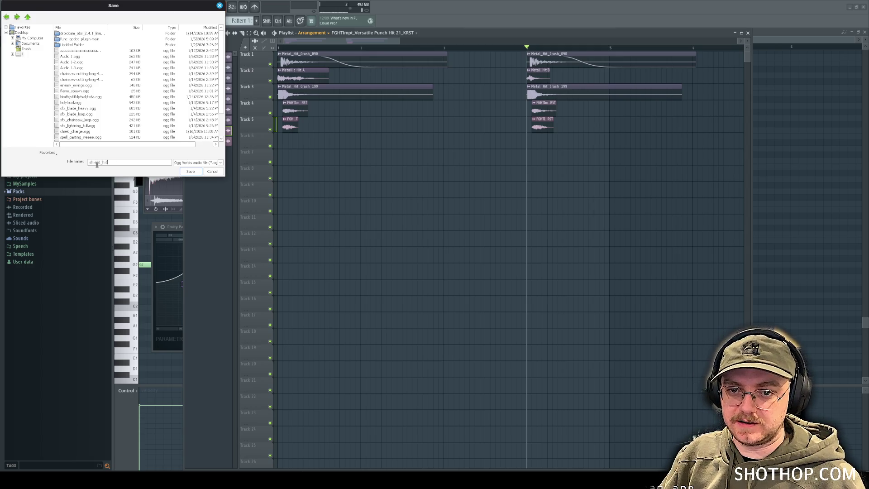
{"action": "key", "text": "Return"}
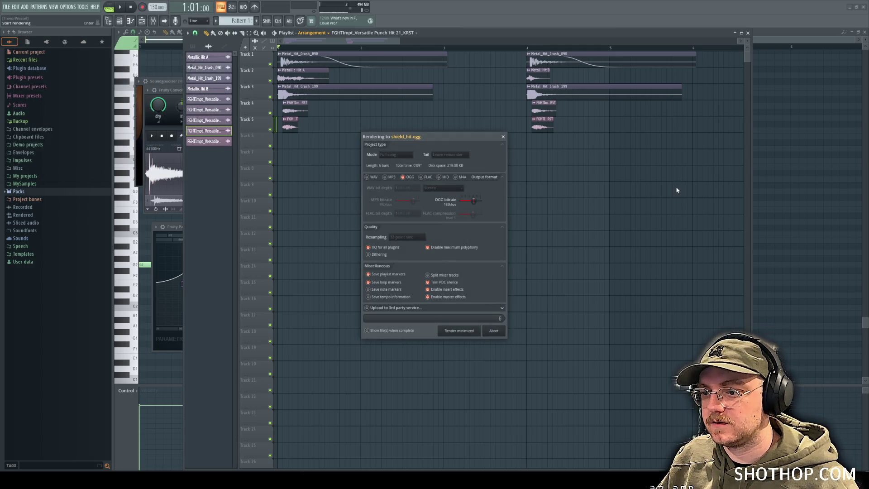
{"action": "left_click", "coordinate": [851, 8]}
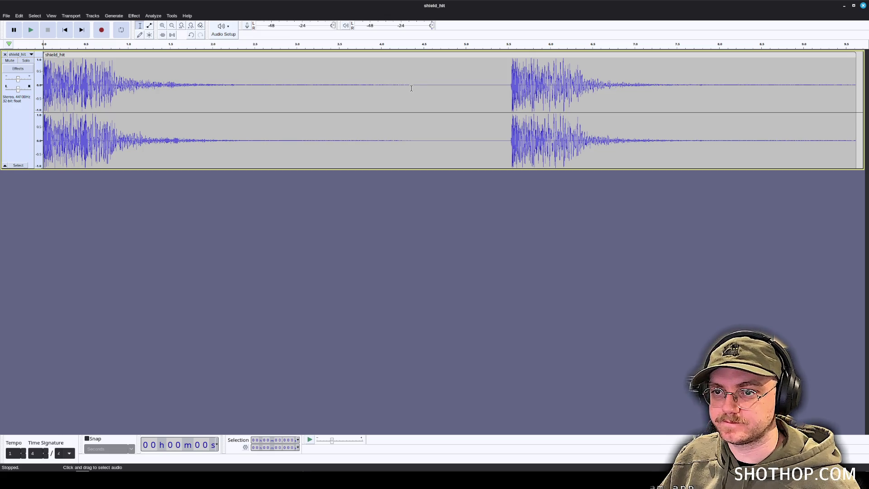
Step: Label the first hit (0–4.36 s) as sfx_shield_hit_a
{"action": "left_click_drag", "start_coordinate": [411, 88], "coordinate": [44, 89]}
{"action": "key", "text": "ctrl+b"}
{"action": "type", "text": "sfx_s"}
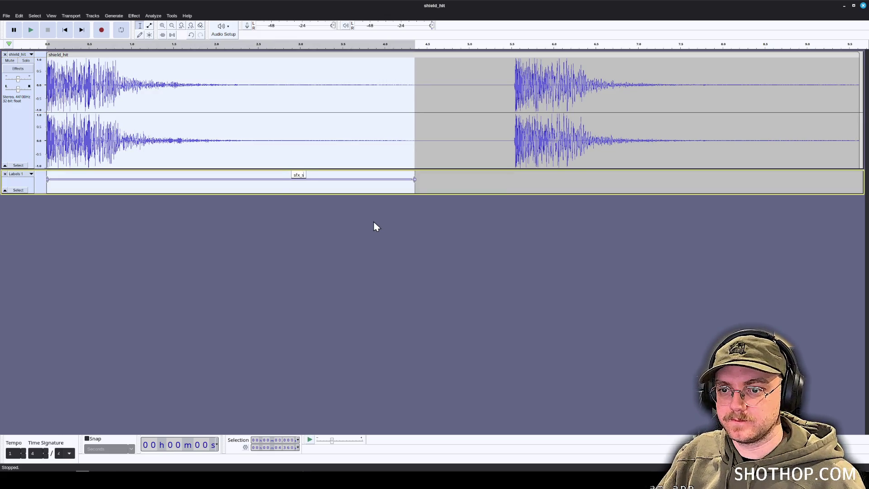
{"action": "type", "text": "hield"}
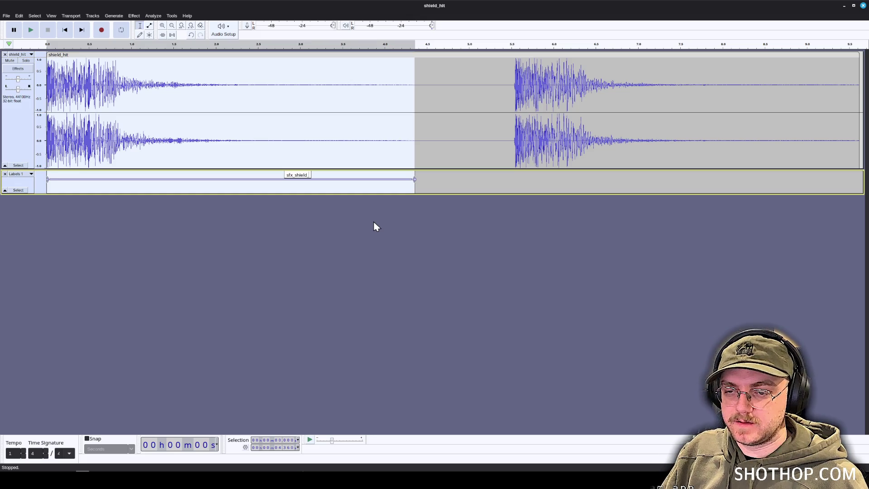
{"action": "type", "text": "_hit"}
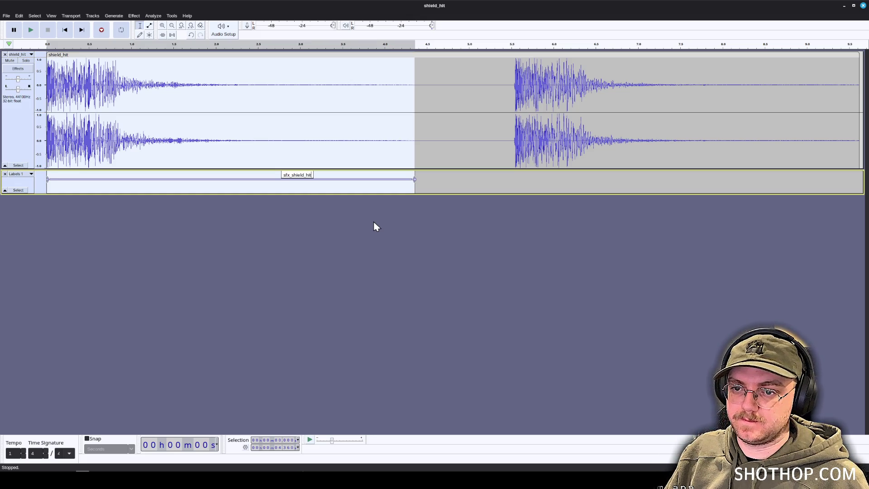
{"action": "type", "text": "_"}
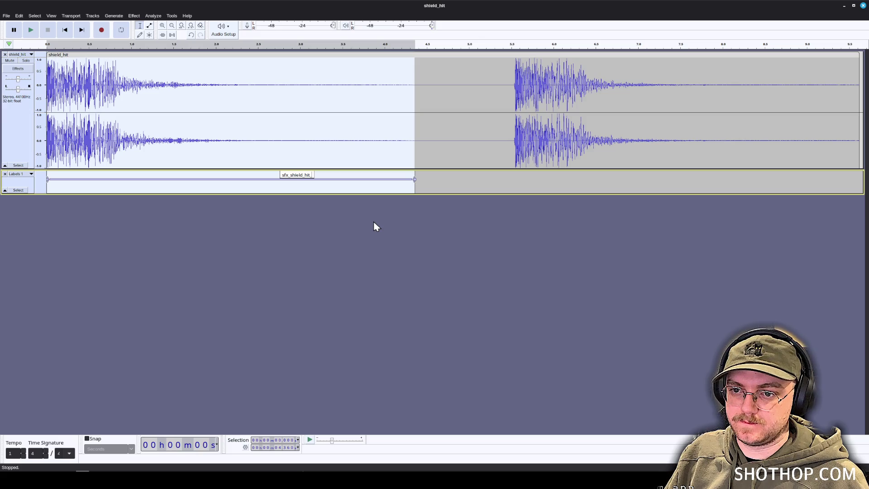
{"action": "type", "text": "a"}
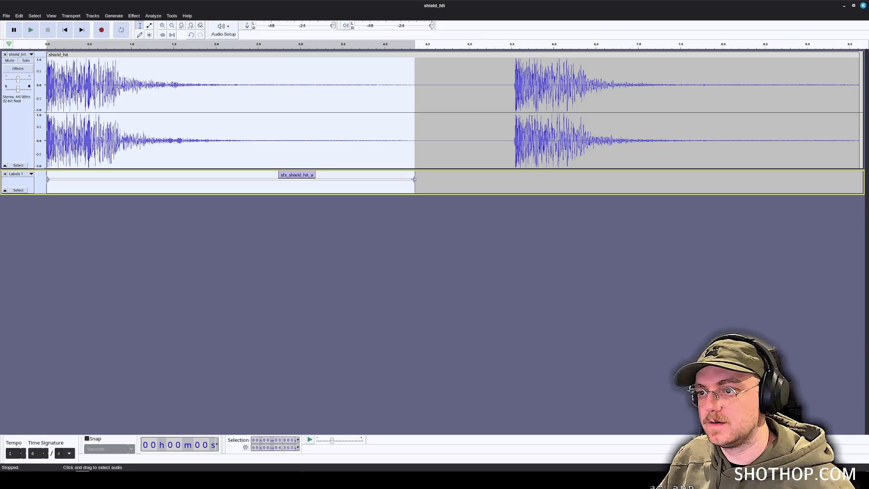
Step: Label the second hit sfx_shield_hit_b and select its quiet tail
{"action": "left_click_drag", "start_coordinate": [511, 82], "coordinate": [845, 91]}
{"action": "key", "text": "ctrl+b"}
{"action": "type", "text": "sfx_shield_hit_c"}
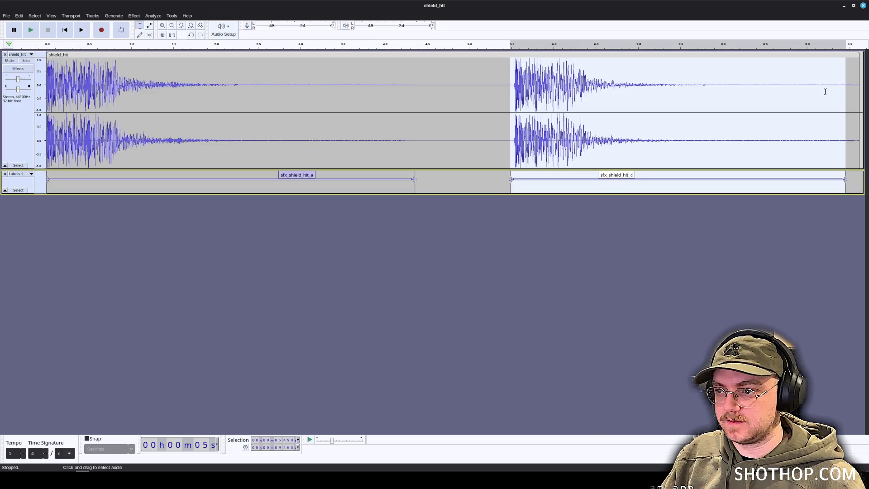
{"action": "type", "text": "b"}
{"action": "left_click_drag", "start_coordinate": [707, 88], "coordinate": [852, 88]}
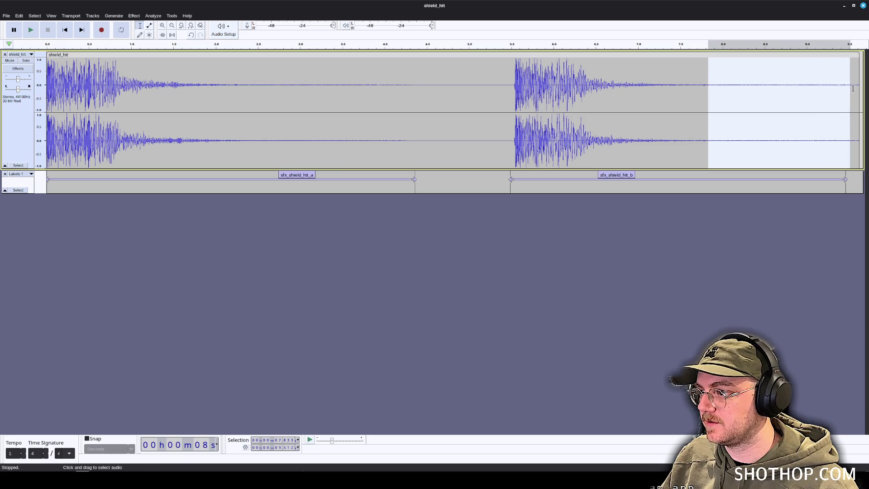
{"action": "left_click", "coordinate": [738, 104]}
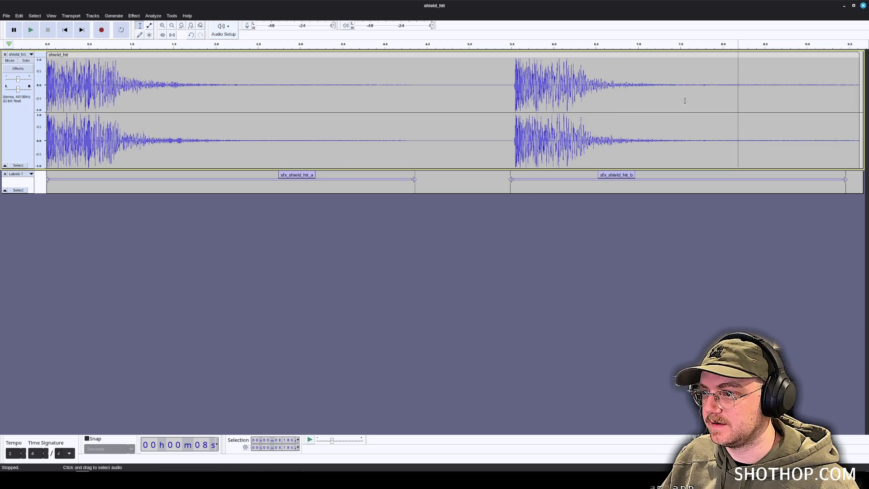
{"action": "mouse_move", "coordinate": [668, 100]}
{"action": "left_mouse_down"}
{"action": "mouse_move", "coordinate": [857, 98]}
{"action": "mouse_move", "coordinate": [842, 97]}
{"action": "left_mouse_up"}
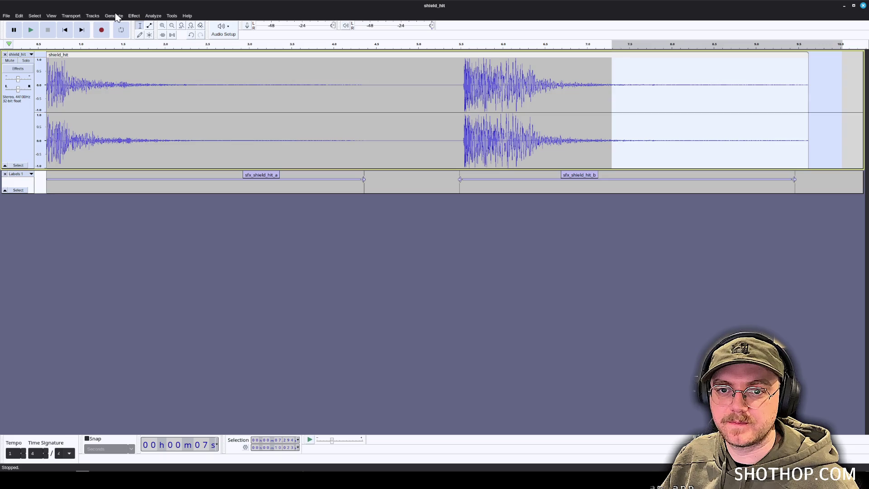
Step: Apply a fade to the second hit's tail, then select the first hit's quiet tail
{"action": "left_click", "coordinate": [134, 16]}
{"action": "mouse_move", "coordinate": [166, 69]}
{"action": "left_click", "coordinate": [271, 99]}
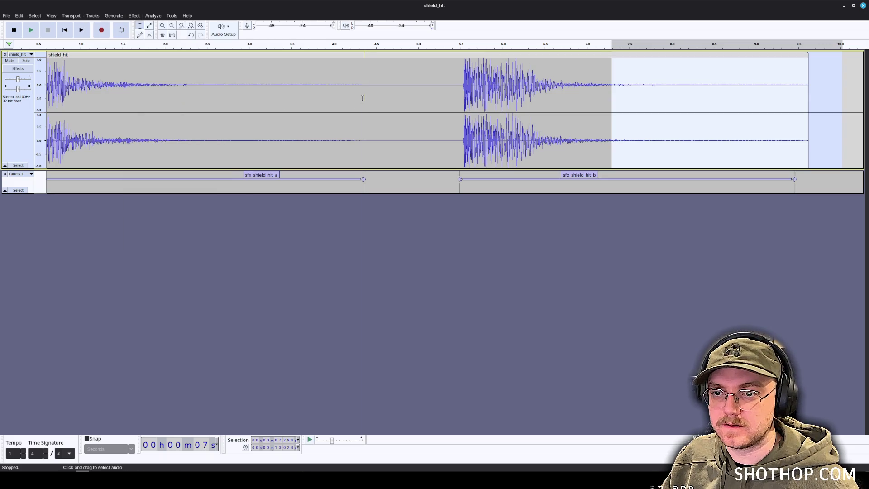
{"action": "left_click_drag", "start_coordinate": [365, 98], "coordinate": [175, 109]}
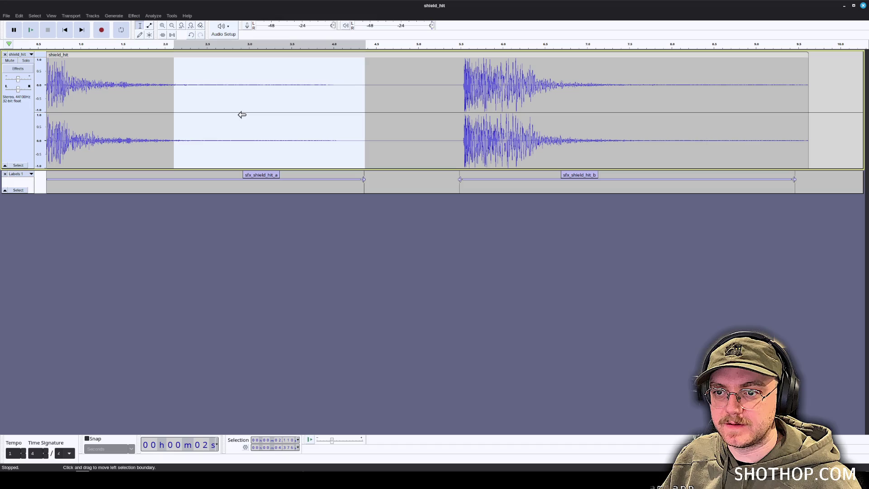
Step: Export the labelled hits as separate OGG files, then minimize Audacity
{"action": "left_click", "coordinate": [6, 15]}
{"action": "left_click", "coordinate": [27, 74]}
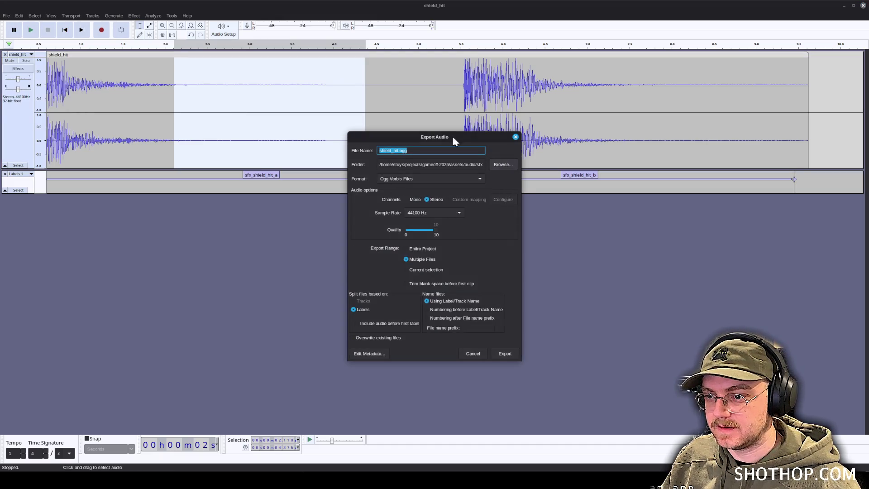
{"action": "left_click", "coordinate": [504, 355]}
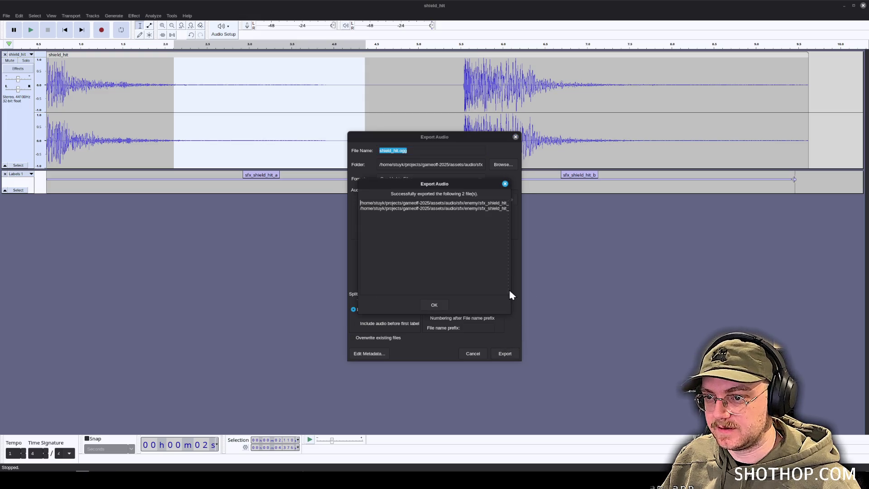
{"action": "left_click", "coordinate": [442, 302]}
{"action": "left_click", "coordinate": [843, 7]}
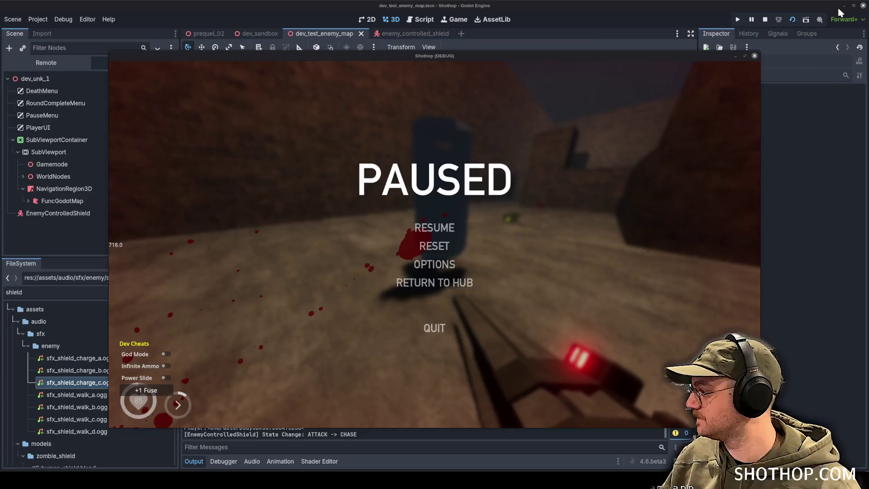
Step: In enemy_controlled_shield, duplicate AudioChargeAttack and rename the copy AudioHitPlayer
{"action": "left_click", "coordinate": [492, 6]}
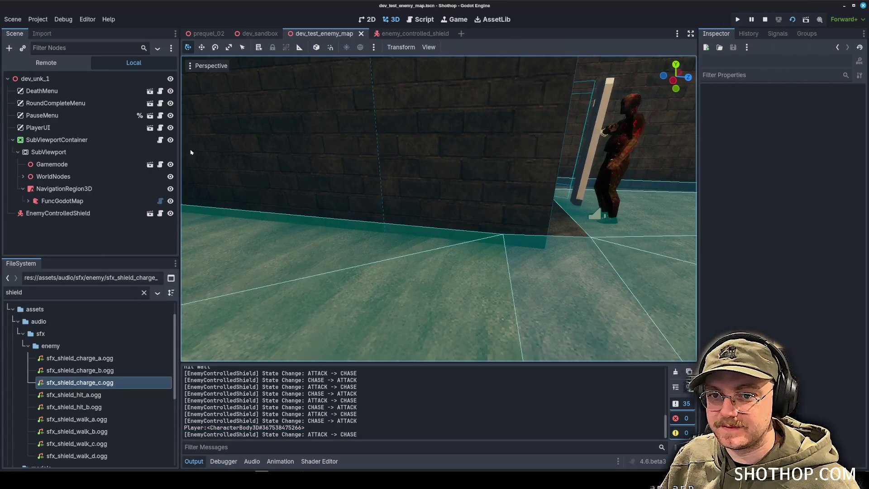
{"action": "left_click", "coordinate": [388, 34]}
{"action": "key", "text": "ctrl+d"}
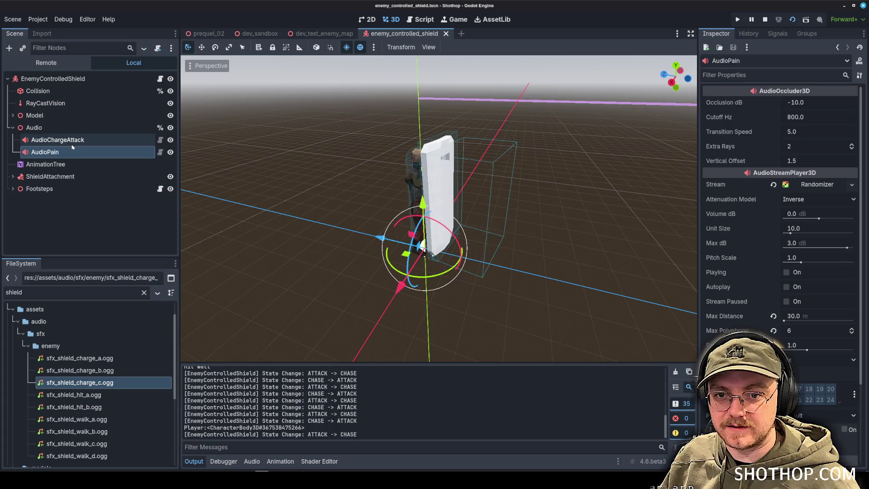
{"action": "key", "text": "F2"}
{"action": "type", "text": "Audio"}
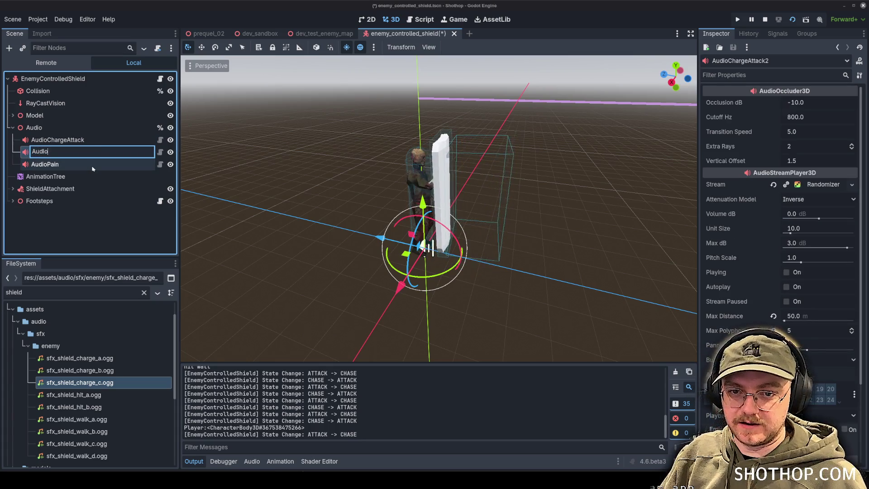
{"action": "type", "text": "HitPlayer"}
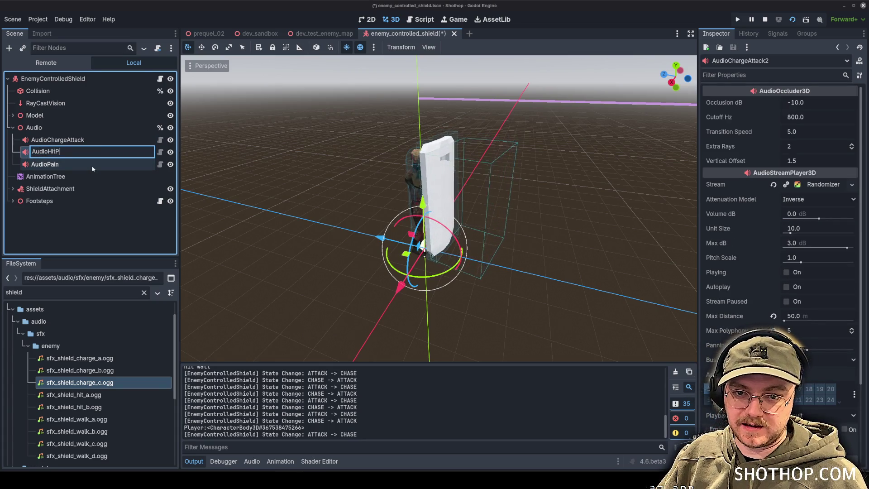
{"action": "key", "text": "Return"}
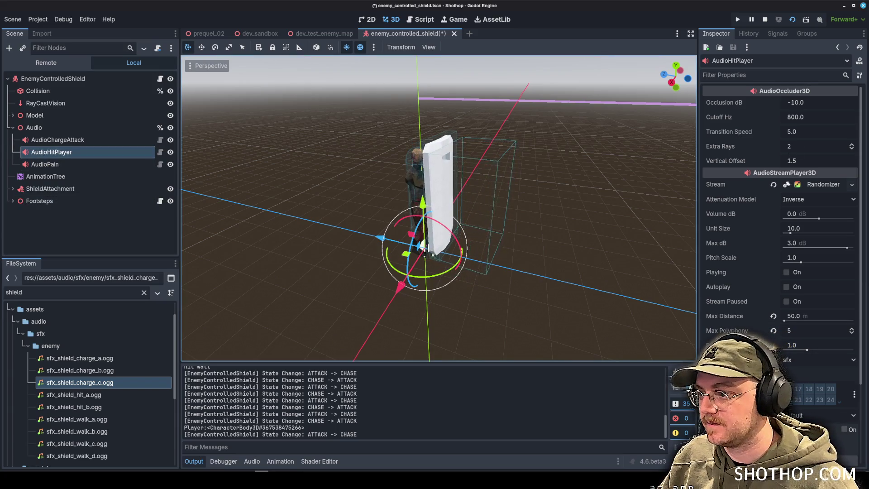
Step: Replace AudioHitPlayer's copied stream with a new Randomizer
{"action": "left_click", "coordinate": [773, 185]}
{"action": "left_click", "coordinate": [800, 186]}
{"action": "left_click", "coordinate": [811, 229]}
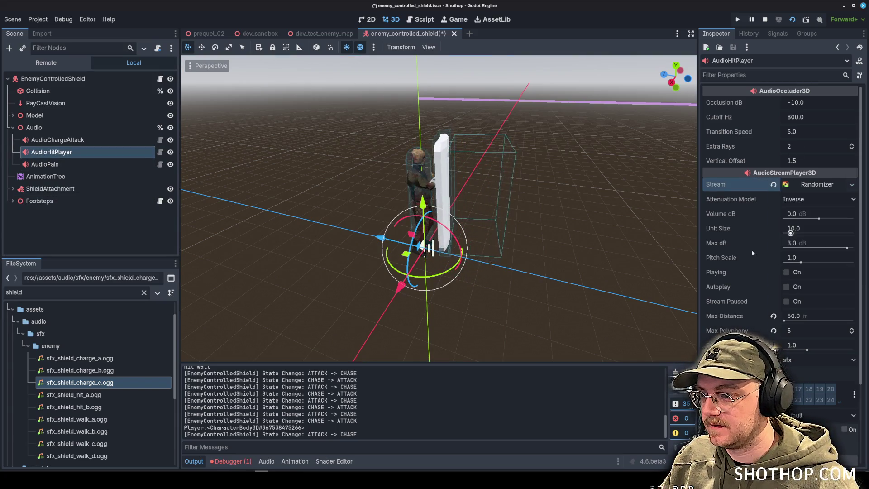
Step: Filter the FileSystem with 'shield_' to find sfx_shield_hit_a.ogg and drag it toward the stream
{"action": "left_click", "coordinate": [65, 294]}
{"action": "key", "text": "ctrl+a"}
{"action": "type", "text": "hit_pl"}
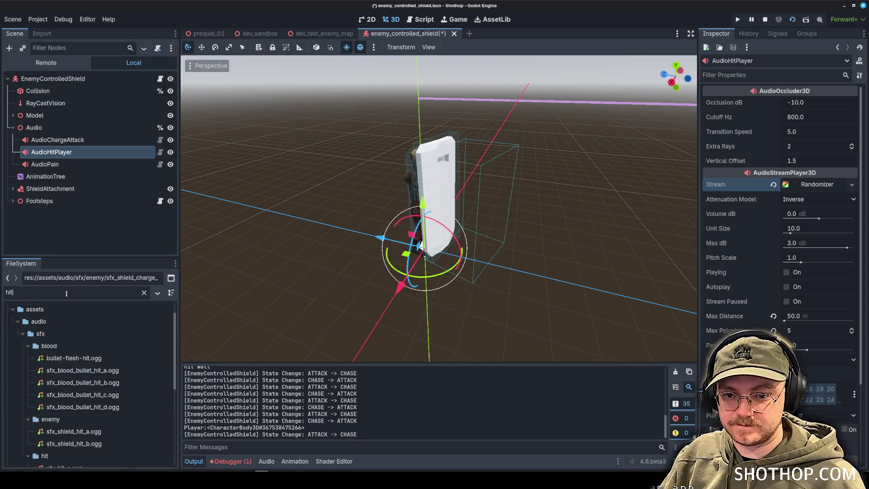
{"action": "key", "text": "BackSpace"}
{"action": "key", "text": "BackSpace"}
{"action": "key", "text": "BackSpace"}
{"action": "type", "text": "player"}
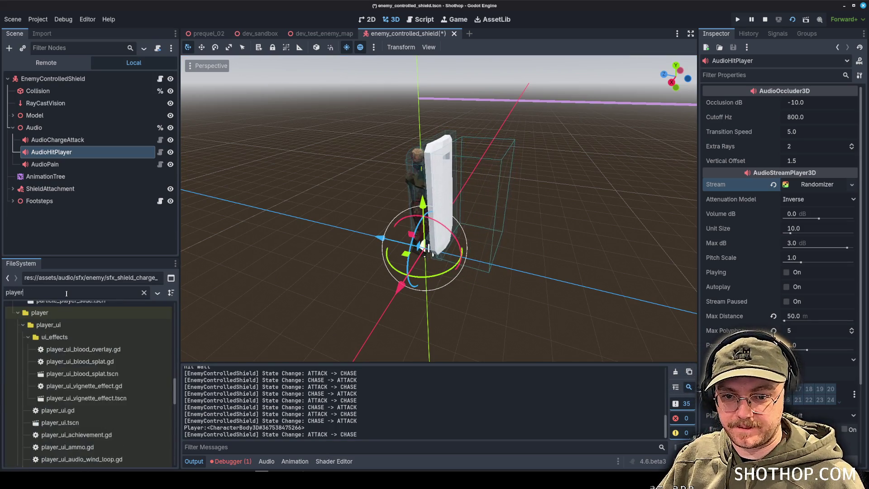
{"action": "scroll", "coordinate": [101, 322], "scroll_direction": "down", "scroll_amount": 10}
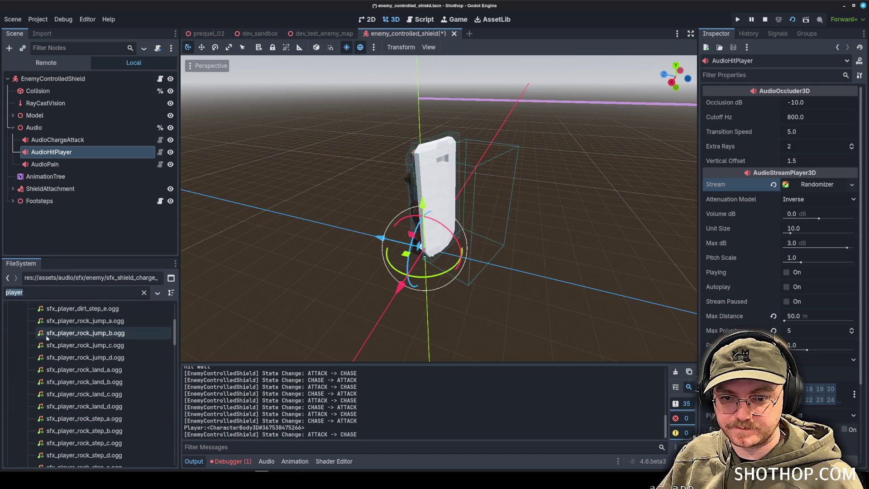
{"action": "type", "text": "shield_"}
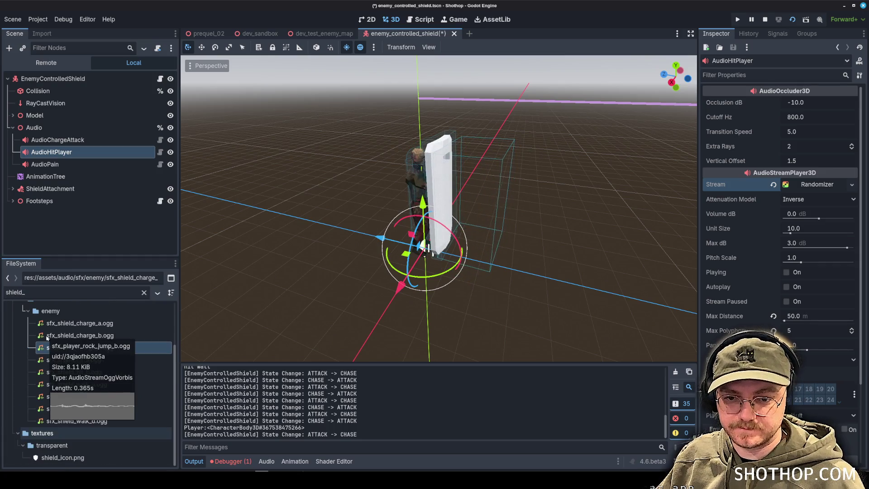
{"action": "left_click", "coordinate": [73, 359]}
{"action": "mouse_move", "coordinate": [83, 368]}
{"action": "left_mouse_down"}
{"action": "mouse_move", "coordinate": [185, 332]}
{"action": "mouse_move", "coordinate": [829, 190]}
{"action": "mouse_move", "coordinate": [228, 293]}
{"action": "mouse_move", "coordinate": [111, 363]}
{"action": "left_mouse_up"}
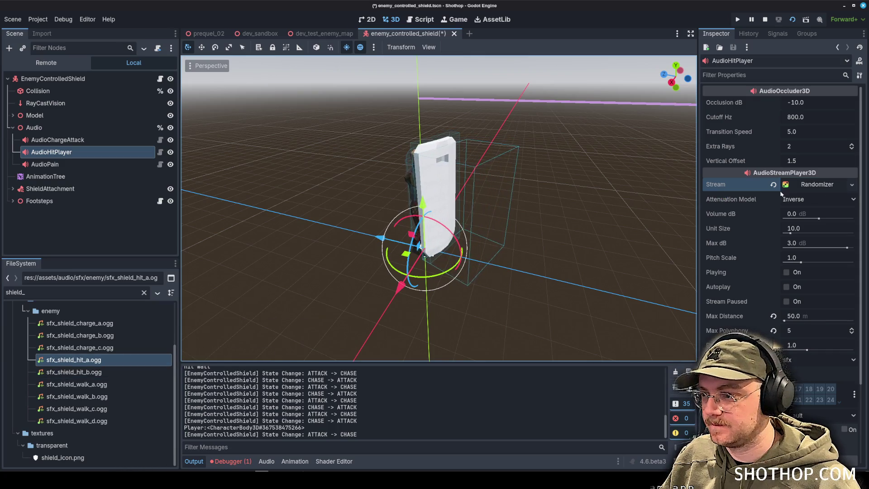
Step: Add two Randomizer stream slots, put sfx_shield_hit_a.ogg in the first, and save the scene
{"action": "left_click", "coordinate": [815, 184]}
{"action": "left_click", "coordinate": [786, 256]}
{"action": "left_click", "coordinate": [786, 287]}
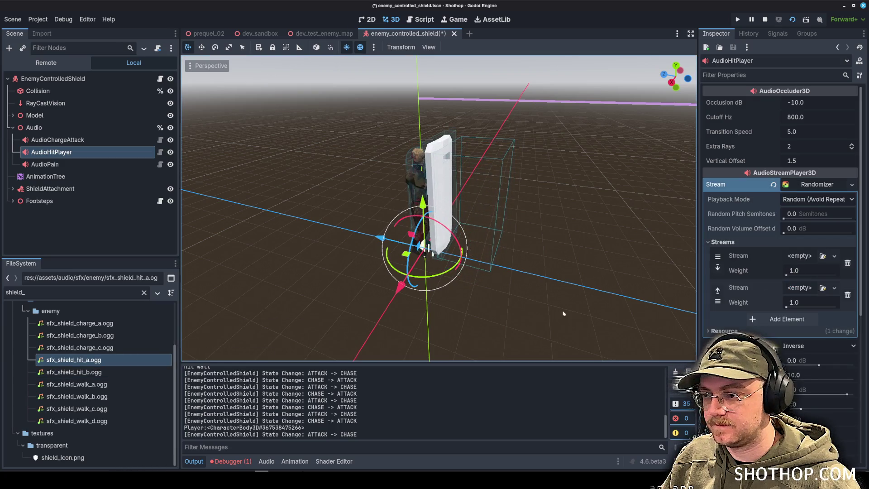
{"action": "mouse_move", "coordinate": [73, 360]}
{"action": "left_mouse_down"}
{"action": "mouse_move", "coordinate": [807, 263]}
{"action": "mouse_move", "coordinate": [104, 370]}
{"action": "mouse_move", "coordinate": [805, 310]}
{"action": "left_mouse_up"}
{"action": "key", "text": "ctrl+s"}
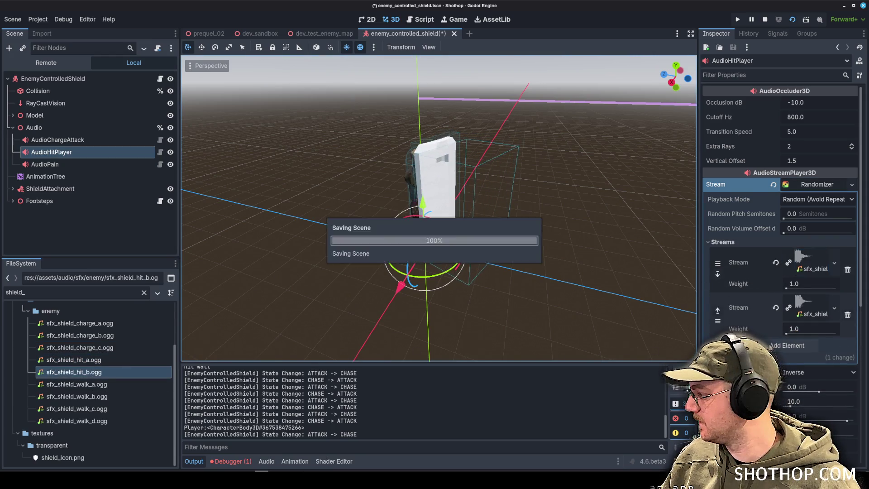
{"action": "left_click", "coordinate": [160, 80]}
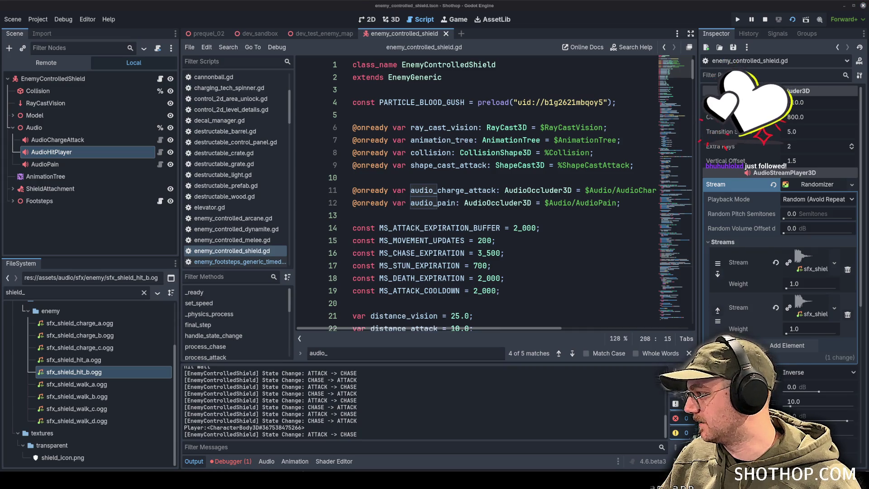
Step: Scroll through the shield enemy script to review its patrol-state logic
{"action": "mouse_move", "coordinate": [54, 152]}
{"action": "left_mouse_down"}
{"action": "mouse_move", "coordinate": [353, 190]}
{"action": "mouse_move", "coordinate": [362, 178]}
{"action": "left_mouse_up"}
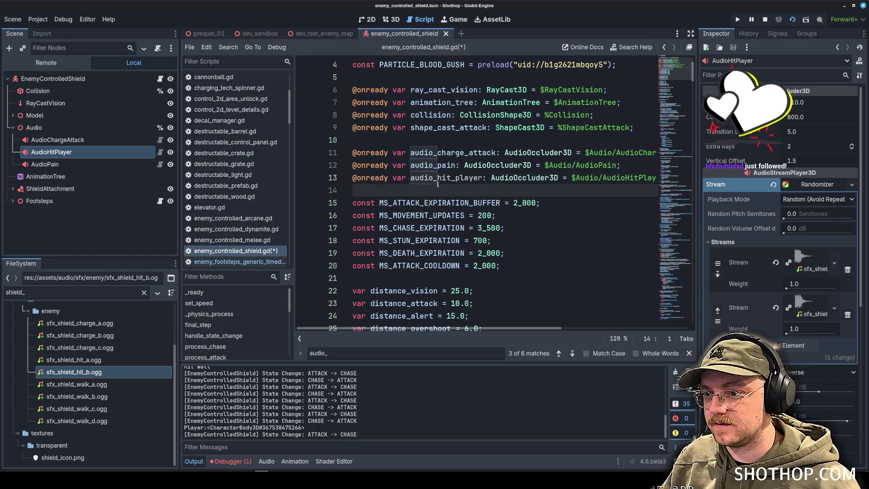
{"action": "scroll", "coordinate": [655, 110], "scroll_direction": "down", "scroll_amount": 12}
{"action": "scroll", "coordinate": [654, 110], "scroll_direction": "down", "scroll_amount": 20}
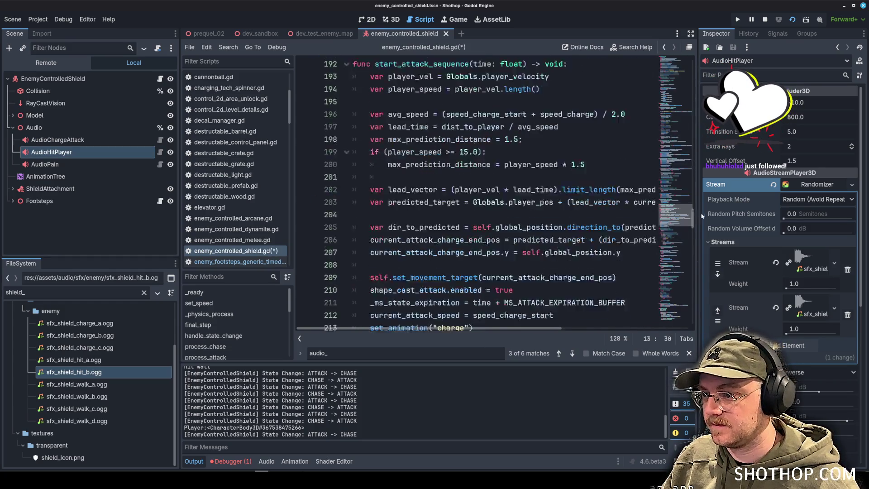
{"action": "scroll", "coordinate": [543, 184], "scroll_direction": "up", "scroll_amount": 8}
{"action": "left_click", "coordinate": [543, 183]}
{"action": "scroll", "coordinate": [543, 184], "scroll_direction": "up", "scroll_amount": 4}
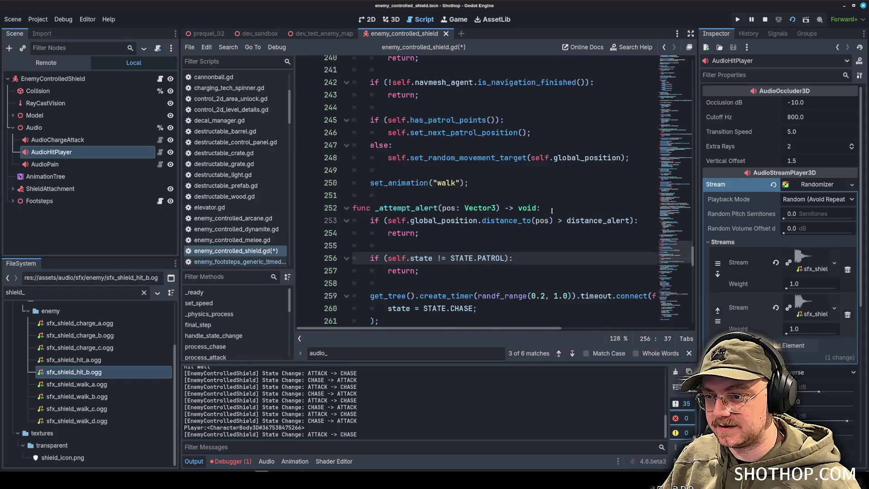
{"action": "scroll", "coordinate": [574, 220], "scroll_direction": "down", "scroll_amount": 13}
{"action": "left_click_drag", "start_coordinate": [698, 266], "coordinate": [746, 266]}
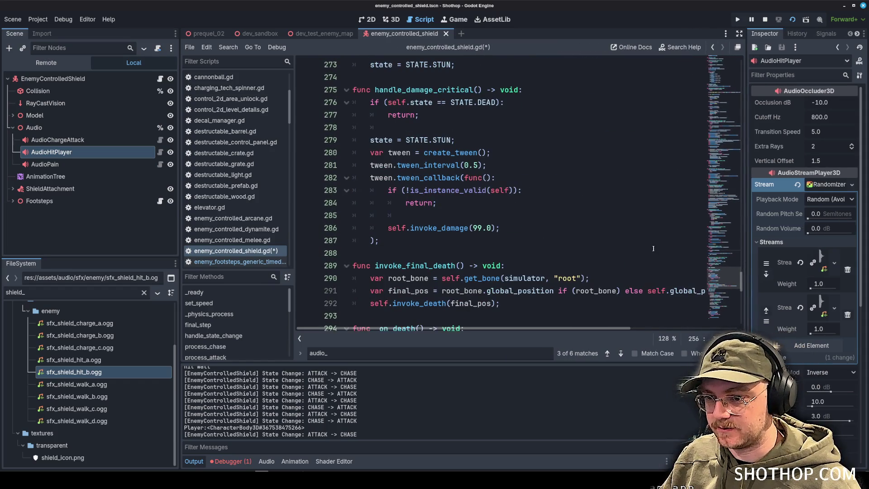
{"action": "scroll", "coordinate": [609, 258], "scroll_direction": "up", "scroll_amount": 12}
{"action": "scroll", "coordinate": [609, 258], "scroll_direction": "down", "scroll_amount": 2}
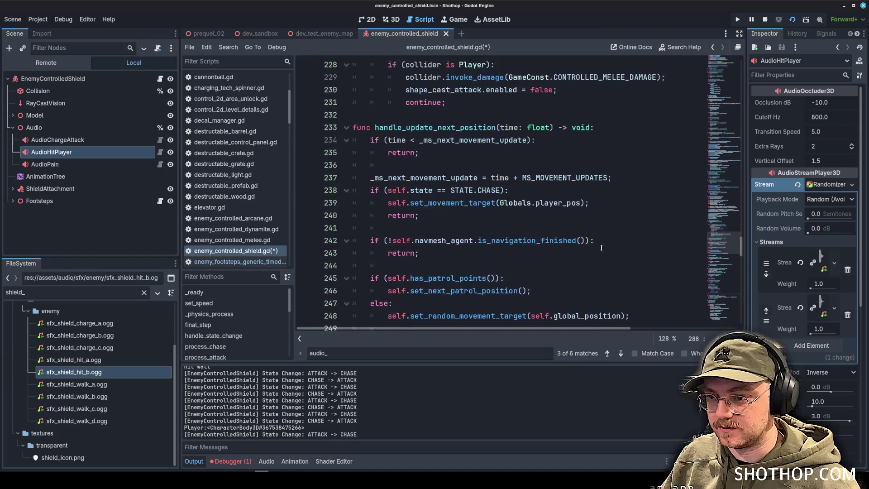
Step: Search the script for 'Player' and step to the Player collision check
{"action": "key", "text": "ctrl+f"}
{"action": "type", "text": "Player"}
{"action": "key", "text": "Return"}
{"action": "key", "text": "Return"}
{"action": "key", "text": "Return"}
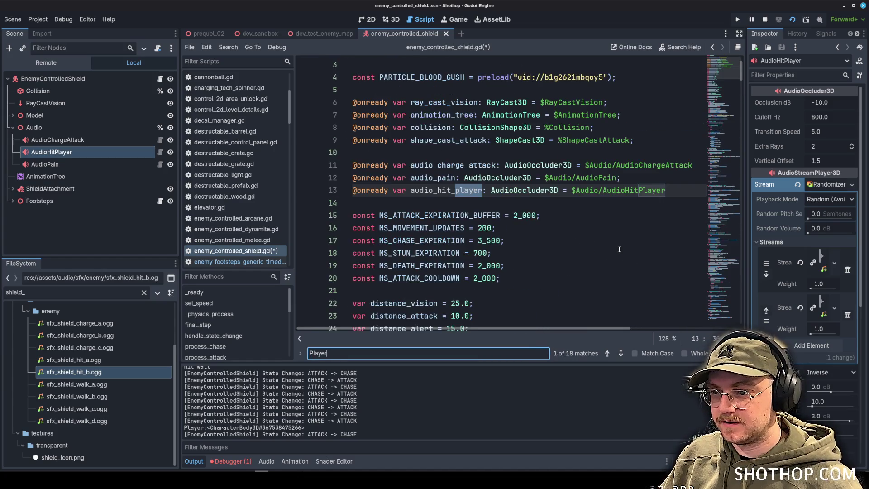
{"action": "key", "text": "Return"}
{"action": "key", "text": "Return"}
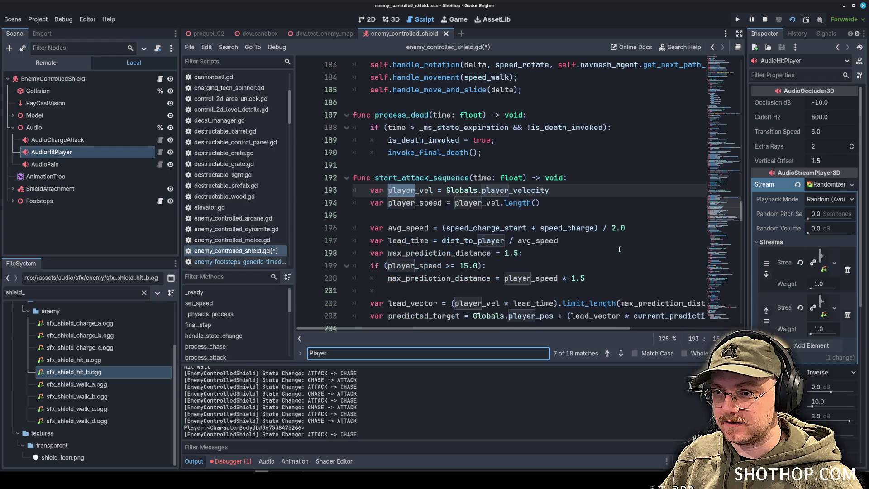
{"action": "key", "text": "Return"}
{"action": "key", "text": "Return"}
{"action": "key", "text": "Return"}
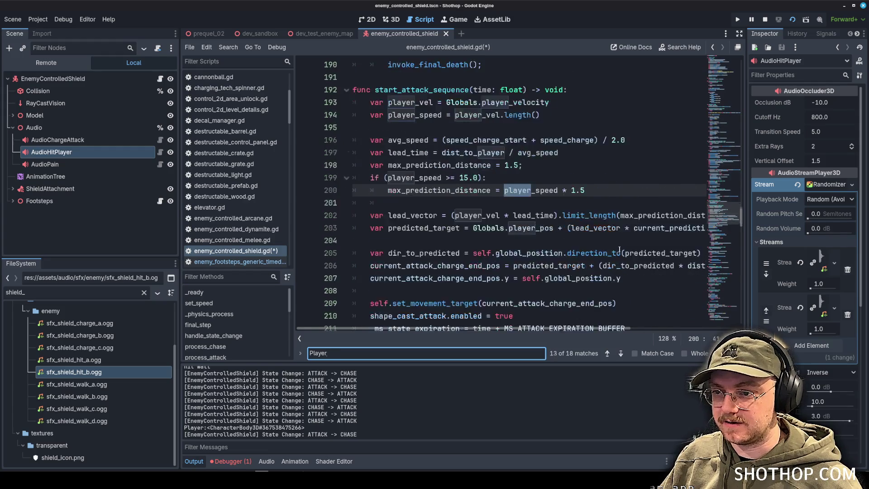
{"action": "key", "text": "Return"}
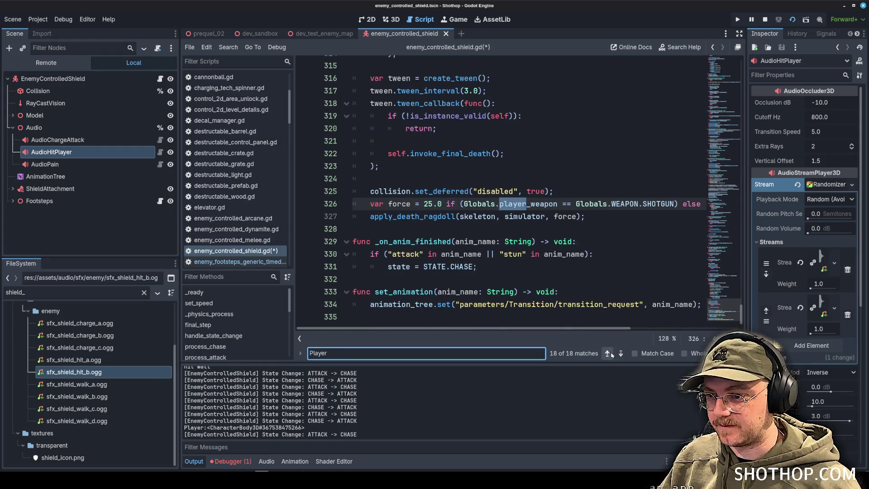
{"action": "left_click", "coordinate": [609, 354]}
{"action": "left_click", "coordinate": [610, 353]}
Step: Add audio_hit_player under the Player check on line 228, save, and switch to dev_test_enemy_map
{"action": "left_click", "coordinate": [581, 197]}
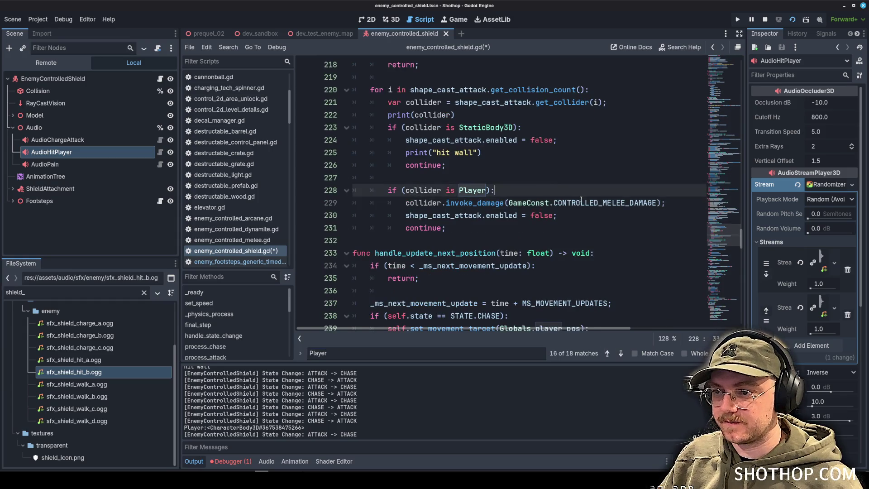
{"action": "key", "text": "Return"}
{"action": "type", "text": "audio_hit_player.play();"}
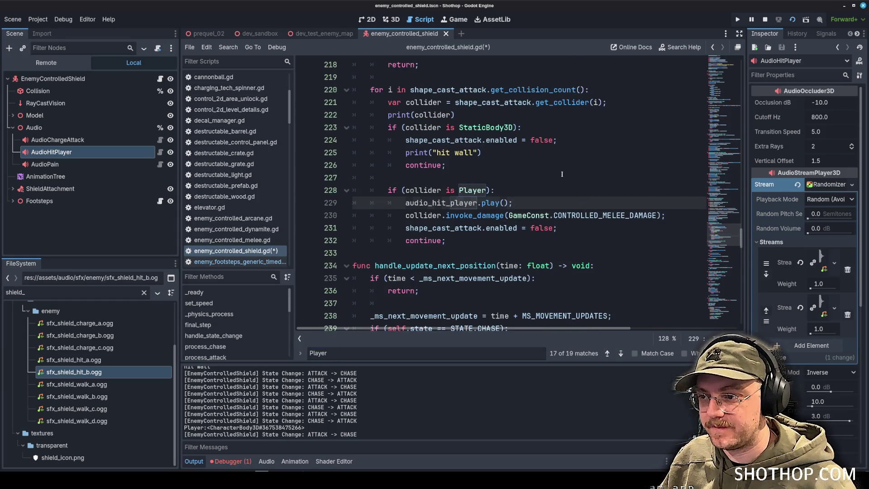
{"action": "left_click", "coordinate": [562, 174]}
{"action": "key", "text": "ctrl+s"}
{"action": "left_click", "coordinate": [260, 34]}
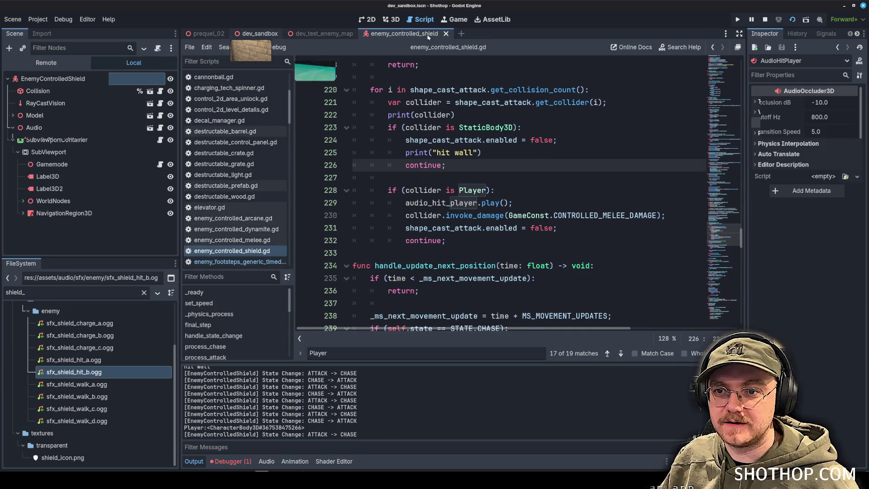
{"action": "left_click", "coordinate": [323, 33]}
Step: Run dev_test_enemy_map and dash at the shield enemy using weapon 2
{"action": "left_click", "coordinate": [391, 19]}
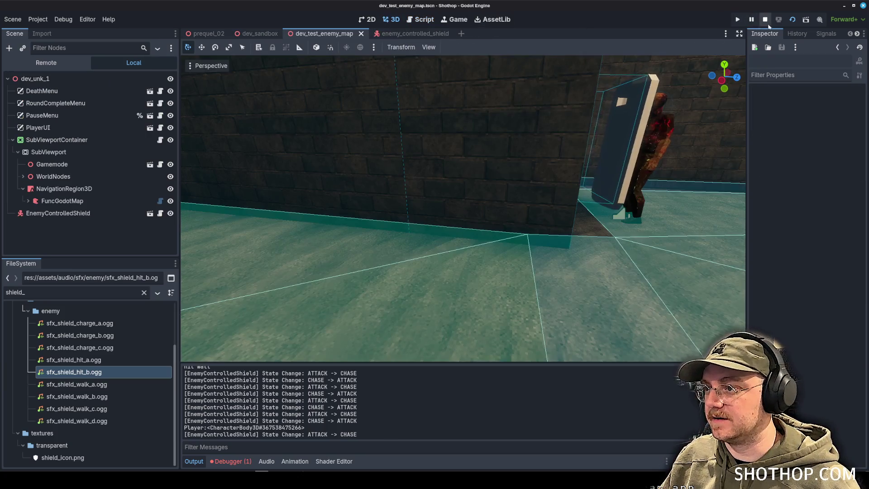
{"action": "left_click", "coordinate": [806, 19]}
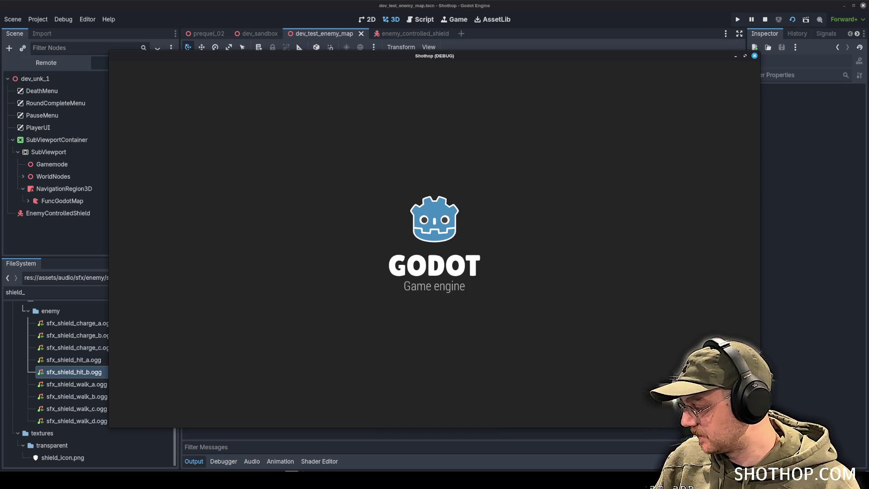
{"action": "key", "text": "shift"}
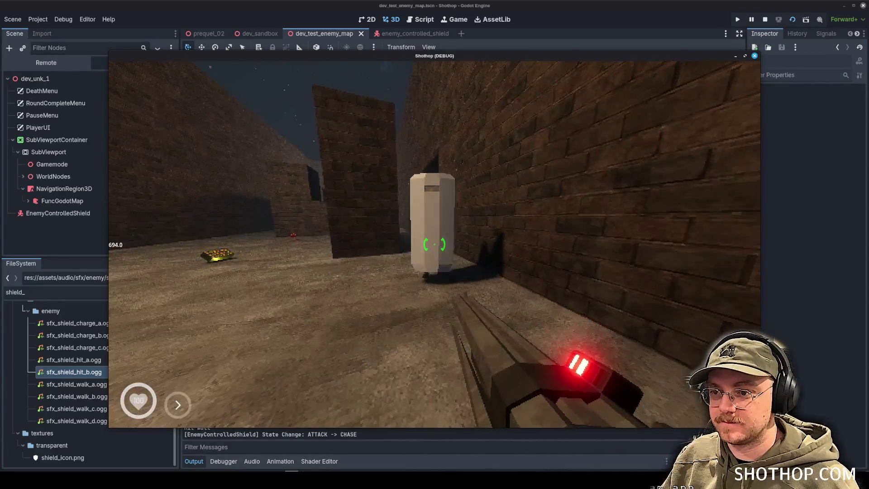
{"action": "key", "text": "shift"}
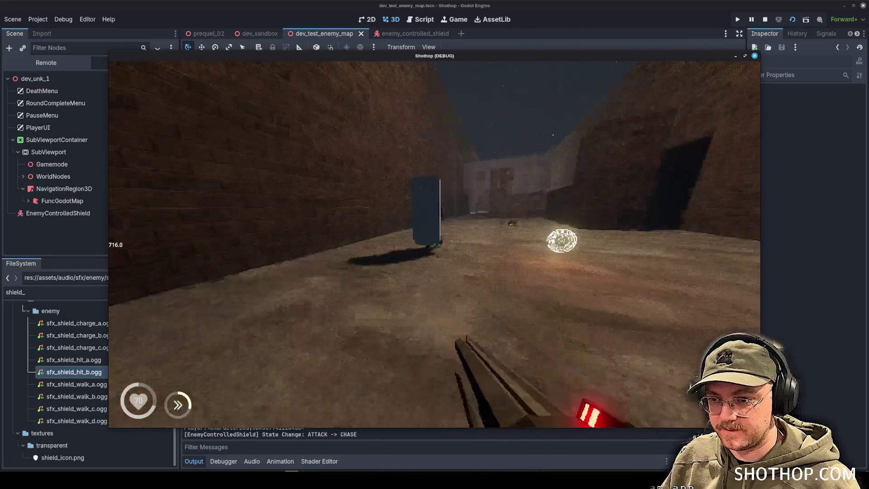
{"action": "key", "text": "2"}
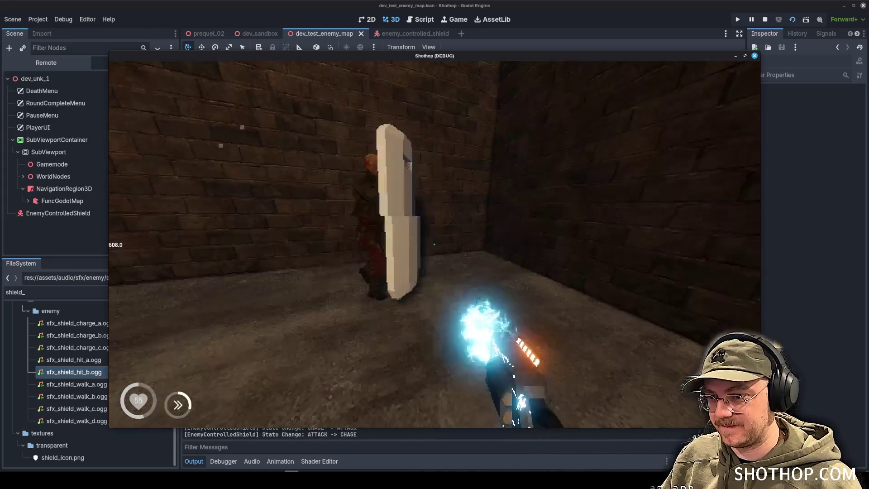
Step: Pause and resume, then reset the level and stop the game to return to the editor
{"action": "key", "text": "Escape"}
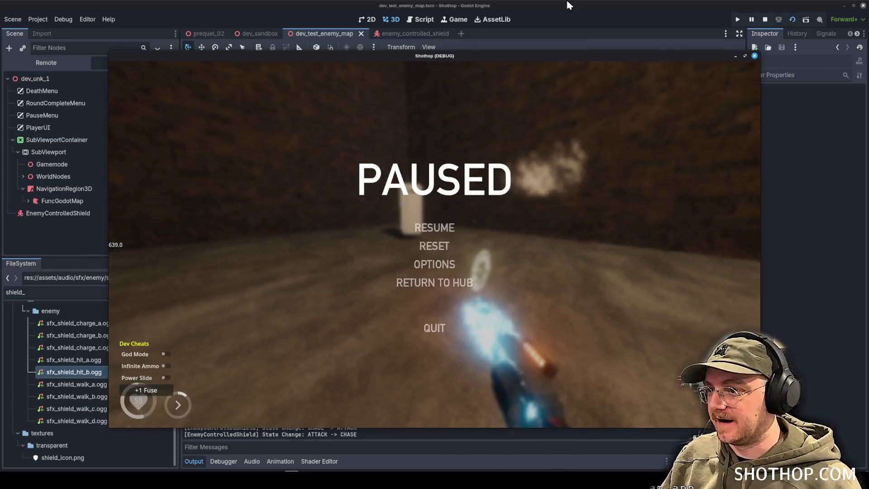
{"action": "left_click", "coordinate": [435, 228]}
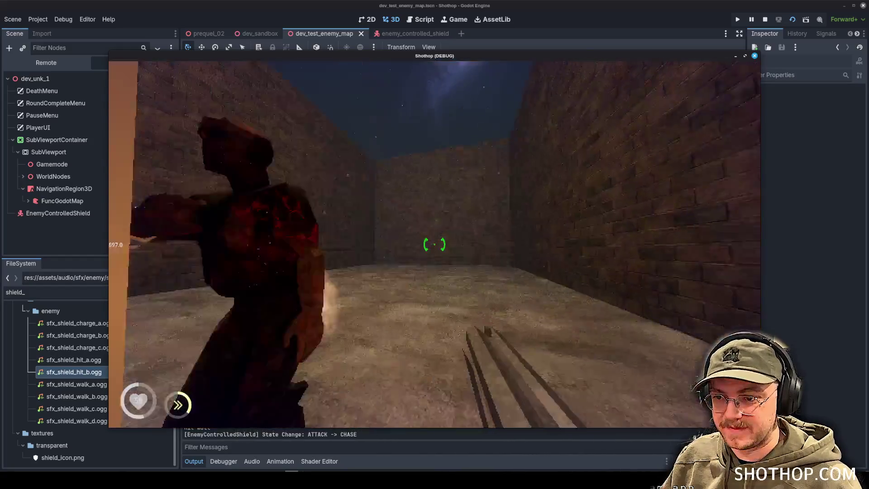
{"action": "key", "text": "Escape"}
{"action": "left_click", "coordinate": [450, 248]}
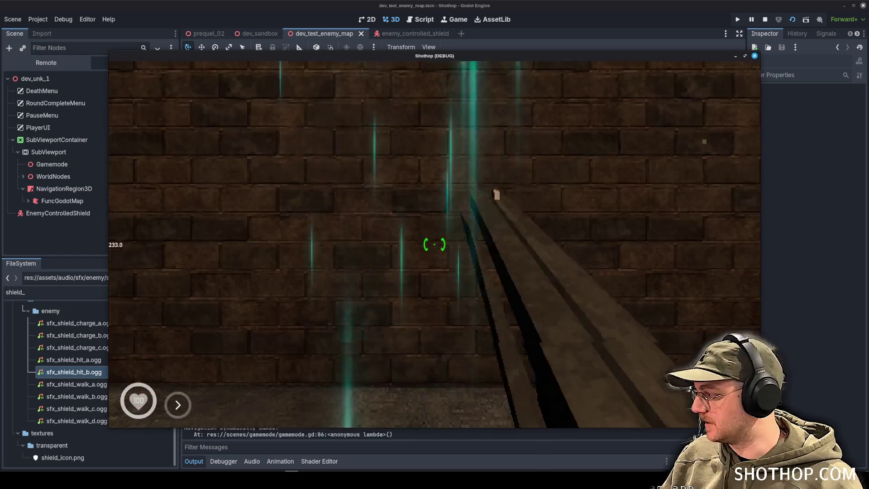
{"action": "key", "text": "Escape"}
{"action": "key", "text": "F8"}
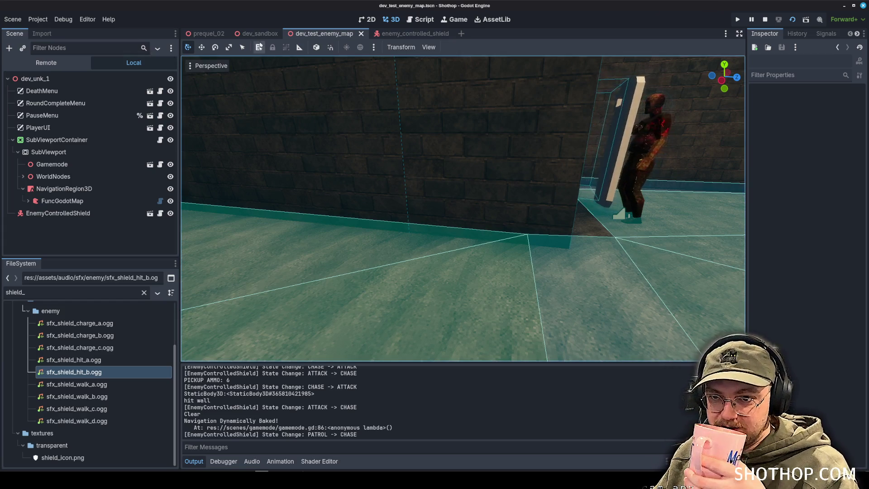
Step: Change the FileSystem filter to dev_unk, switch to the dev_sandbox scene, and run it
{"action": "double_click", "coordinate": [67, 293]}
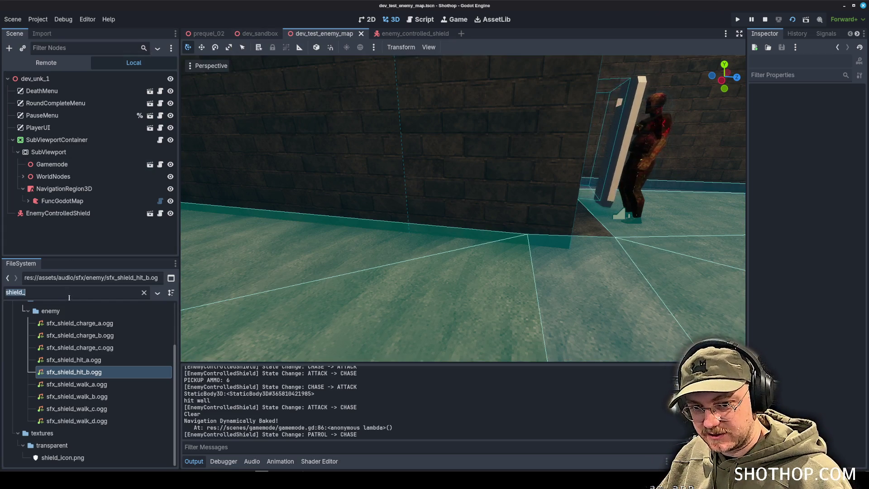
{"action": "key", "text": "BackSpace"}
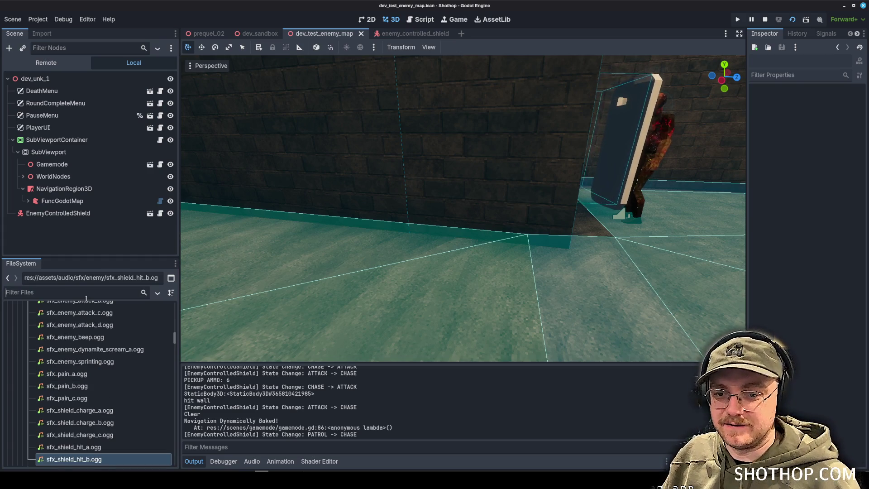
{"action": "type", "text": "dev_"}
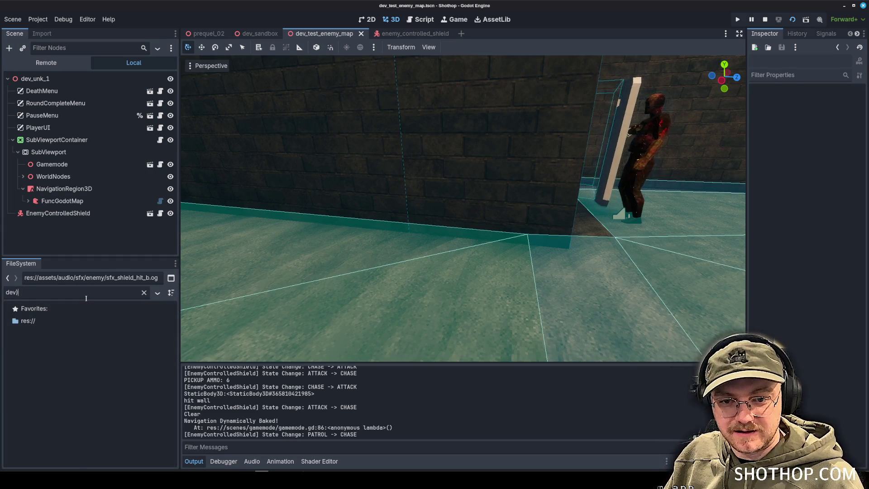
{"action": "type", "text": "unk"}
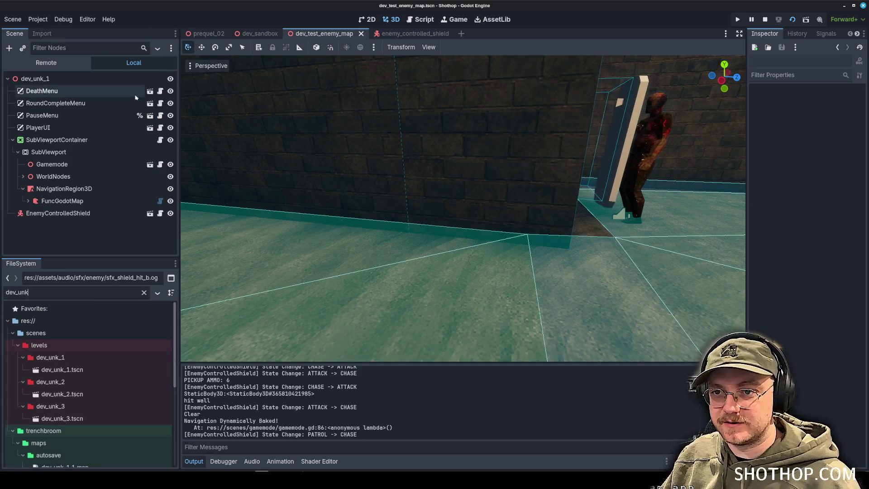
{"action": "left_click", "coordinate": [257, 34]}
{"action": "left_click", "coordinate": [766, 20]}
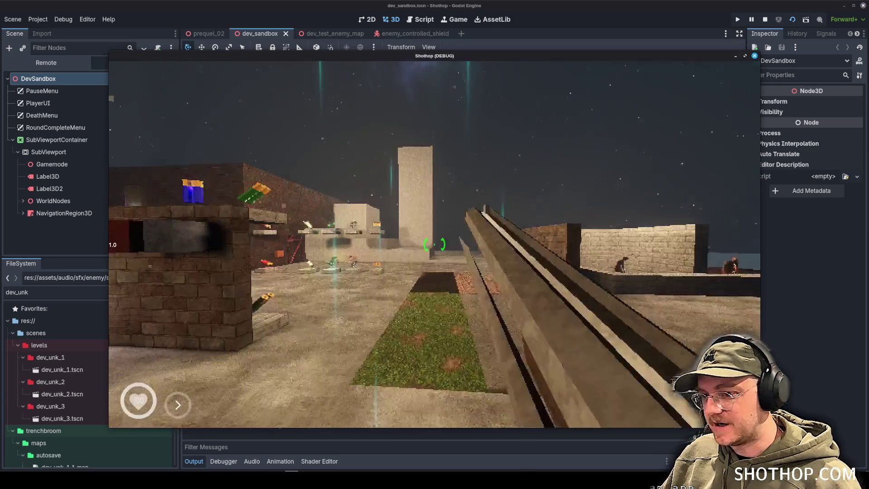
Step: Fight through the sandbox corridors, shooting enemies, switching to weapon 2 and dashing ahead
{"action": "key", "text": "Escape"}
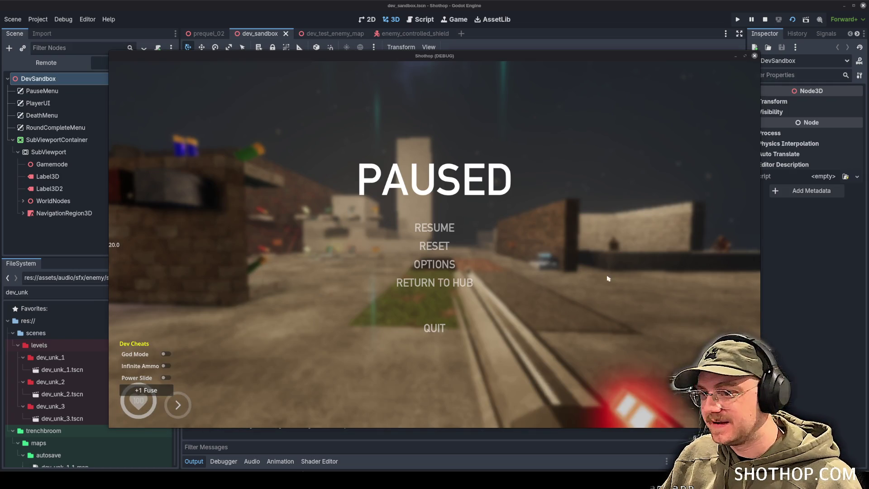
{"action": "key", "text": "Escape"}
{"action": "left_click", "coordinate": [434, 244]}
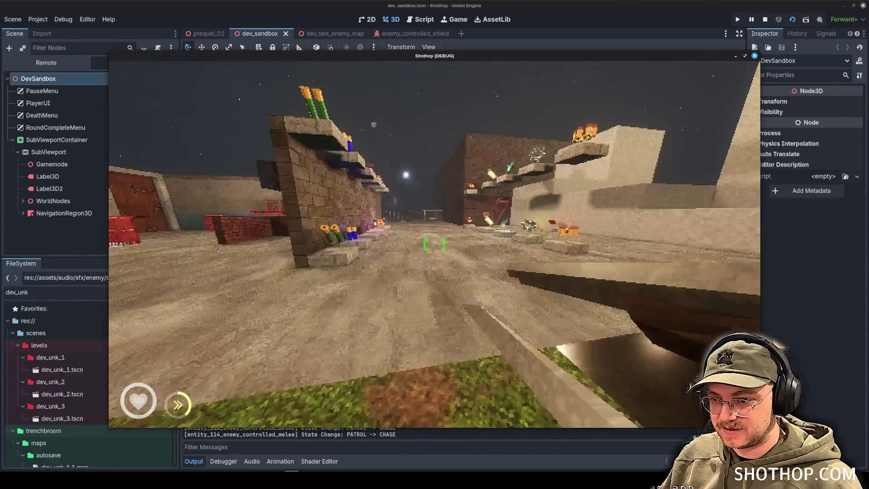
{"action": "left_click", "coordinate": [434, 244]}
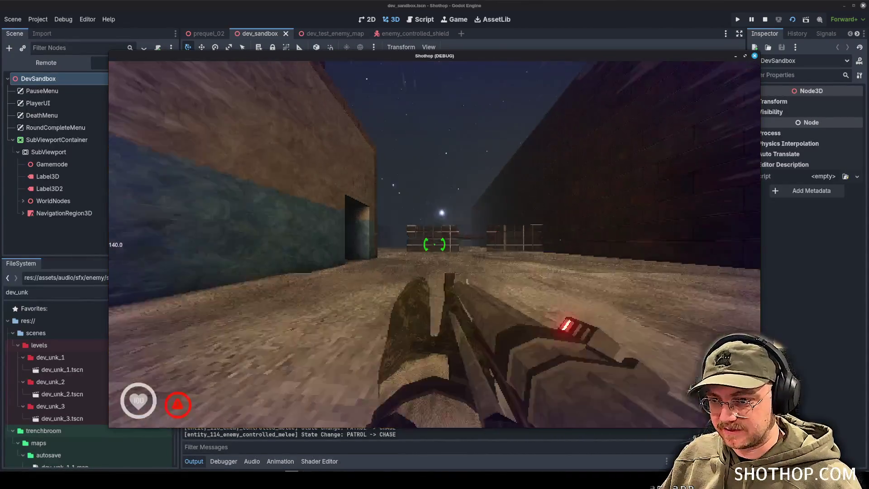
{"action": "left_click", "coordinate": [435, 245]}
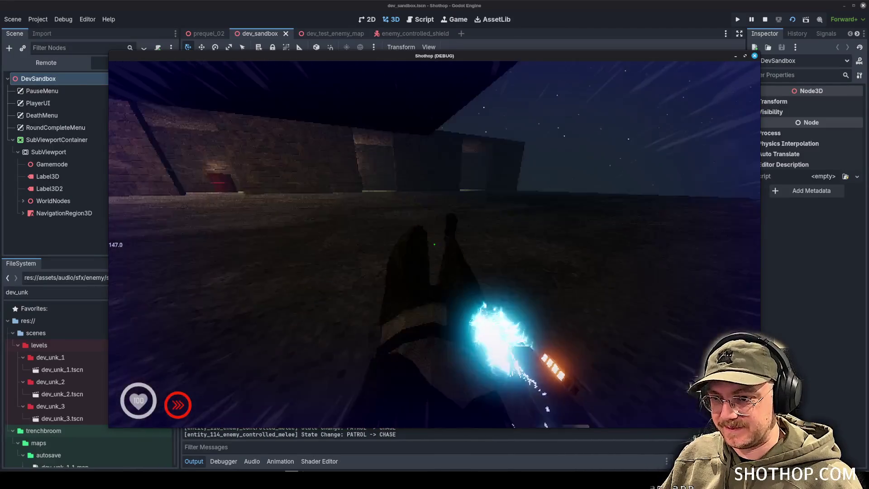
{"action": "key", "text": "2"}
{"action": "key", "text": "shift"}
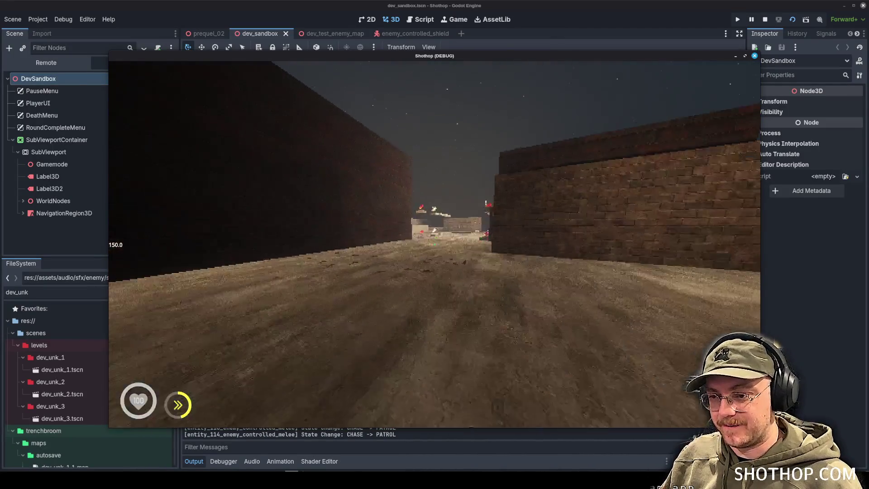
{"action": "left_click", "coordinate": [435, 244]}
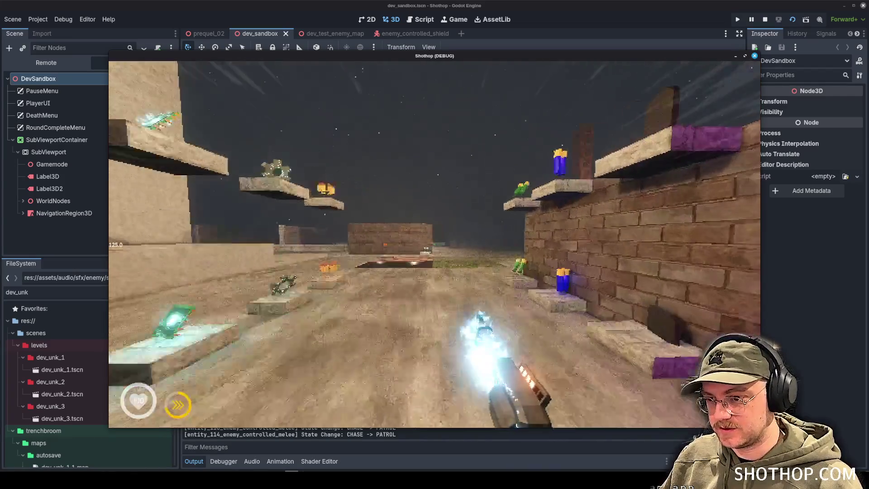
{"action": "key", "text": "shift"}
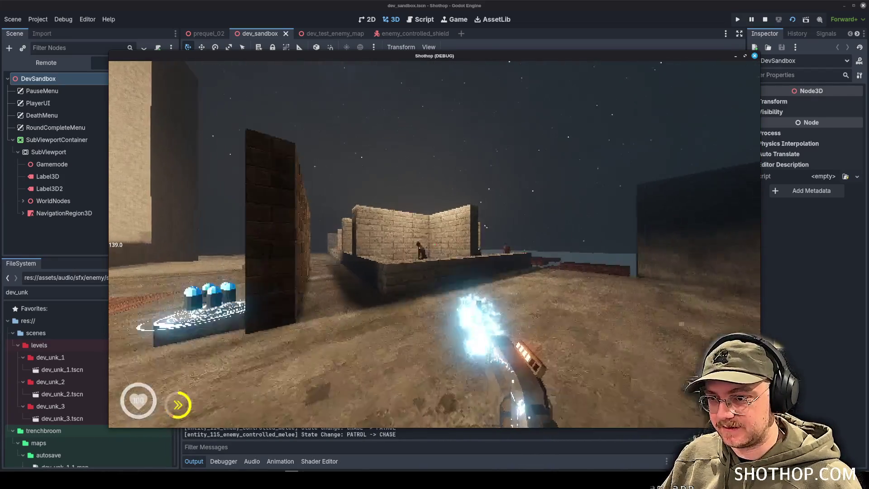
{"action": "key", "text": "shift"}
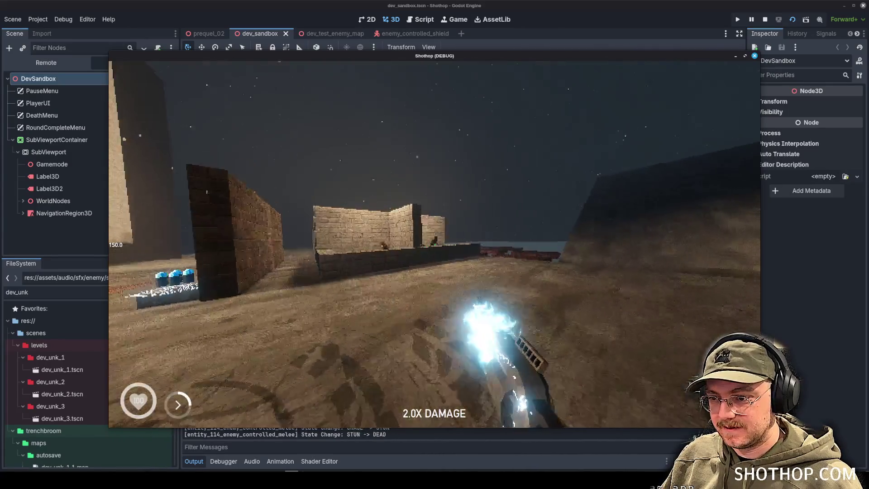
Step: Shoot the remaining enemies with the lightning beam, then pause and RESET the level
{"action": "key", "text": "Escape"}
{"action": "key", "text": "Escape"}
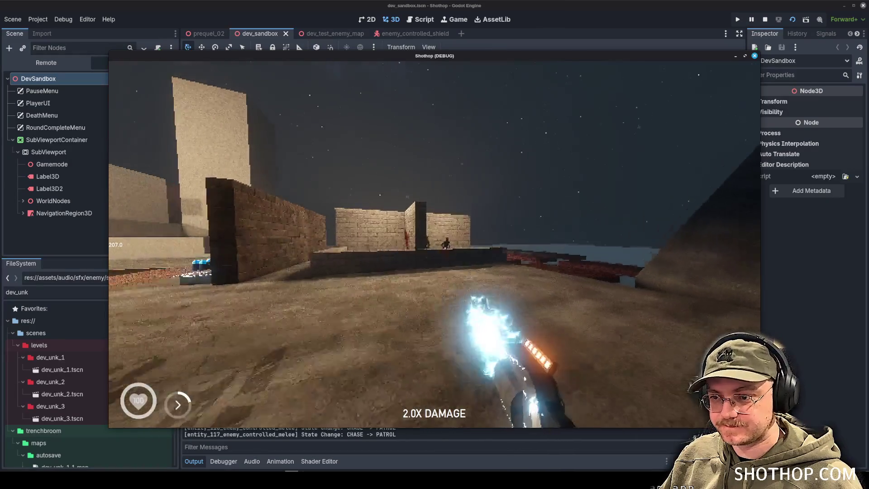
{"action": "key", "text": "shift"}
{"action": "left_click", "coordinate": [435, 245]}
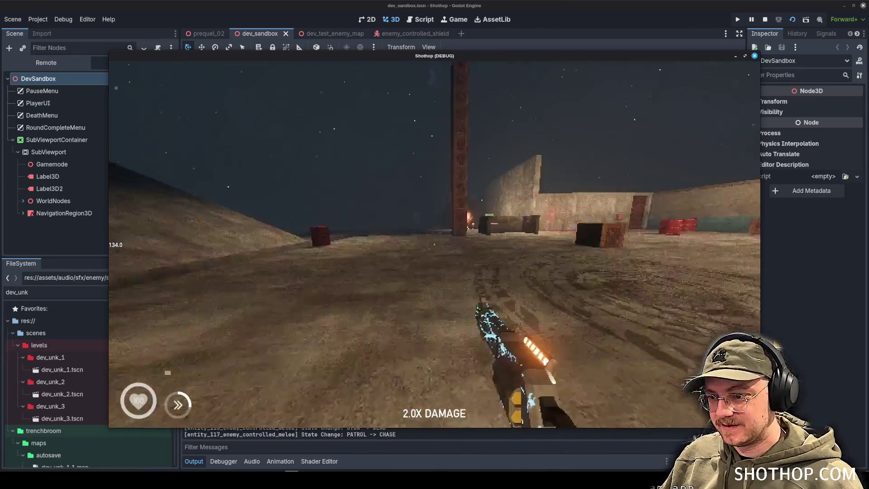
{"action": "left_click", "coordinate": [434, 244]}
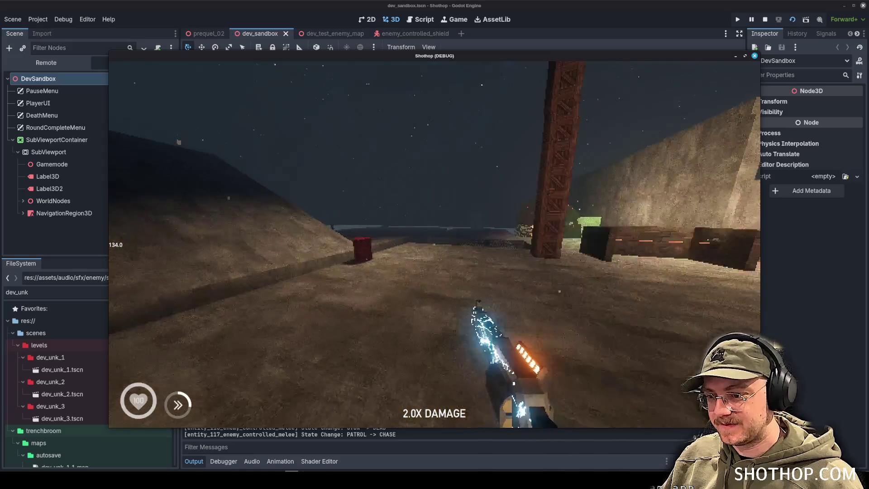
{"action": "scroll", "coordinate": [435, 244], "scroll_direction": "down", "scroll_amount": 1}
{"action": "mouse_move", "coordinate": [434, 244]}
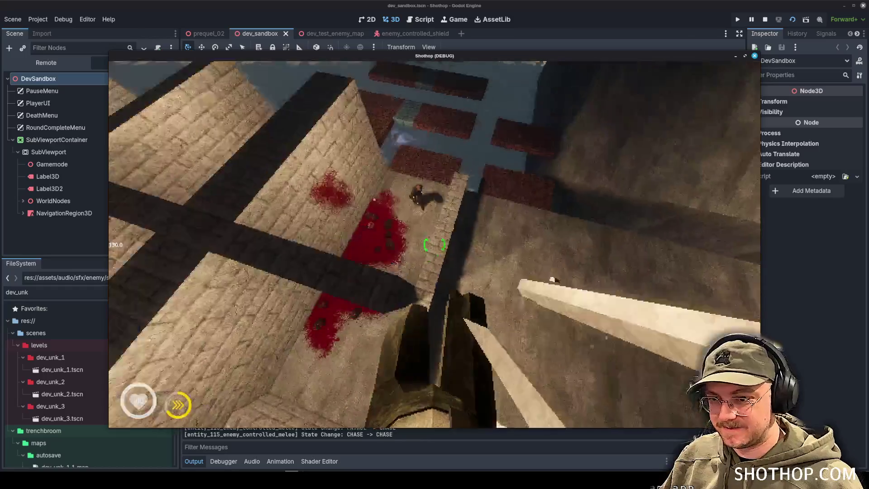
{"action": "left_click", "coordinate": [435, 245]}
{"action": "mouse_move", "coordinate": [435, 245]}
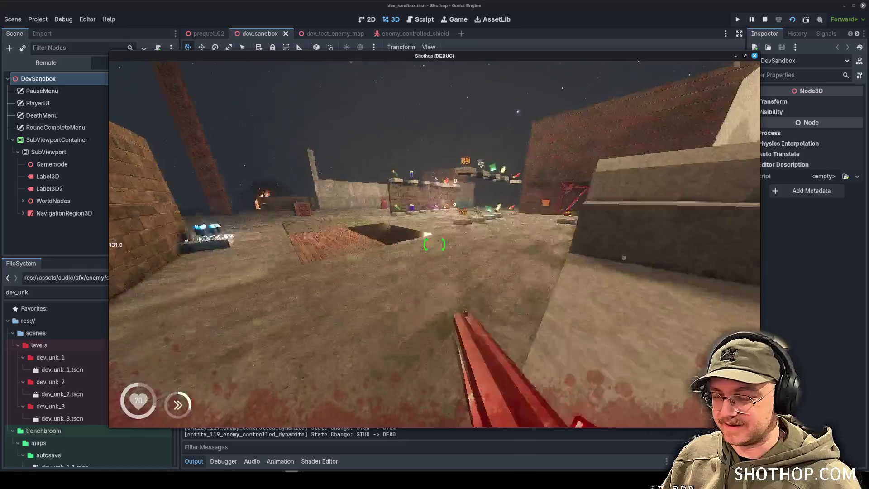
{"action": "left_click", "coordinate": [434, 244]}
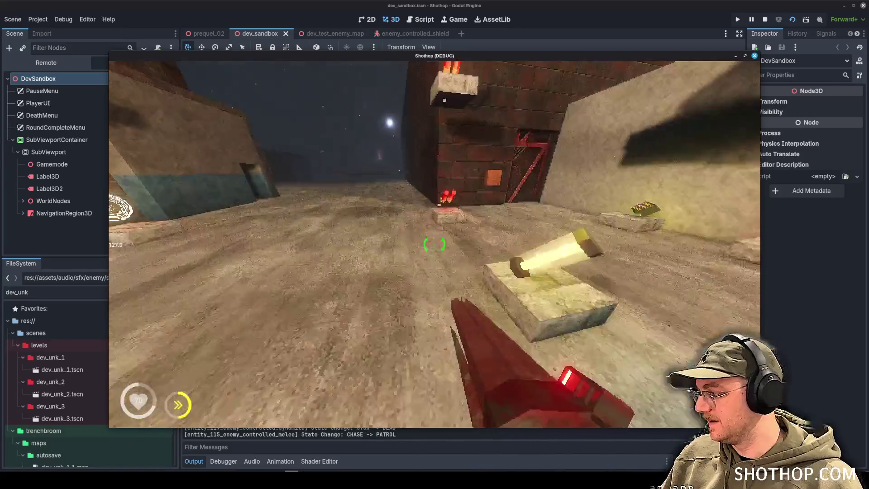
{"action": "key", "text": "Escape"}
{"action": "left_click", "coordinate": [435, 244]}
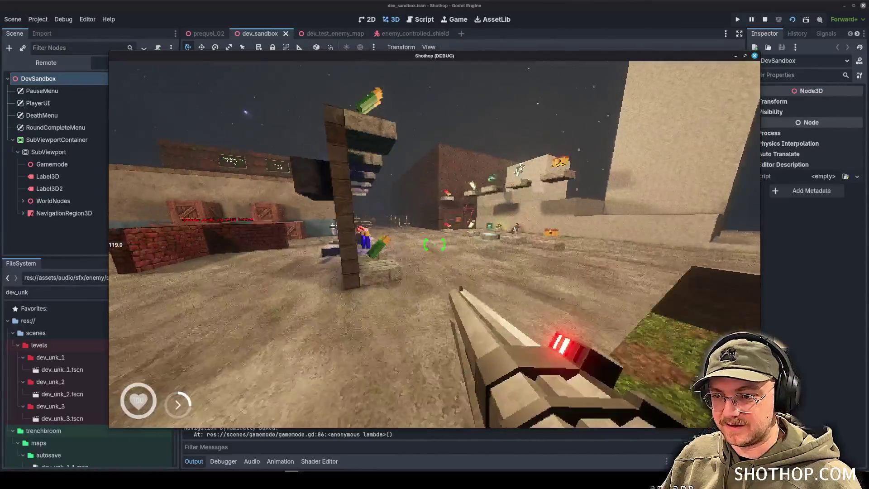
Step: Fire a storm shot into the sky and the lightning gun, then briefly pause and resume
{"action": "mouse_move", "coordinate": [435, 244]}
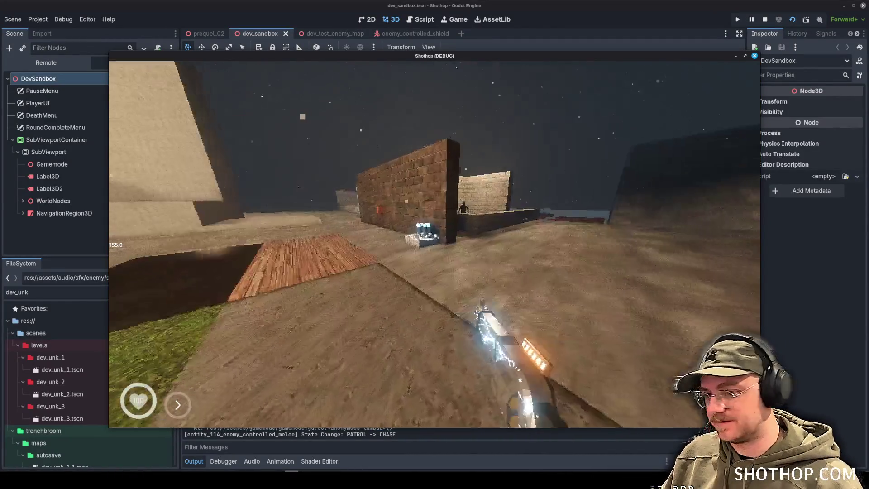
{"action": "left_click", "coordinate": [434, 245]}
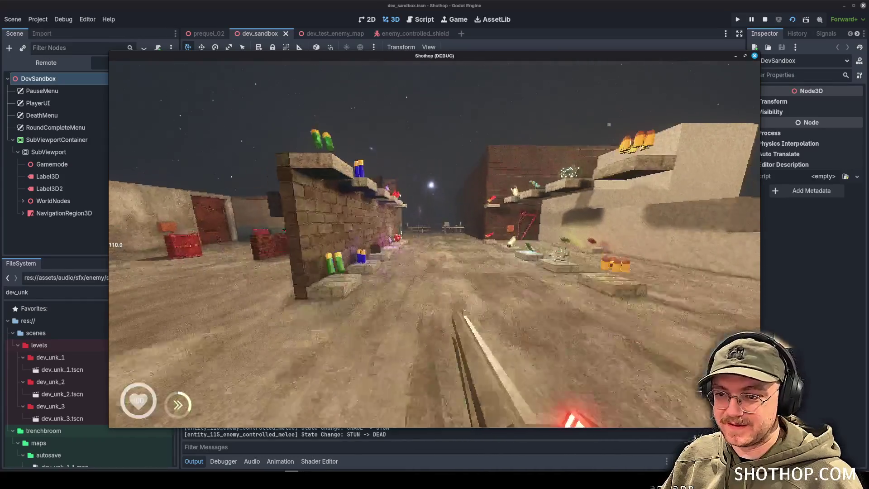
{"action": "left_click", "coordinate": [434, 245]}
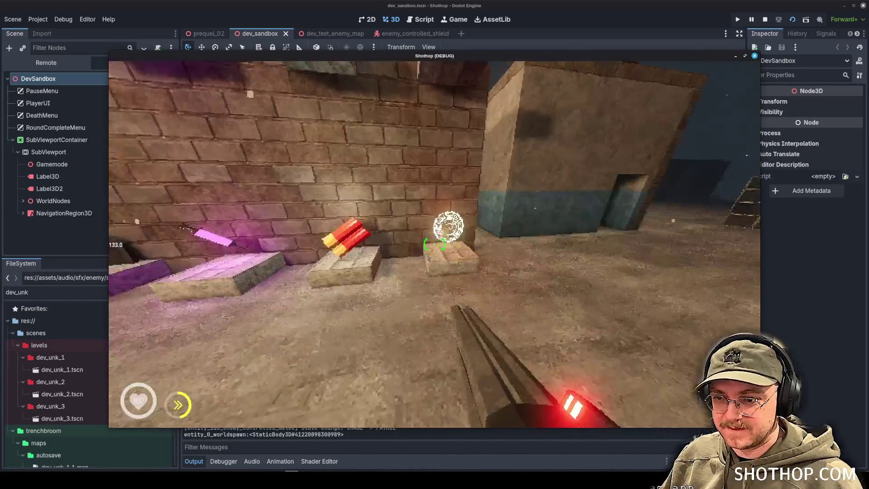
{"action": "key", "text": "Escape"}
{"action": "key", "text": "Escape"}
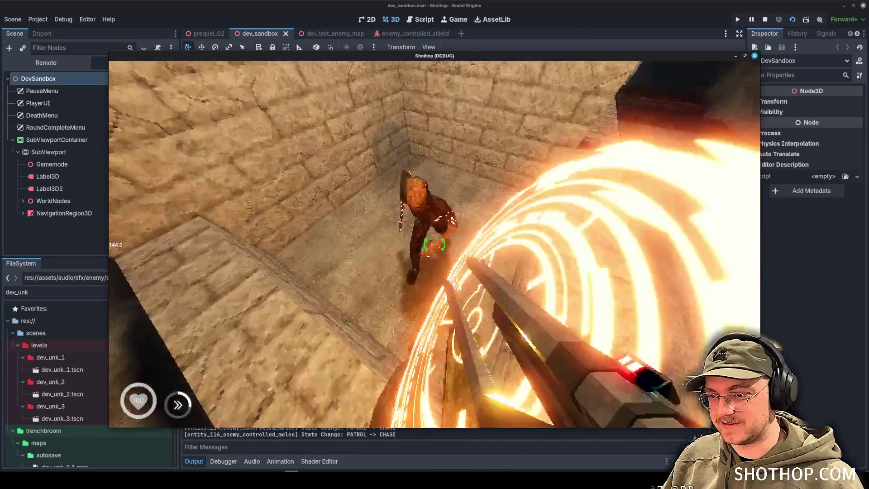
Step: Slash stunned enemies to kill them and take out the dynamite enemy
{"action": "left_click", "coordinate": [434, 245]}
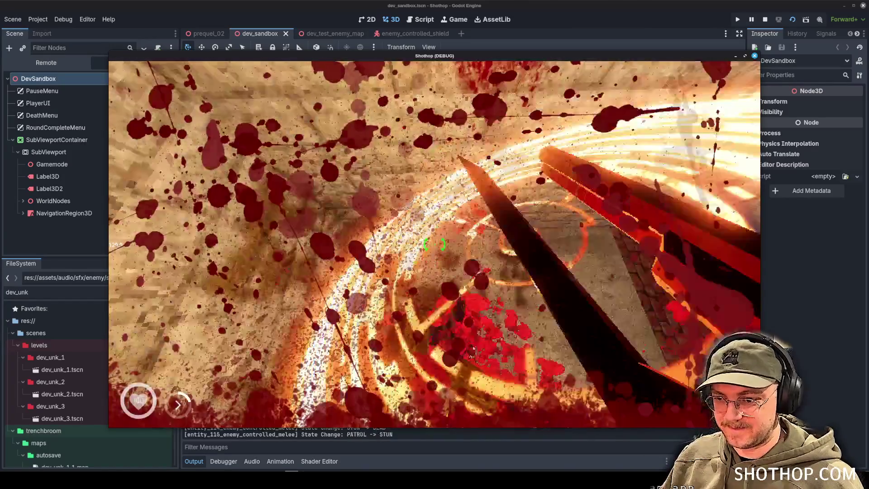
{"action": "left_click", "coordinate": [435, 245]}
{"action": "left_click", "coordinate": [435, 244]}
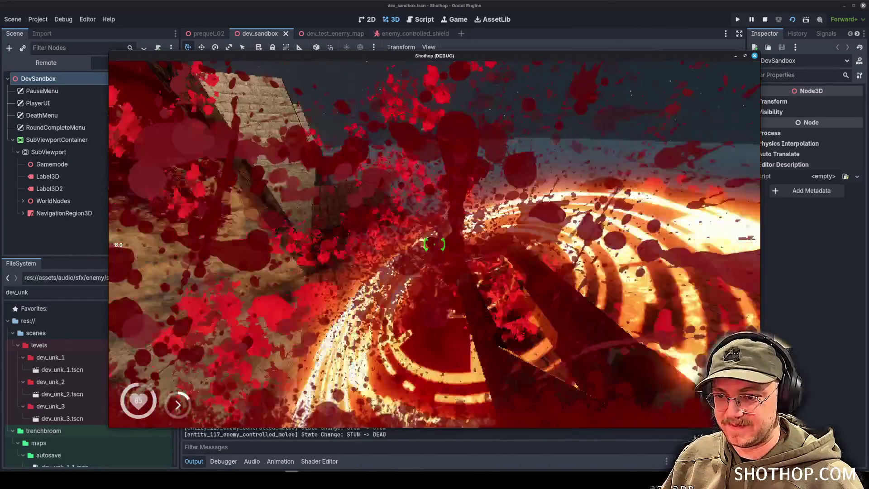
{"action": "left_click", "coordinate": [435, 244]}
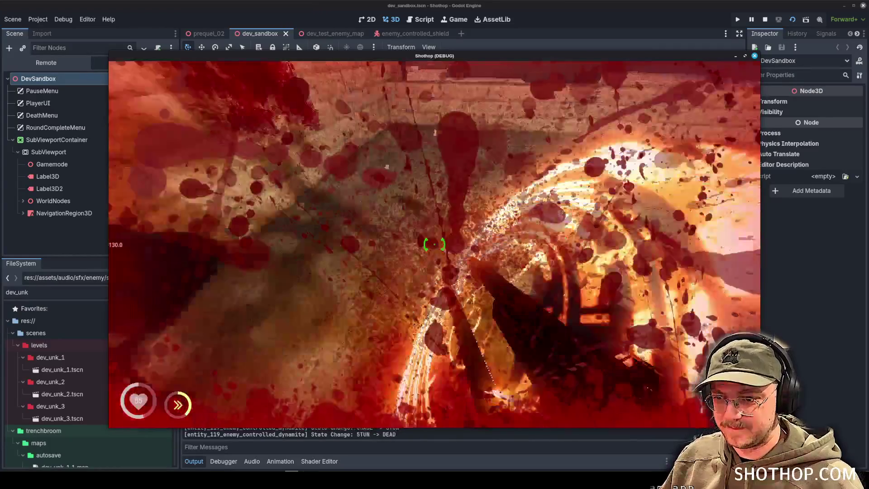
Step: Switch between the lightning gun and red-lit weapon while dashing into the walled stone area
{"action": "key", "text": "w"}
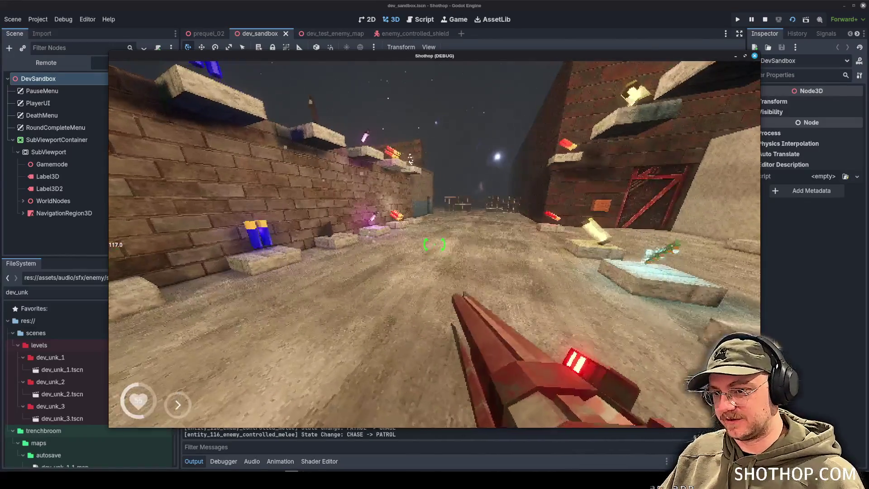
{"action": "key", "text": "Escape"}
{"action": "key", "text": "Escape"}
{"action": "key", "text": "2"}
{"action": "key", "text": "1"}
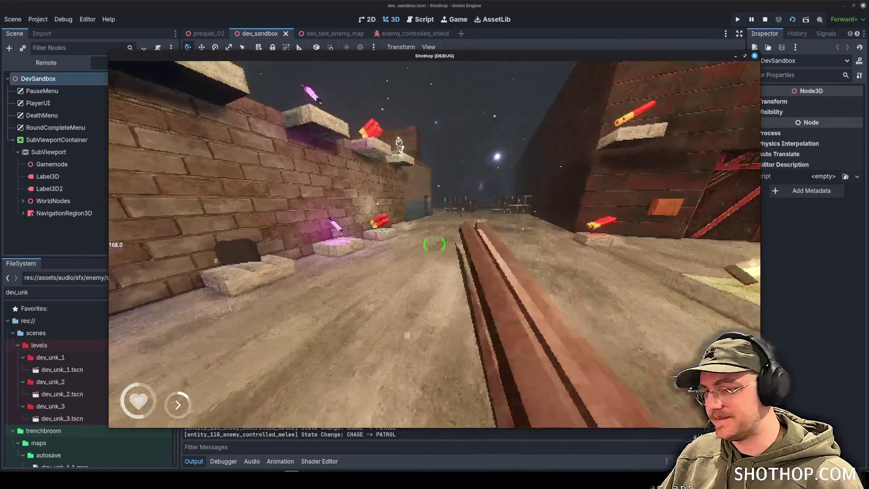
{"action": "key", "text": "w"}
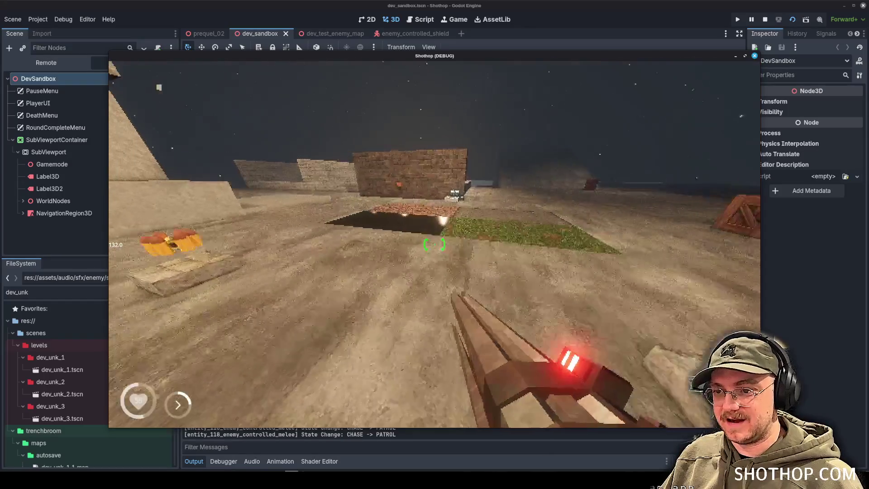
{"action": "key", "text": "shift"}
{"action": "key", "text": "w"}
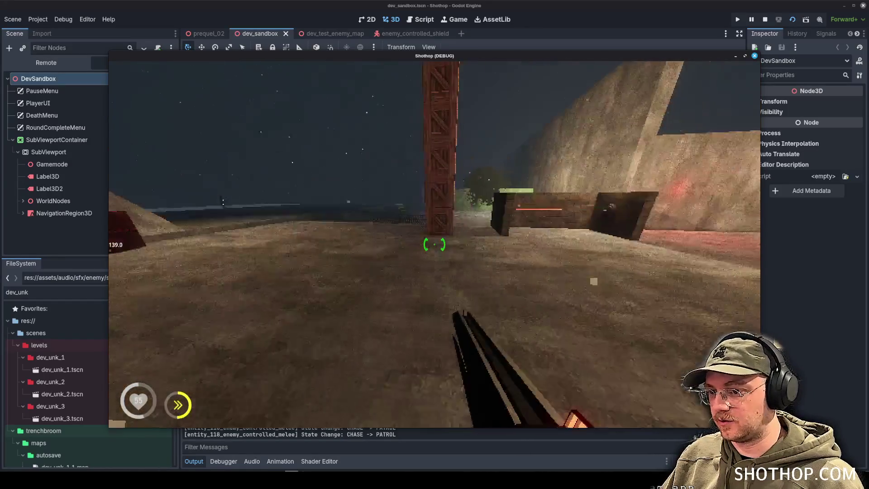
{"action": "key", "text": "w"}
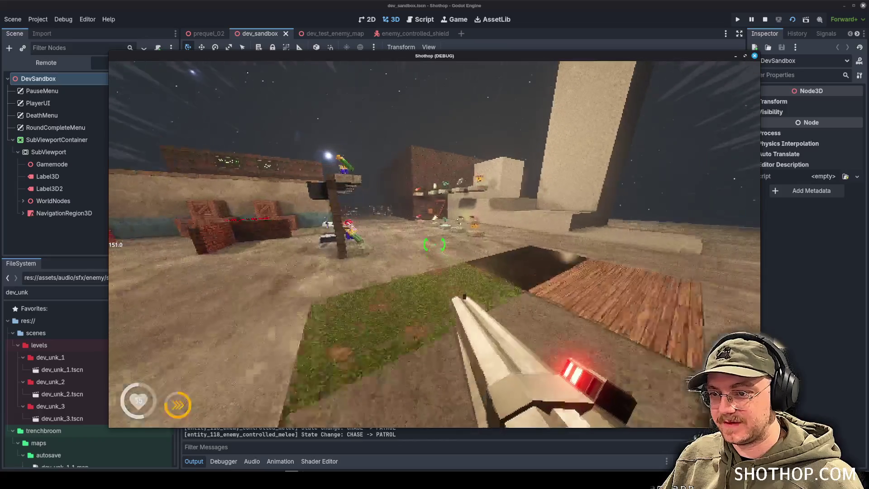
{"action": "key", "text": "shift"}
Step: Bring up the PAUSED menu with dev cheats, then stop the running playtest
{"action": "key", "text": "Escape"}
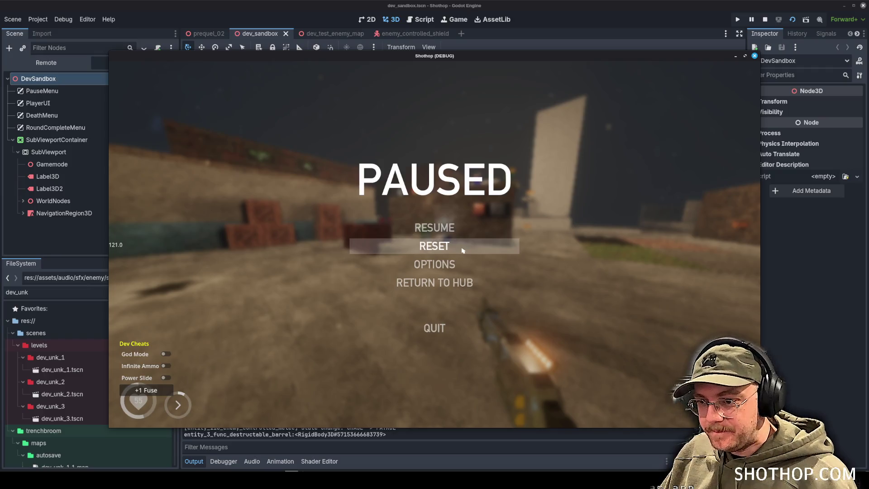
{"action": "key", "text": "Escape"}
{"action": "left_click", "coordinate": [435, 244]}
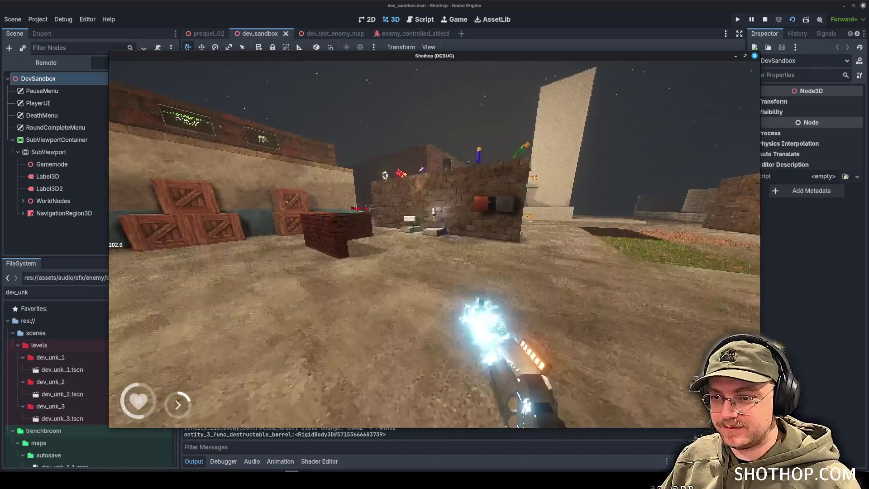
{"action": "key", "text": "Escape"}
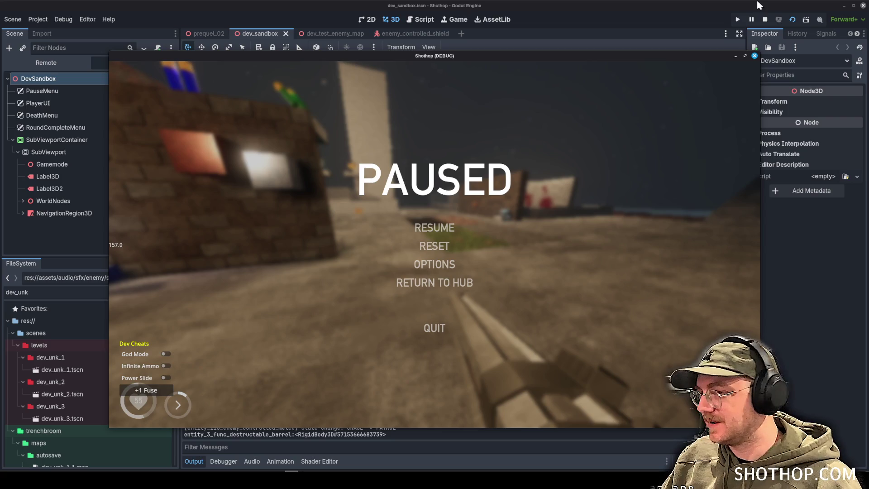
{"action": "left_click", "coordinate": [765, 19]}
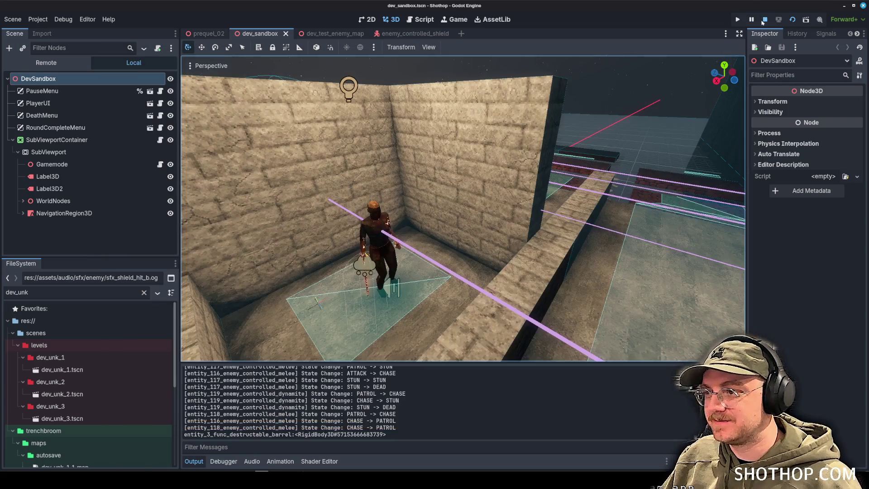
Step: Reopen the enemy_controlled_shield scene and orbit around the shield enemy with its AudioHitPlayer randomizer
{"action": "left_click", "coordinate": [401, 34]}
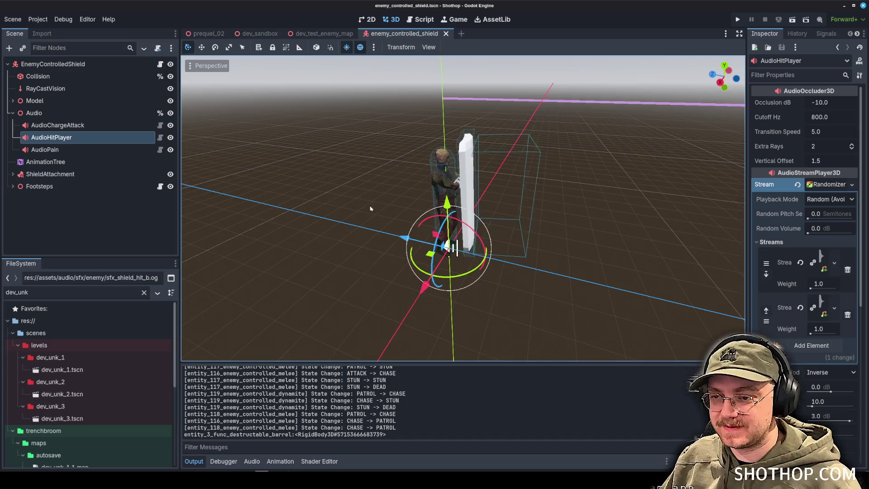
{"action": "mouse_move", "coordinate": [371, 208]}
{"action": "left_mouse_down"}
{"action": "mouse_move", "coordinate": [365, 262]}
{"action": "mouse_move", "coordinate": [515, 260]}
{"action": "mouse_move", "coordinate": [502, 235]}
{"action": "left_mouse_up"}
{"action": "scroll", "coordinate": [469, 220], "scroll_direction": "down", "scroll_amount": 2}
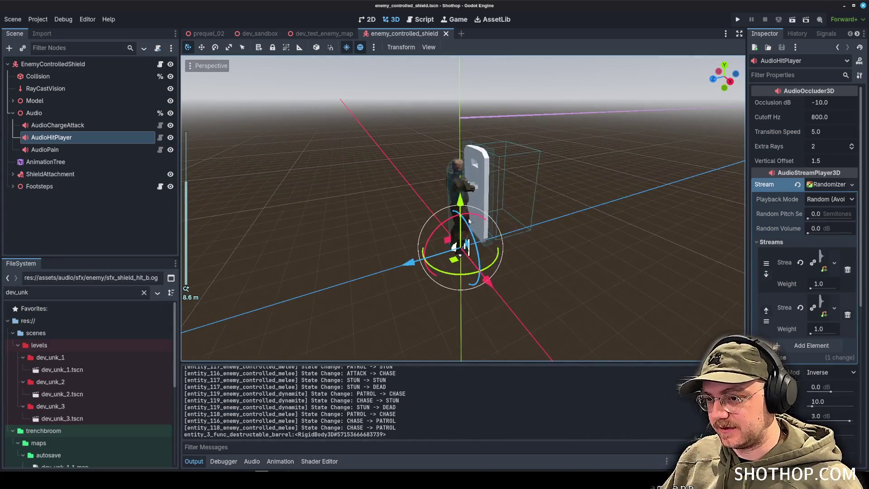
{"action": "scroll", "coordinate": [469, 220], "scroll_direction": "up", "scroll_amount": 3}
{"action": "mouse_move", "coordinate": [453, 213]}
{"action": "left_mouse_down"}
{"action": "mouse_move", "coordinate": [426, 196]}
{"action": "mouse_move", "coordinate": [329, 50]}
{"action": "mouse_move", "coordinate": [455, 6]}
{"action": "left_mouse_up"}
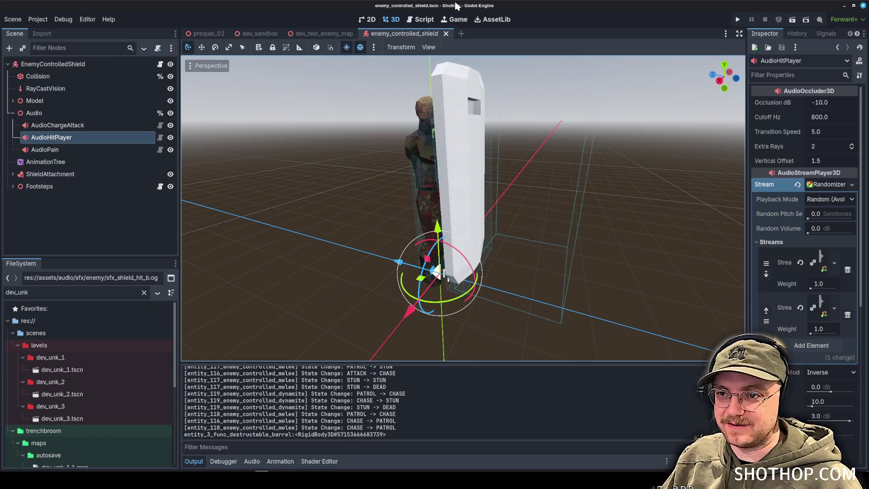
Step: Return to dev_test_enemy_map and orbit out to view the shield enemy in the arena
{"action": "left_click", "coordinate": [319, 33]}
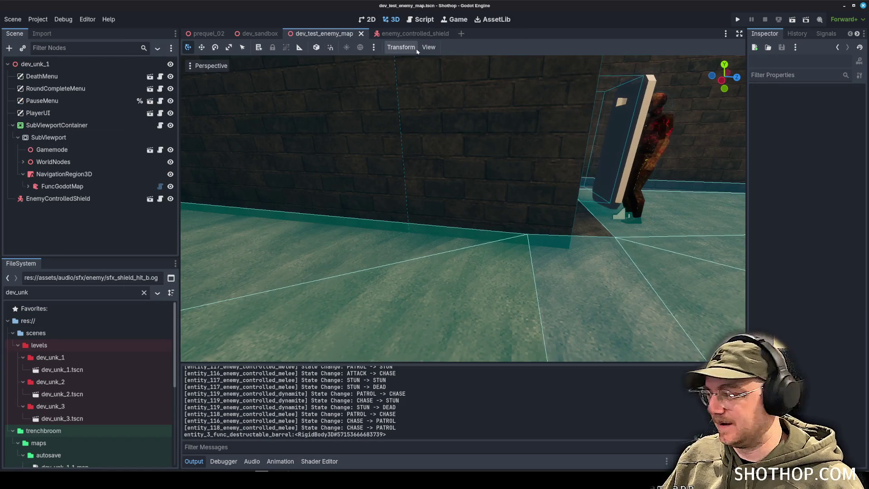
{"action": "mouse_move", "coordinate": [436, 184]}
{"action": "left_mouse_down"}
{"action": "mouse_move", "coordinate": [515, 177]}
{"action": "mouse_move", "coordinate": [468, 167]}
{"action": "mouse_move", "coordinate": [477, 164]}
{"action": "left_mouse_up"}
{"action": "scroll", "coordinate": [490, 172], "scroll_direction": "down", "scroll_amount": 3}
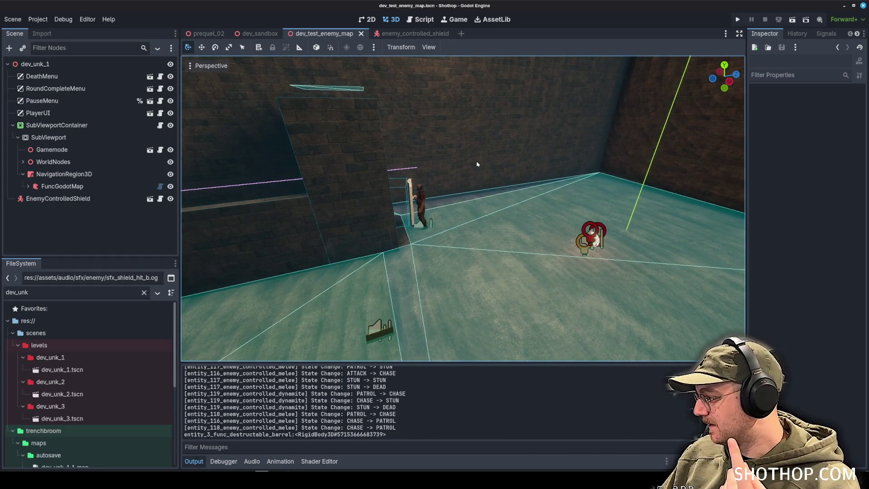
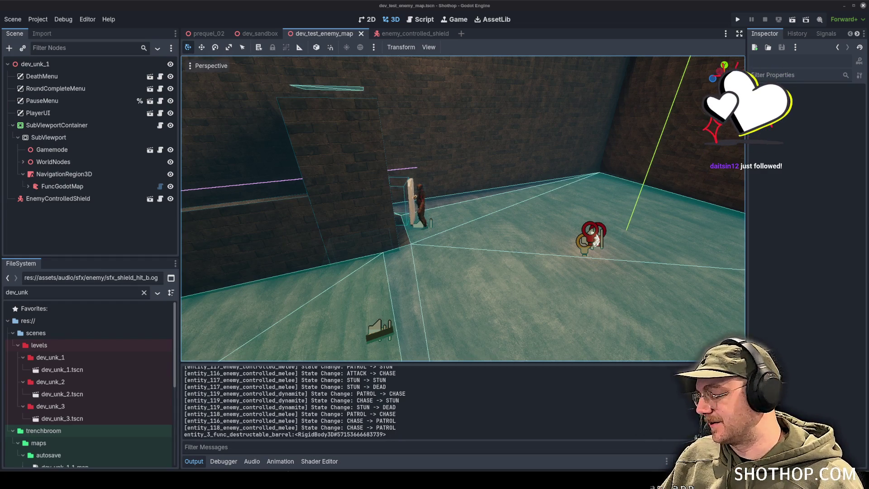
Step: Fly the test map view toward the shield zombie and close the stray Celluloid window
{"action": "left_click_drag", "start_coordinate": [617, 193], "coordinate": [584, 188]}
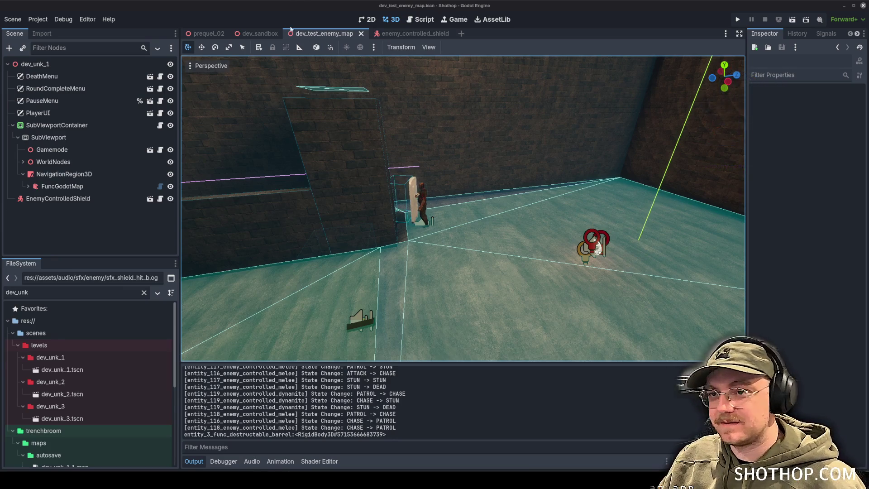
{"action": "scroll", "coordinate": [514, 188], "scroll_direction": "up", "scroll_amount": 3}
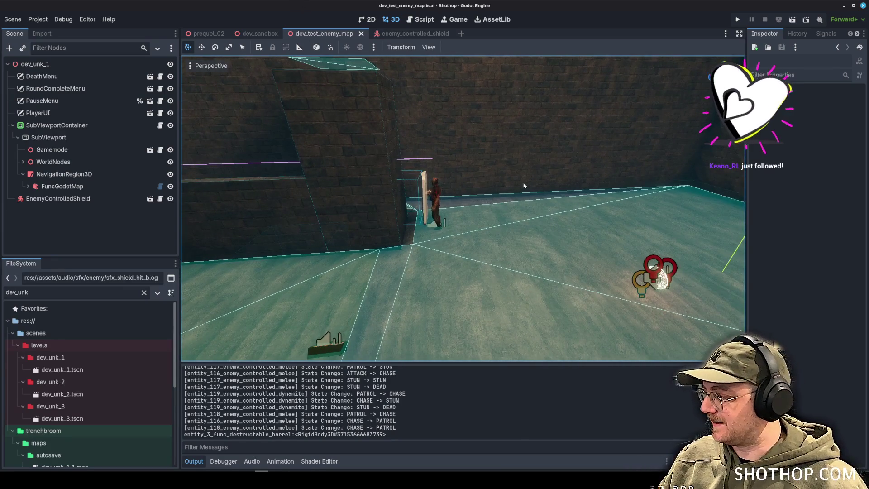
{"action": "key", "text": "w"}
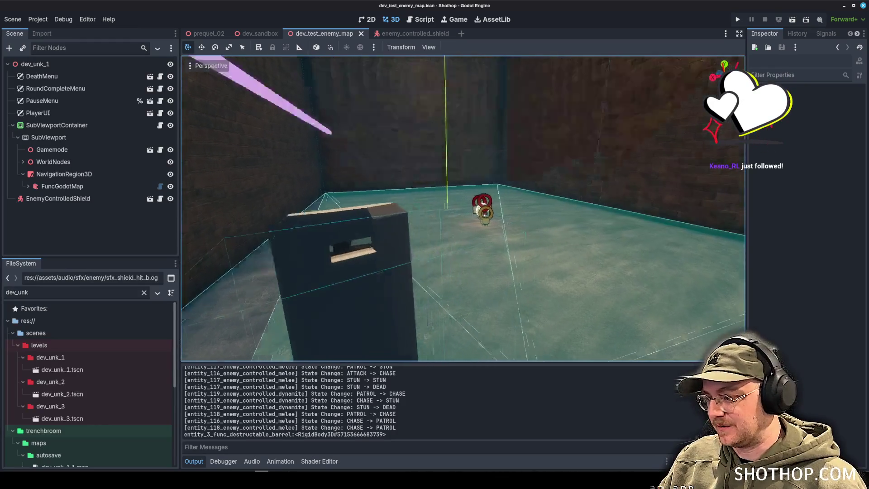
{"action": "key", "text": "w"}
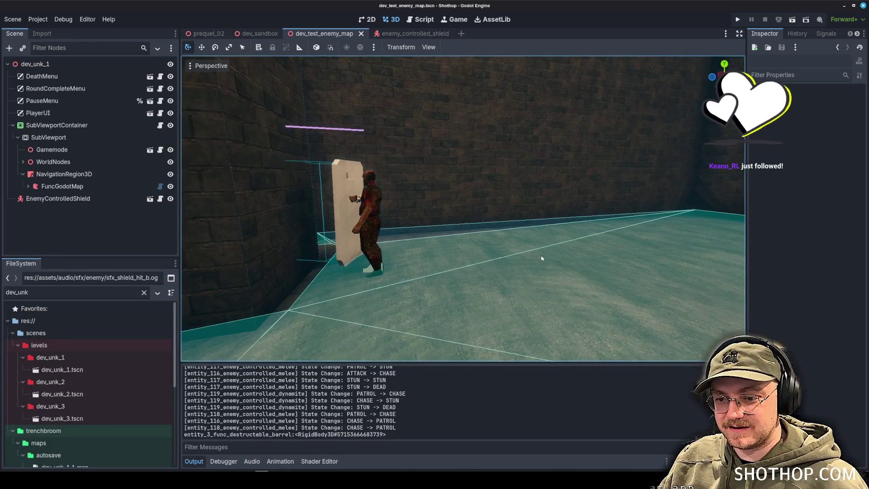
{"action": "left_click", "coordinate": [281, 470]}
{"action": "right_click", "coordinate": [281, 471]}
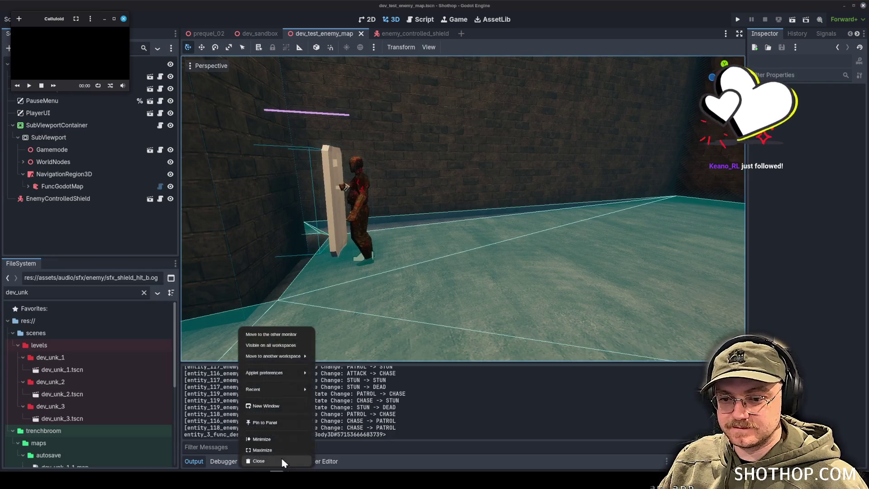
{"action": "left_click", "coordinate": [283, 462]}
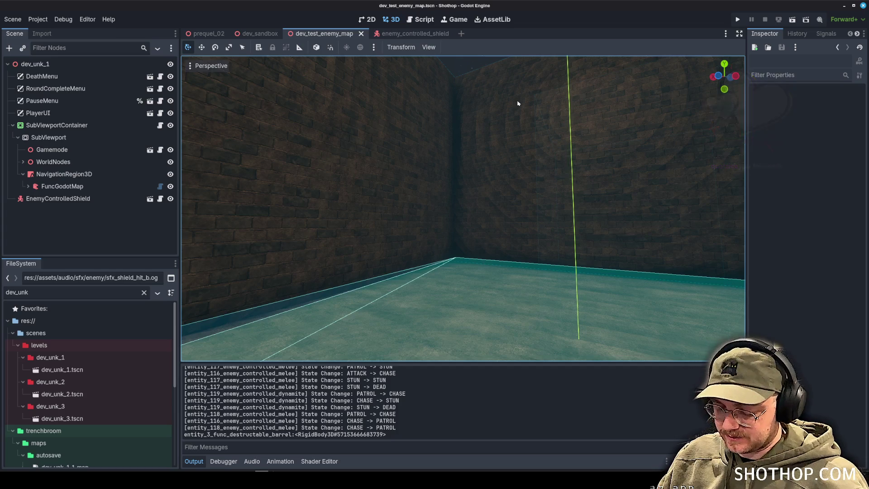
Step: Look around the room, check the enemy_controlled_shield tab, then return to dev_test_enemy_map
{"action": "mouse_move", "coordinate": [501, 151]}
{"action": "left_mouse_down"}
{"action": "mouse_move", "coordinate": [462, 151]}
{"action": "mouse_move", "coordinate": [475, 168]}
{"action": "mouse_move", "coordinate": [508, 151]}
{"action": "left_mouse_up"}
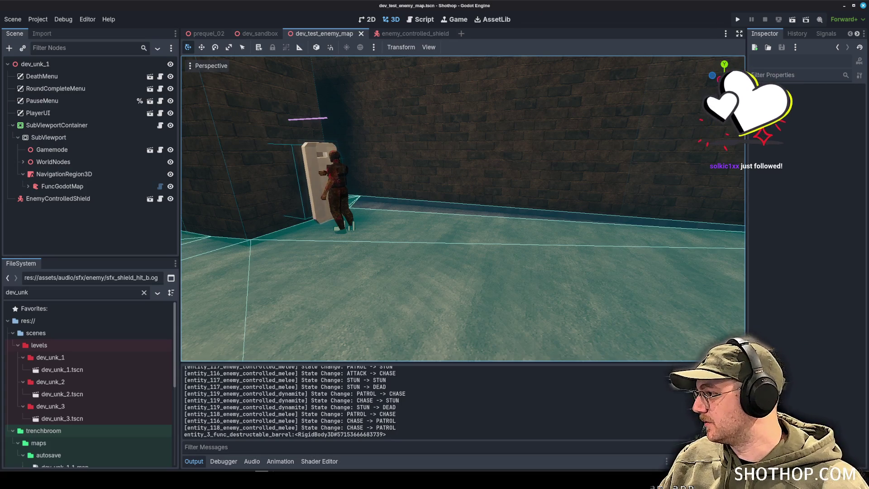
{"action": "mouse_move", "coordinate": [461, 208]}
{"action": "left_mouse_down"}
{"action": "mouse_move", "coordinate": [408, 204]}
{"action": "mouse_move", "coordinate": [455, 209]}
{"action": "left_mouse_up"}
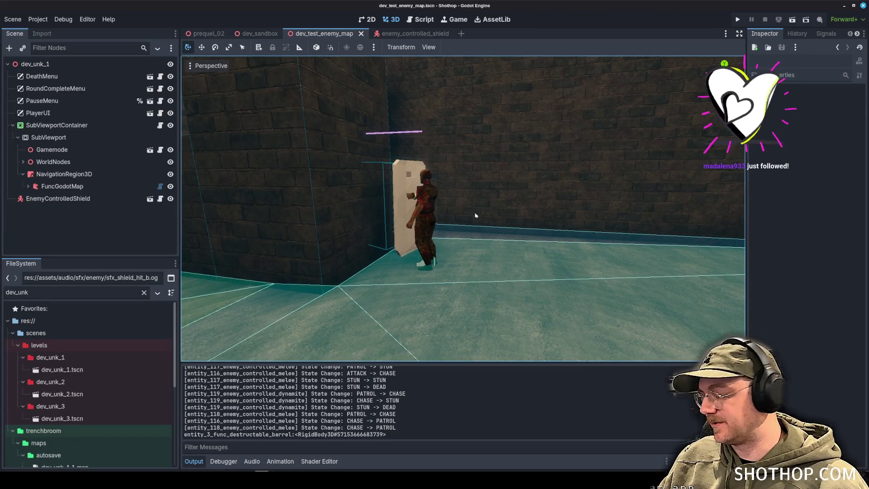
{"action": "scroll", "coordinate": [462, 209], "scroll_direction": "up", "scroll_amount": 2}
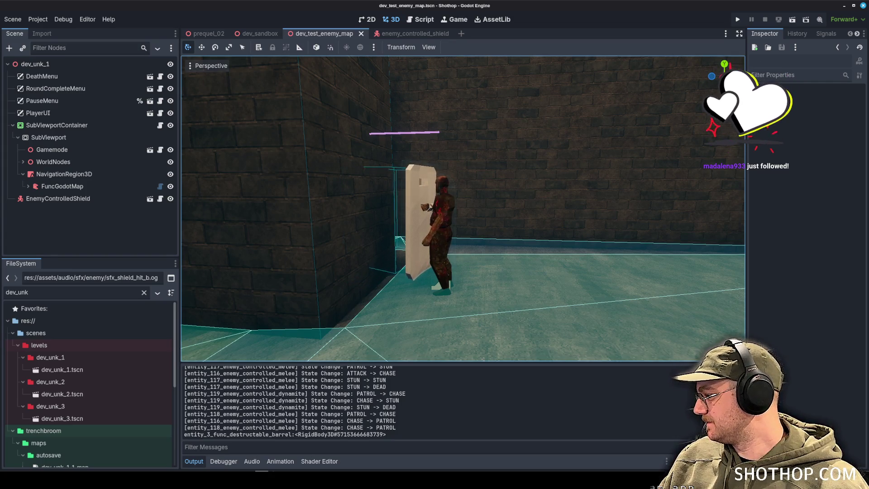
{"action": "mouse_move", "coordinate": [634, 217]}
{"action": "left_mouse_down"}
{"action": "mouse_move", "coordinate": [554, 221]}
{"action": "mouse_move", "coordinate": [480, 161]}
{"action": "left_mouse_up"}
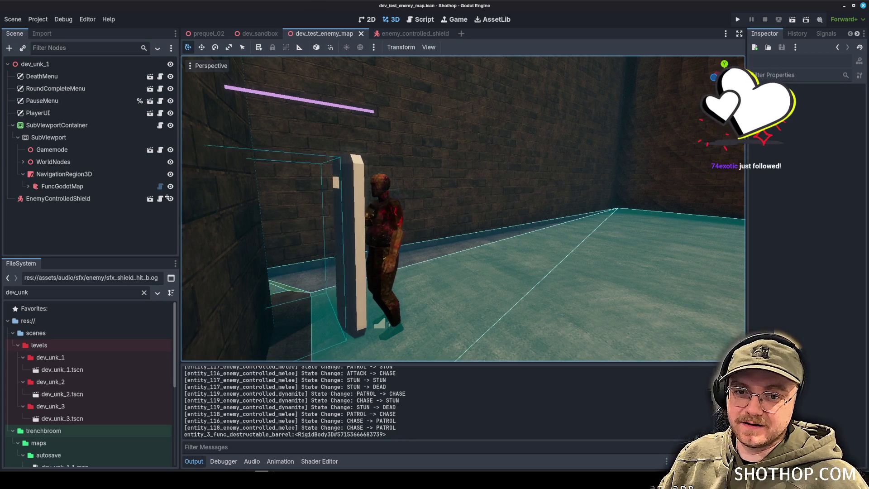
{"action": "left_click", "coordinate": [407, 34]}
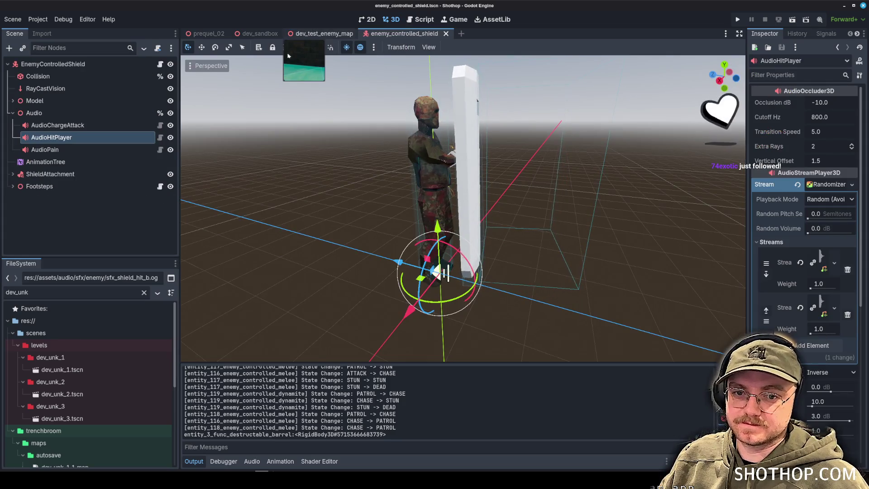
{"action": "left_click", "coordinate": [343, 34]}
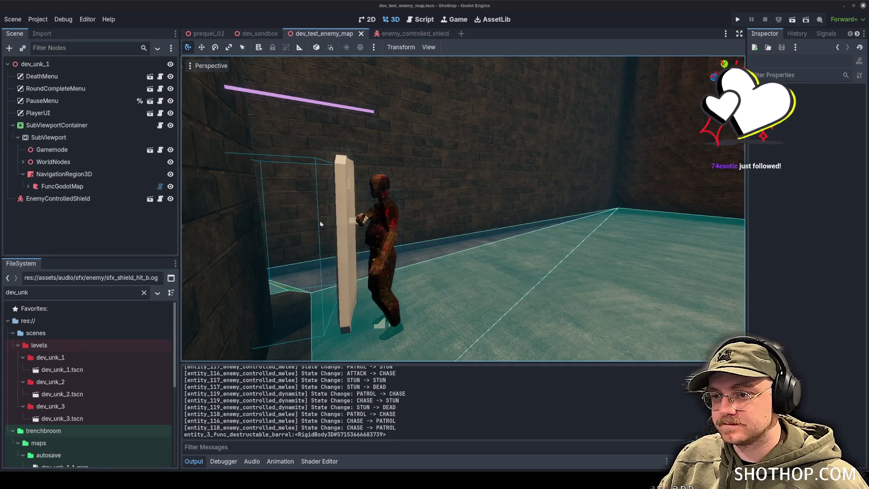
{"action": "key", "text": "a"}
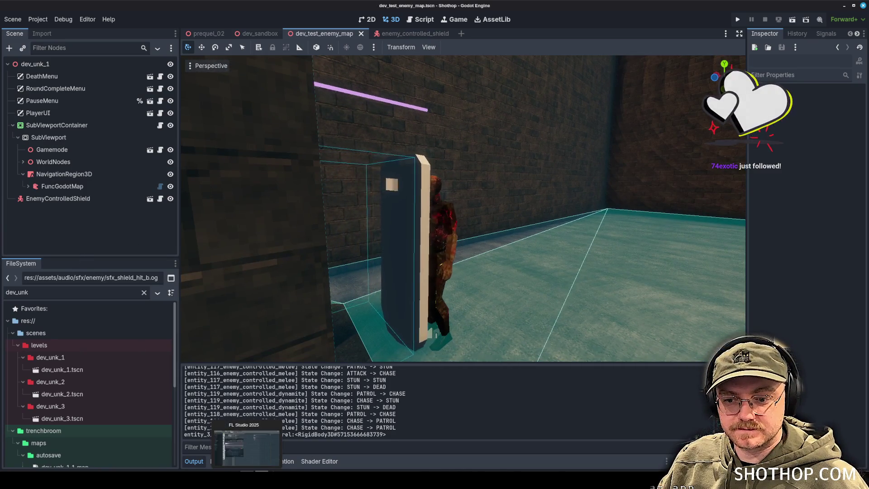
Step: In Blender, set the human_shield model's shield to Shade Smooth
{"action": "key", "text": "alt+Tab"}
{"action": "right_click", "coordinate": [370, 178]}
{"action": "left_click", "coordinate": [370, 178]}
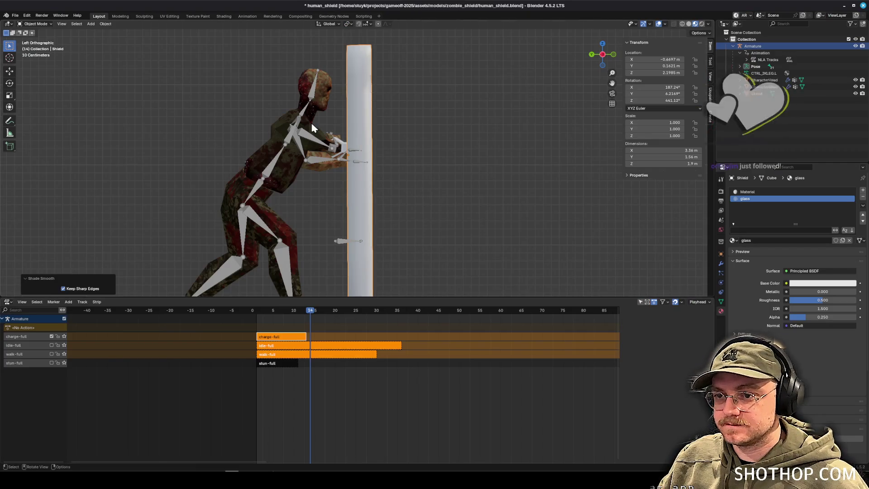
Step: Deselect the shield and save human_shield.blend with Ctrl+S
{"action": "left_click", "coordinate": [458, 183]}
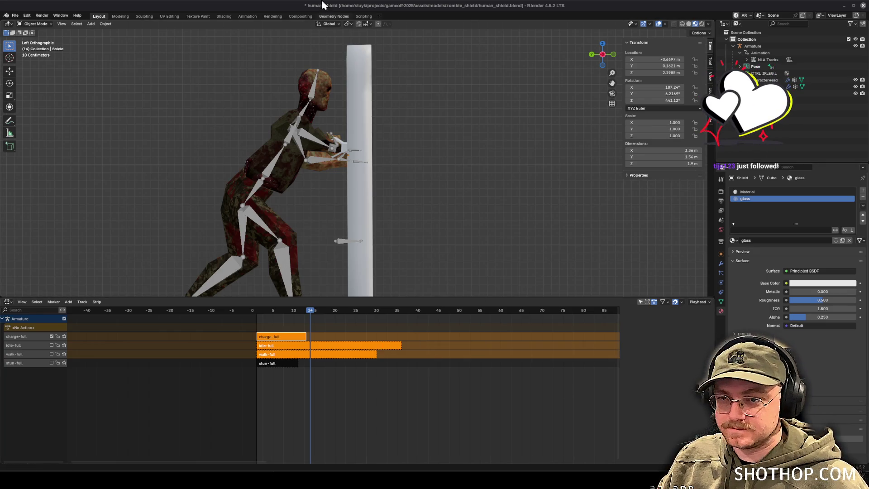
{"action": "key", "text": "ctrl+s"}
{"action": "left_click_drag", "start_coordinate": [496, 181], "coordinate": [499, 189]}
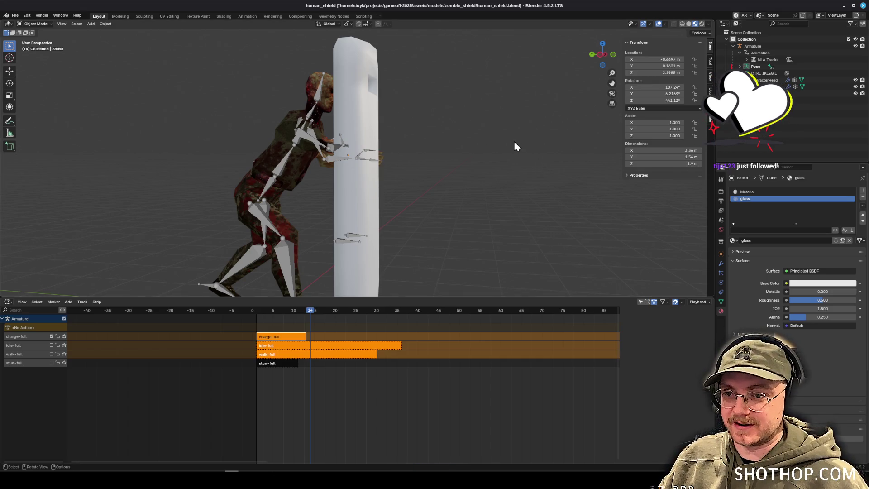
{"action": "mouse_move", "coordinate": [516, 145]}
{"action": "left_mouse_down"}
{"action": "mouse_move", "coordinate": [495, 159]}
{"action": "mouse_move", "coordinate": [537, 146]}
{"action": "mouse_move", "coordinate": [511, 149]}
{"action": "left_mouse_up"}
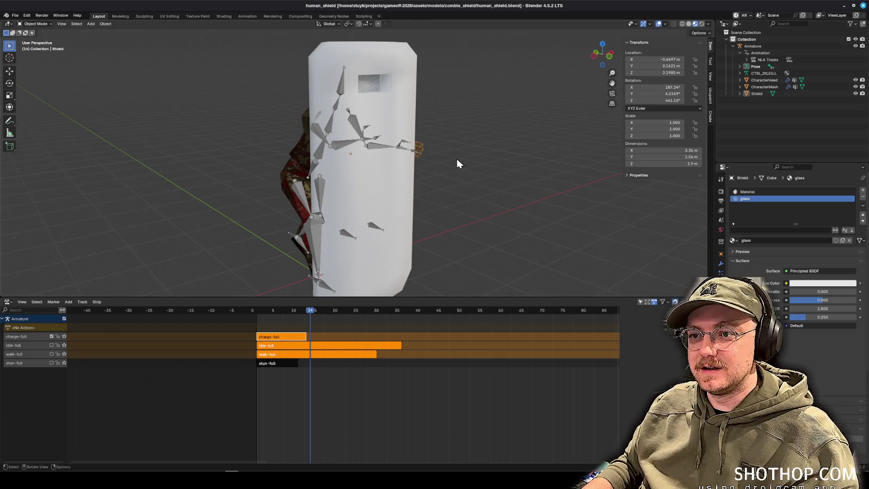
Step: Orbit around the zombie pushing its shield and save human_shield.blend
{"action": "left_click_drag", "start_coordinate": [459, 164], "coordinate": [463, 170]}
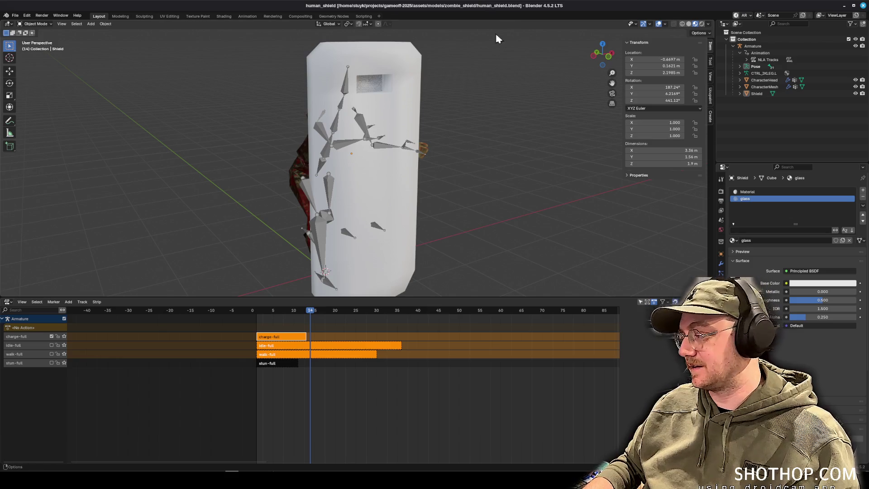
{"action": "mouse_move", "coordinate": [438, 178]}
{"action": "left_mouse_down"}
{"action": "mouse_move", "coordinate": [420, 156]}
{"action": "mouse_move", "coordinate": [468, 152]}
{"action": "left_mouse_up"}
{"action": "key", "text": "ctrl+s"}
{"action": "left_click_drag", "start_coordinate": [362, 77], "coordinate": [393, 190]}
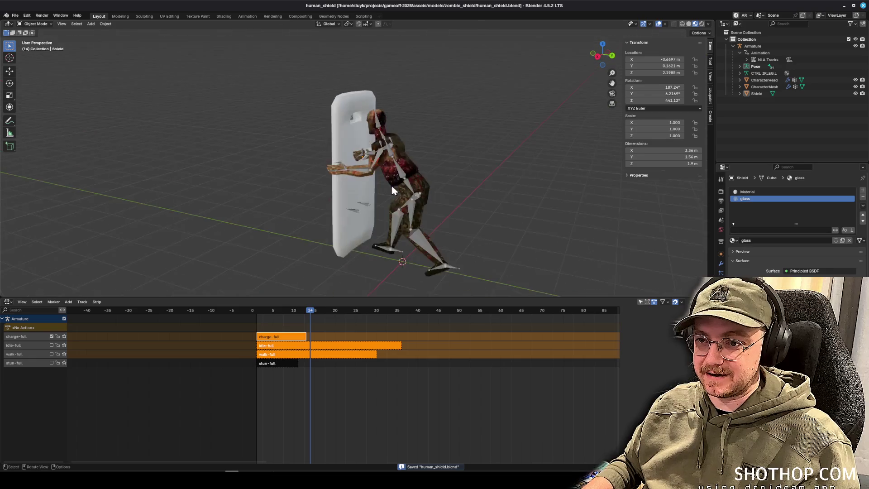
Step: Select the Shield object in the Outliner and change it to Shade Flat
{"action": "scroll", "coordinate": [392, 190], "scroll_direction": "up", "scroll_amount": 5}
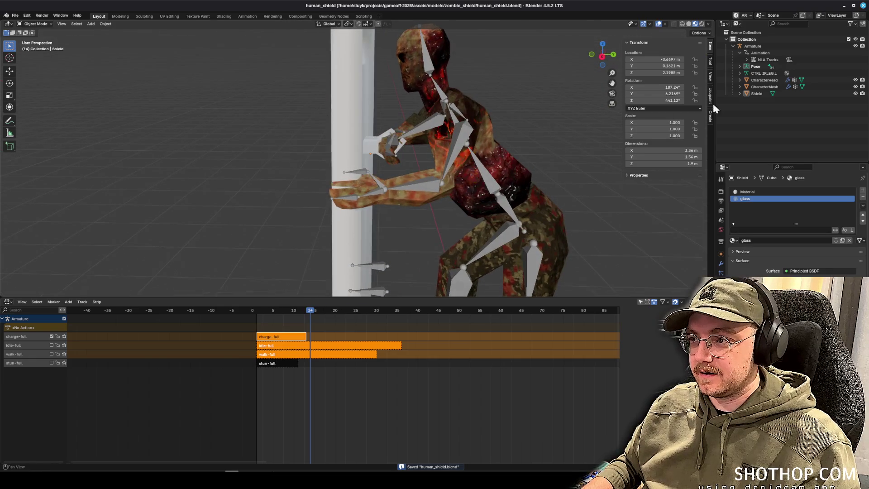
{"action": "left_click", "coordinate": [756, 94]}
{"action": "right_click", "coordinate": [337, 93]}
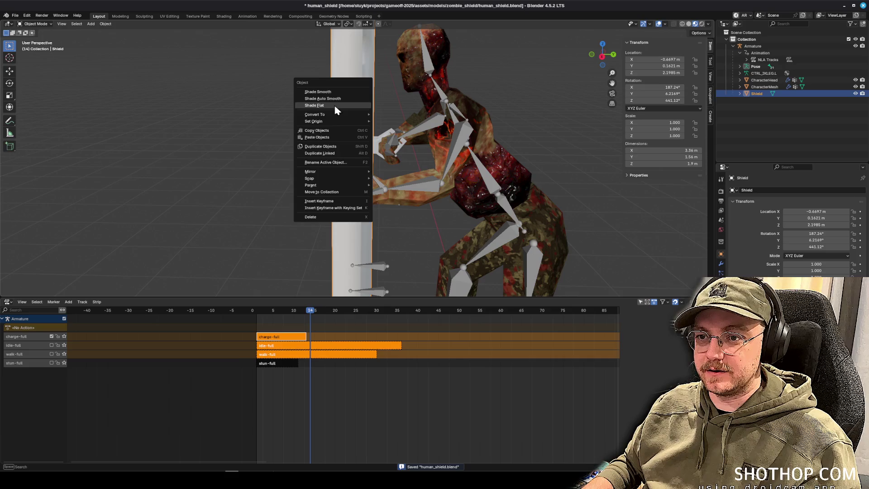
{"action": "scroll", "coordinate": [405, 156], "scroll_direction": "down", "scroll_amount": 3}
{"action": "mouse_move", "coordinate": [405, 156]}
{"action": "left_mouse_down"}
{"action": "mouse_move", "coordinate": [520, 137]}
{"action": "mouse_move", "coordinate": [415, 138]}
{"action": "mouse_move", "coordinate": [504, 150]}
{"action": "mouse_move", "coordinate": [506, 161]}
{"action": "left_mouse_up"}
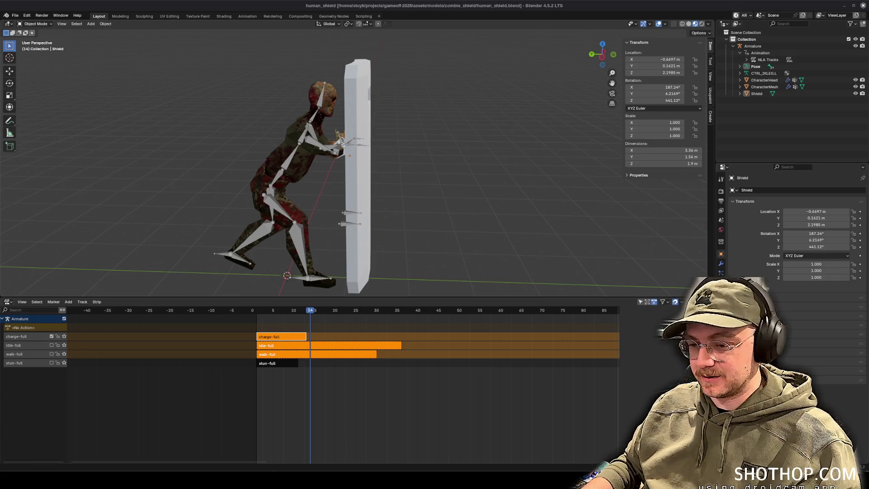
{"action": "left_click_drag", "start_coordinate": [408, 203], "coordinate": [457, 208]}
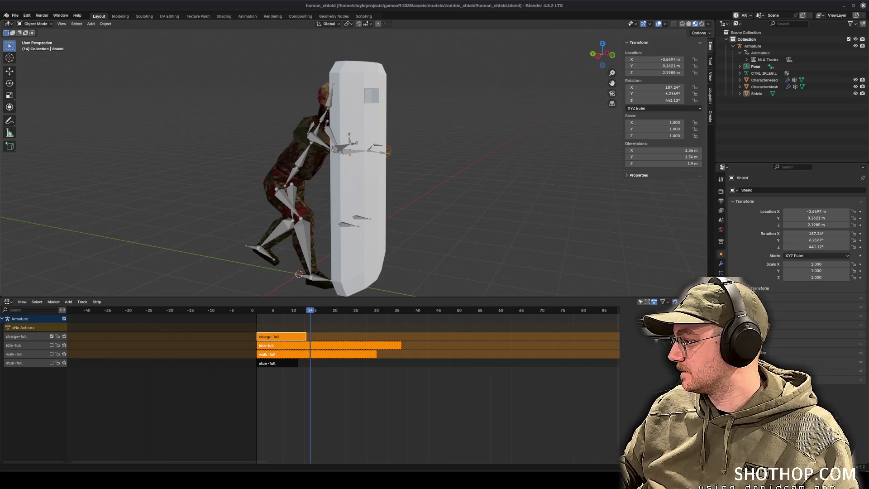
Step: Orbit around the flat-shaded shield and save human_shield.blend
{"action": "right_click", "coordinate": [391, 134]}
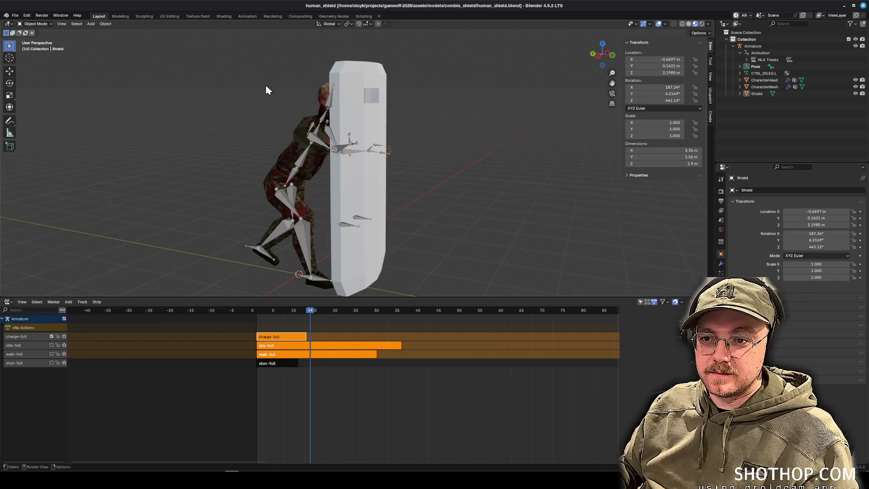
{"action": "mouse_move", "coordinate": [266, 89]}
{"action": "left_mouse_down"}
{"action": "mouse_move", "coordinate": [482, 167]}
{"action": "mouse_move", "coordinate": [327, 131]}
{"action": "mouse_move", "coordinate": [409, 155]}
{"action": "left_mouse_up"}
{"action": "scroll", "coordinate": [481, 167], "scroll_direction": "down", "scroll_amount": 5}
{"action": "scroll", "coordinate": [463, 159], "scroll_direction": "up", "scroll_amount": 3}
{"action": "key", "text": "ctrl+s"}
Step: Inspect the shield's faceted edges from a side view, then return to Godot
{"action": "scroll", "coordinate": [405, 166], "scroll_direction": "up", "scroll_amount": 3}
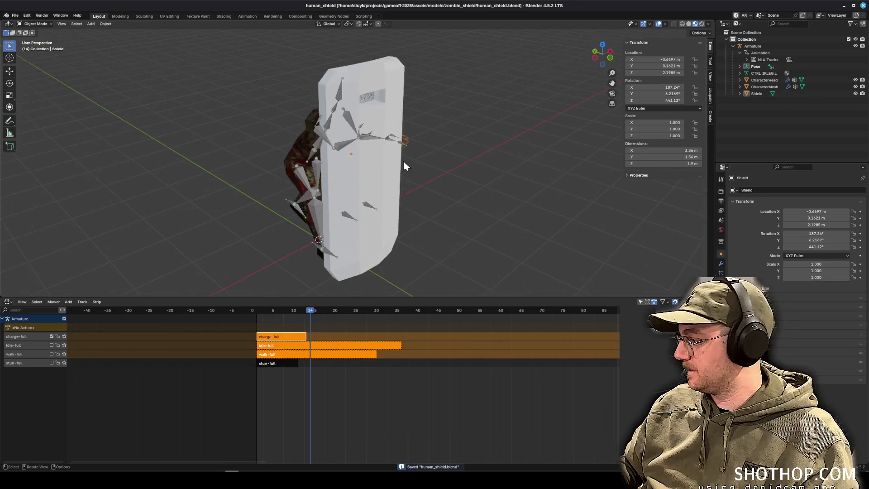
{"action": "scroll", "coordinate": [403, 161], "scroll_direction": "down", "scroll_amount": 5}
{"action": "scroll", "coordinate": [647, 213], "scroll_direction": "up", "scroll_amount": 4}
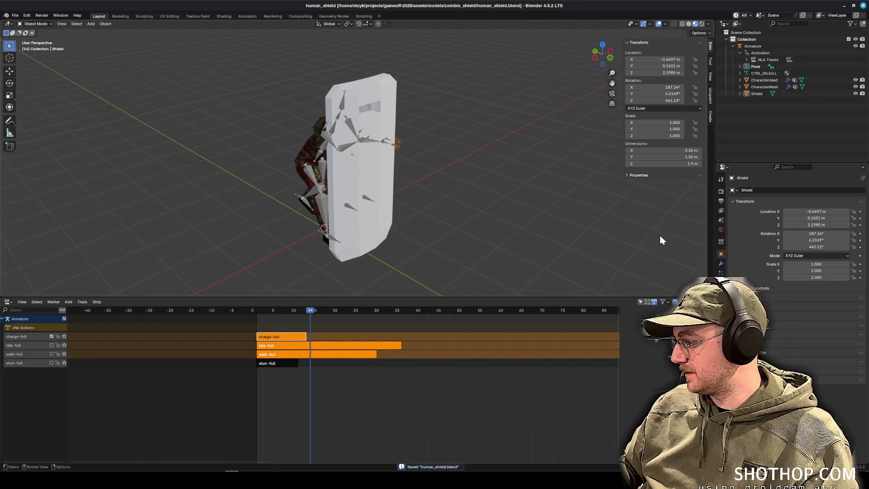
{"action": "left_click_drag", "start_coordinate": [659, 235], "coordinate": [26, 266]}
{"action": "scroll", "coordinate": [268, 235], "scroll_direction": "down", "scroll_amount": 4}
{"action": "scroll", "coordinate": [342, 267], "scroll_direction": "up", "scroll_amount": 4}
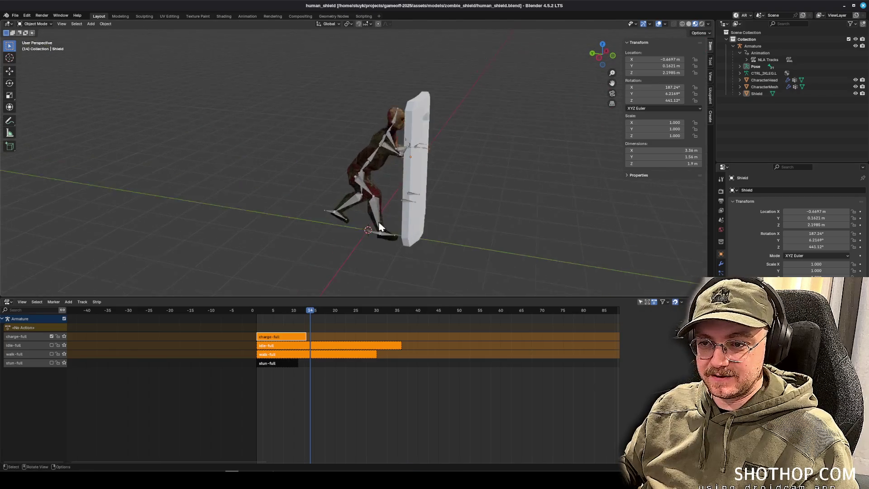
{"action": "scroll", "coordinate": [378, 221], "scroll_direction": "up", "scroll_amount": 3}
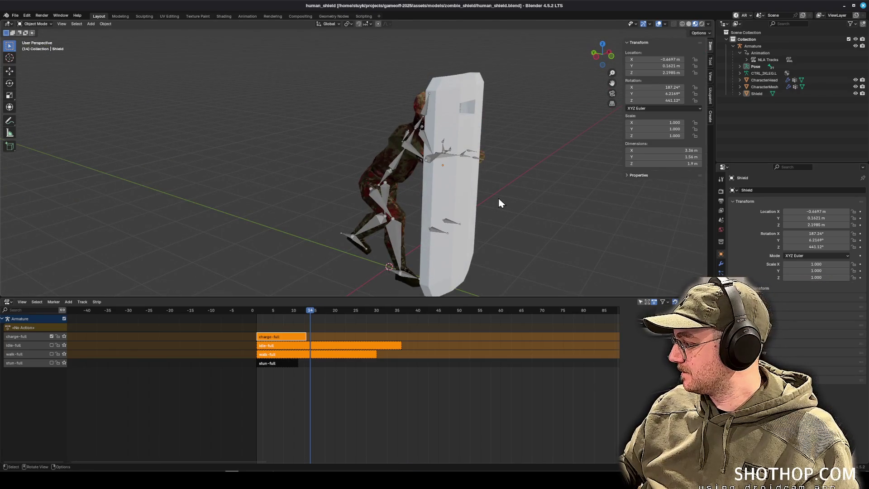
{"action": "left_click_drag", "start_coordinate": [498, 198], "coordinate": [493, 197]}
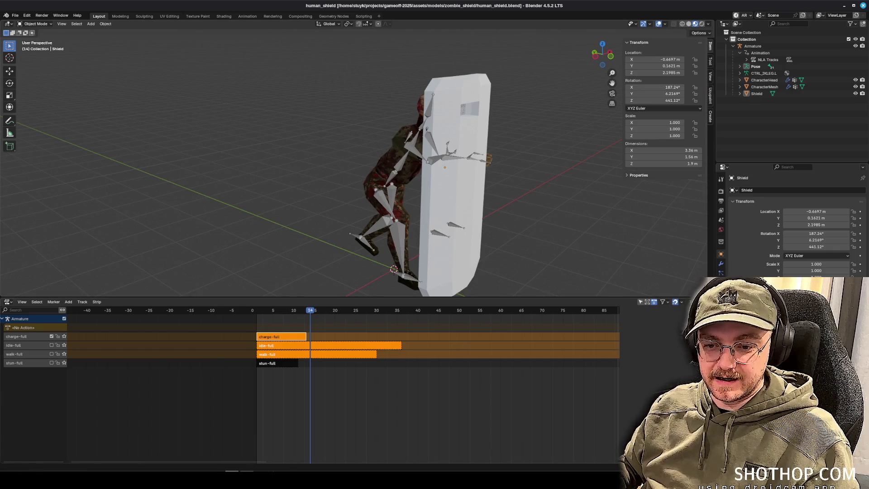
{"action": "left_click", "coordinate": [260, 448]}
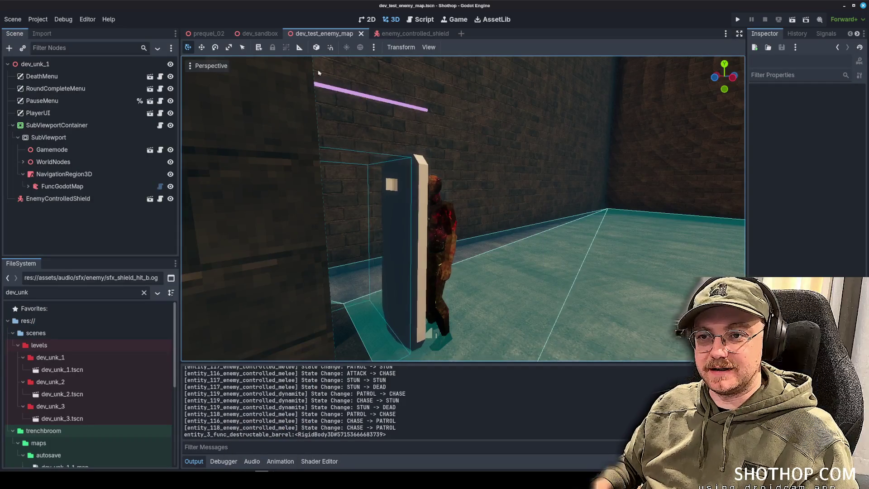
{"action": "key", "text": "F5"}
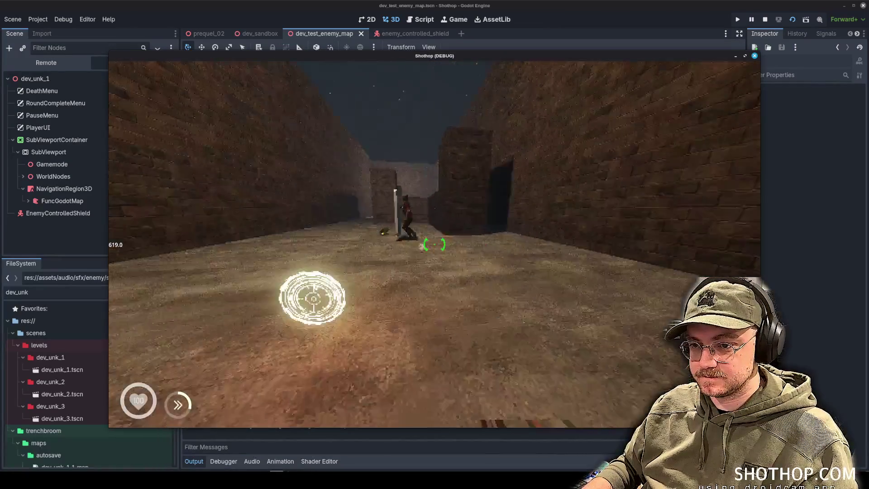
{"action": "key", "text": "w"}
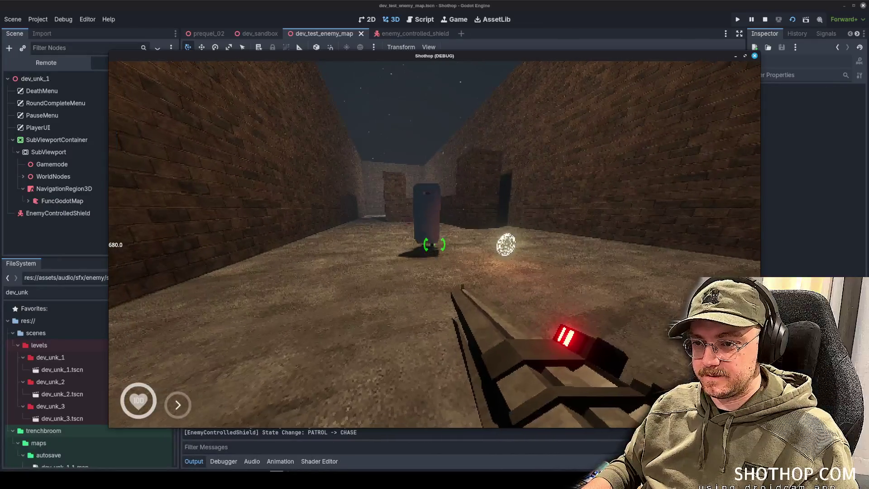
{"action": "key", "text": "shift"}
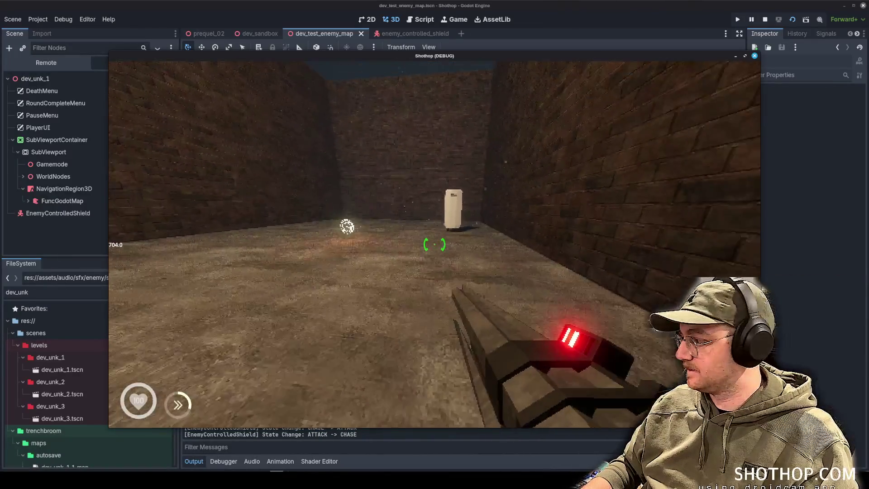
{"action": "key", "text": "w"}
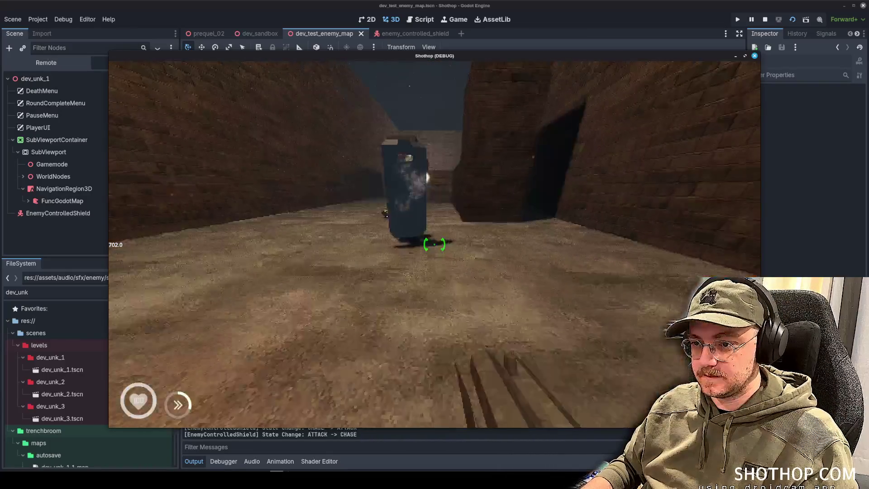
{"action": "left_click", "coordinate": [434, 245]}
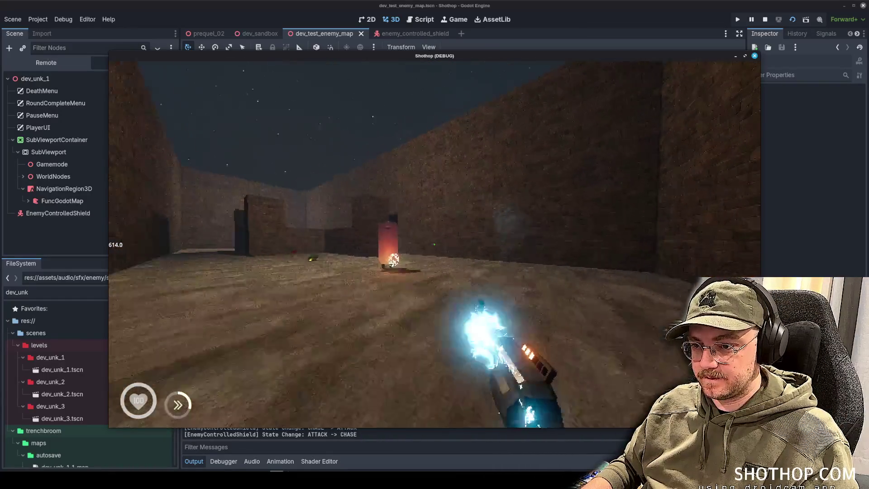
{"action": "key", "text": "shift"}
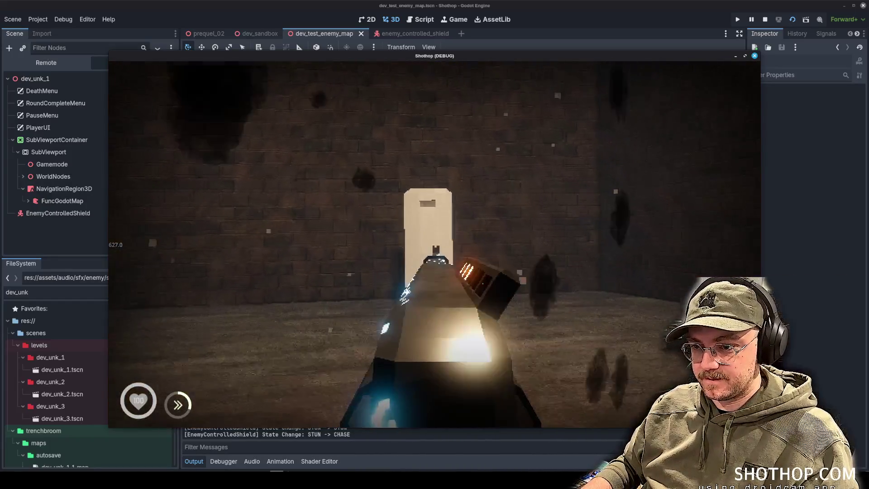
{"action": "left_click", "coordinate": [434, 244]}
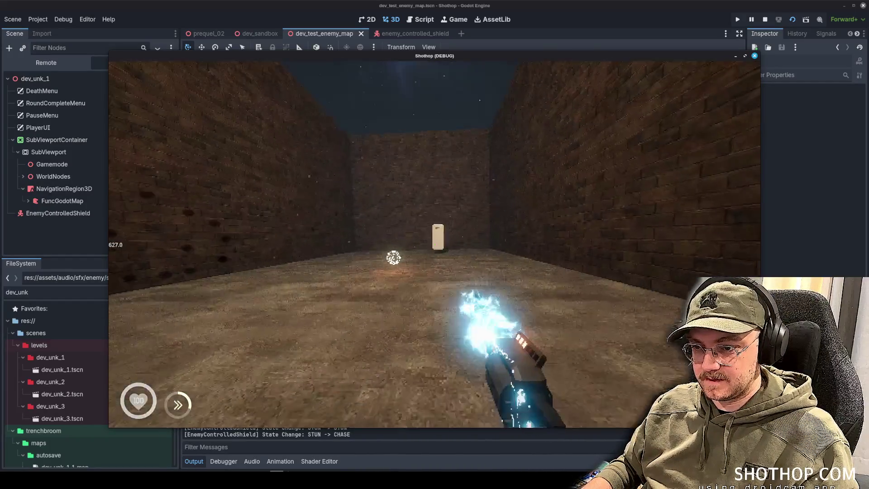
{"action": "left_click", "coordinate": [435, 244]}
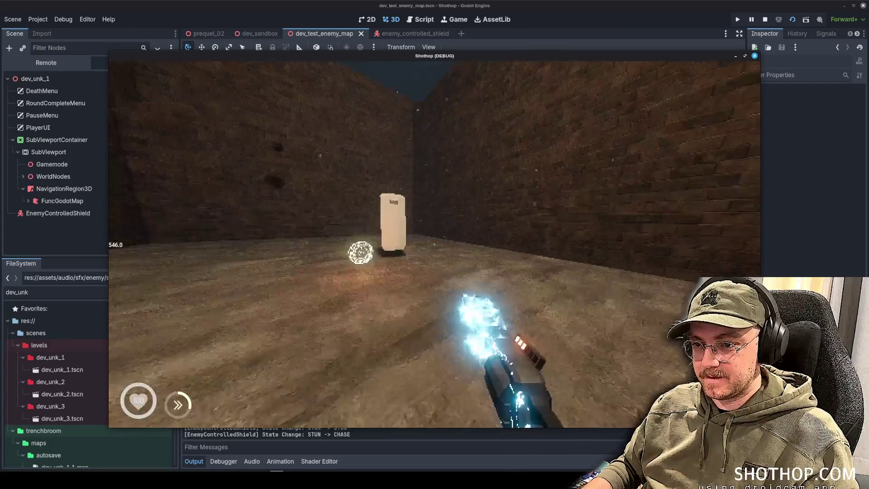
{"action": "left_click", "coordinate": [434, 244]}
{"action": "key", "text": "shift"}
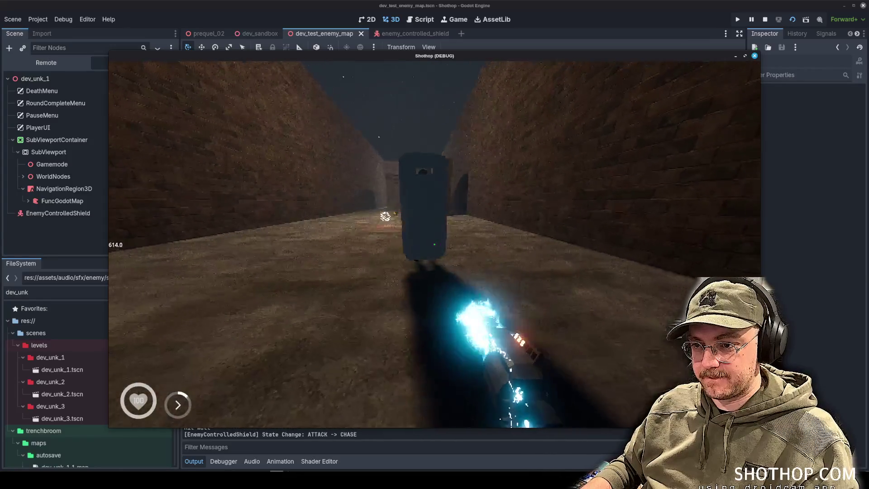
{"action": "left_click", "coordinate": [435, 245]}
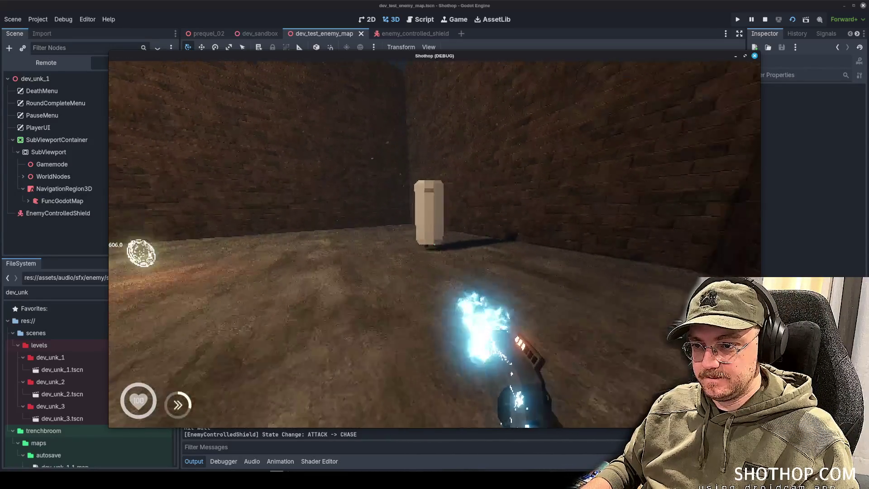
{"action": "key", "text": "shift"}
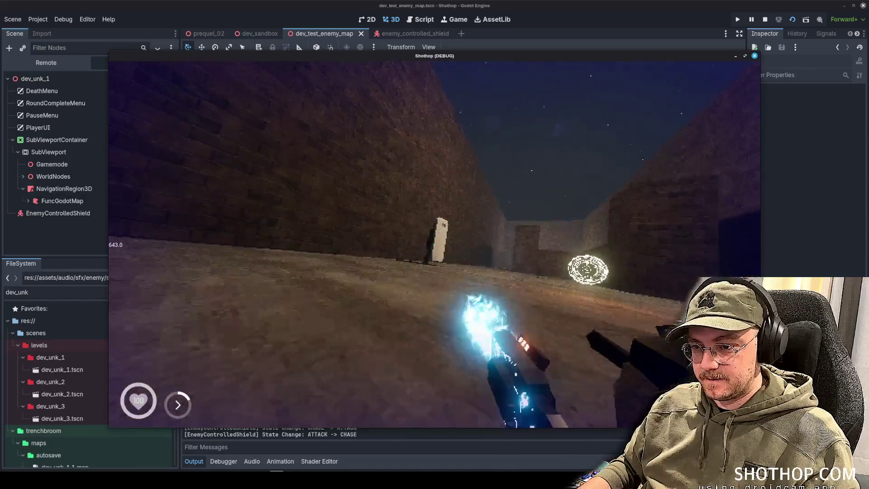
{"action": "key", "text": "Escape"}
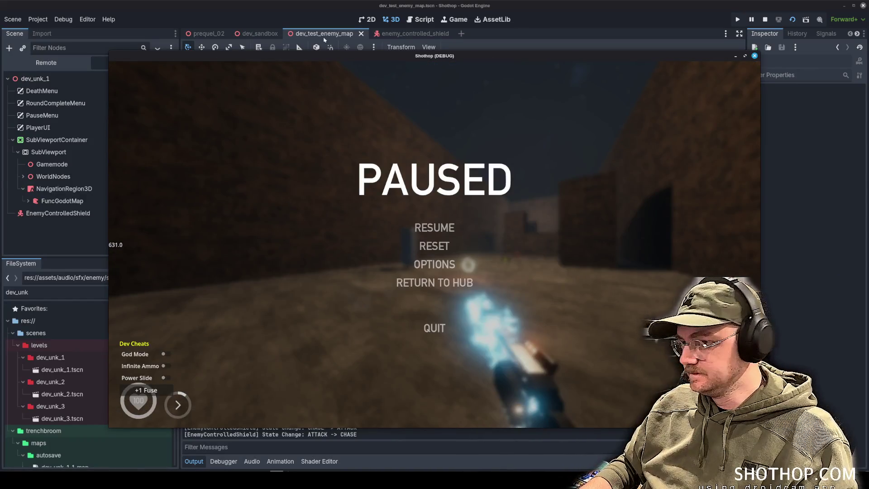
{"action": "key", "text": "F8"}
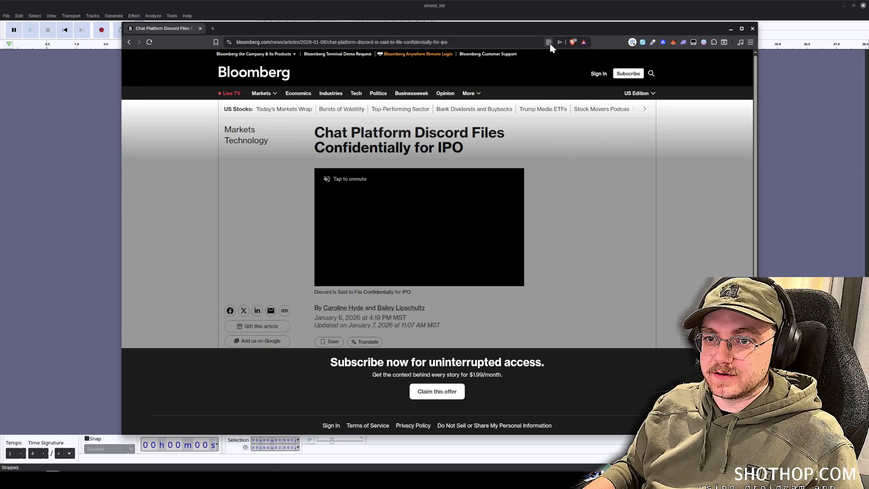
Step: Reload the Bloomberg Discord IPO article and go back to the search results
{"action": "left_click", "coordinate": [150, 42]}
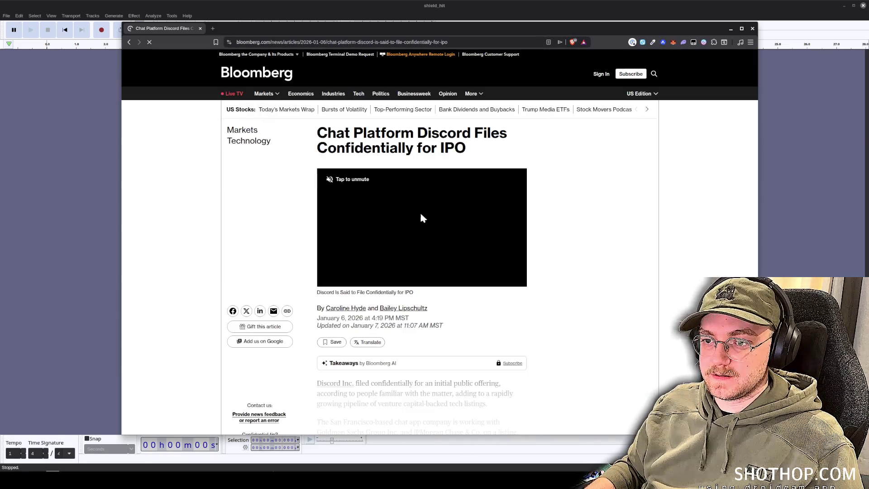
{"action": "key", "text": "alt+Left"}
{"action": "scroll", "coordinate": [358, 192], "scroll_direction": "down", "scroll_amount": 5}
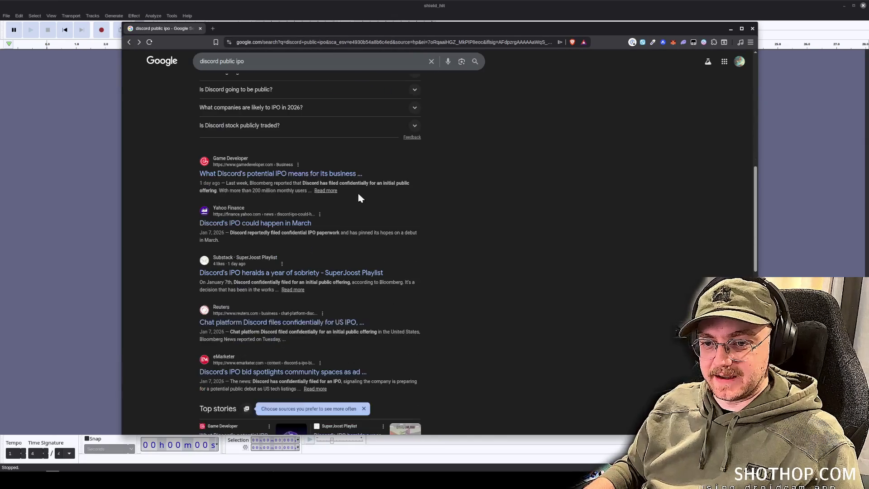
Step: Read the Game Developer article on Discord's IPO, then close the browser
{"action": "left_click", "coordinate": [273, 173]}
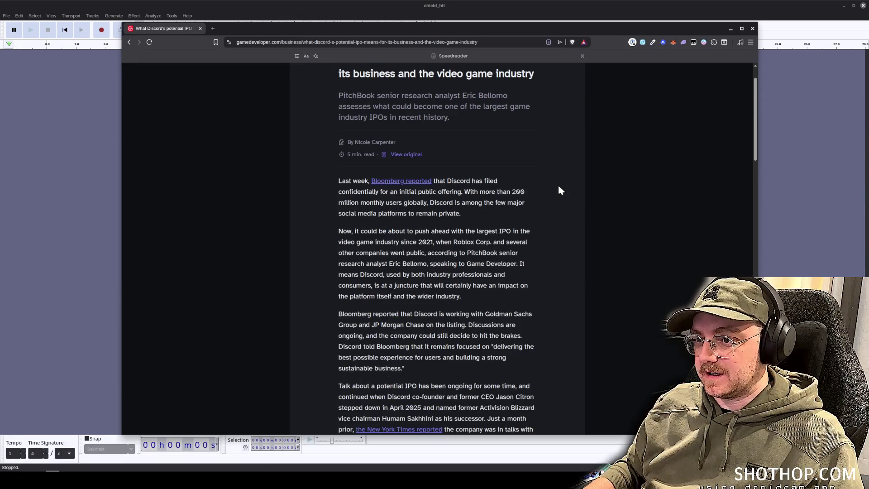
{"action": "scroll", "coordinate": [564, 187], "scroll_direction": "down", "scroll_amount": 7}
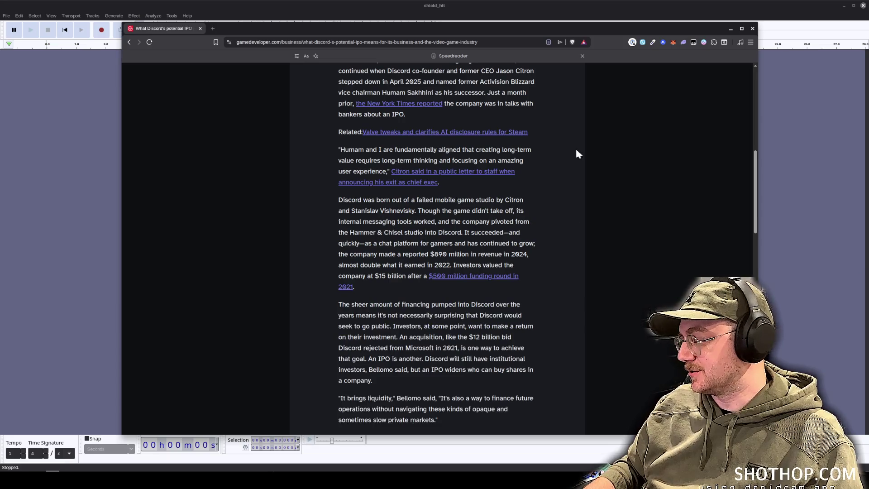
{"action": "left_click", "coordinate": [753, 28]}
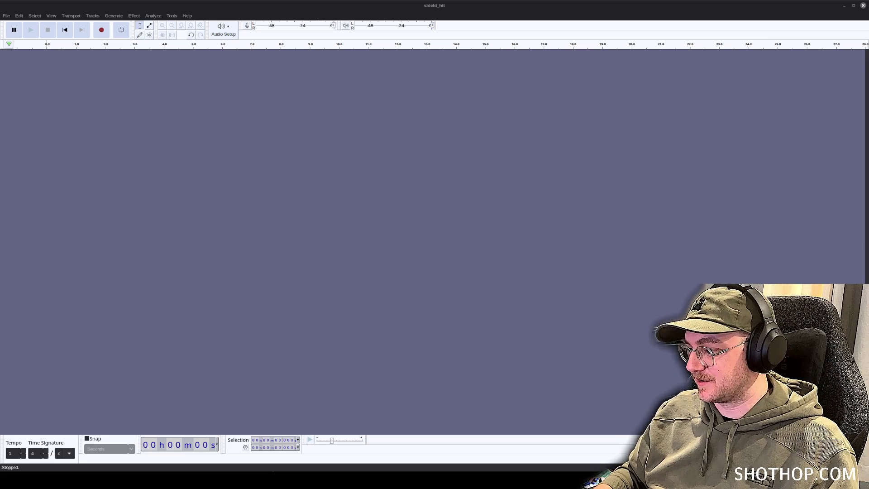
Step: Restore Audacity from maximized to a smaller window over the Godot editor
{"action": "double_click", "coordinate": [498, 6]}
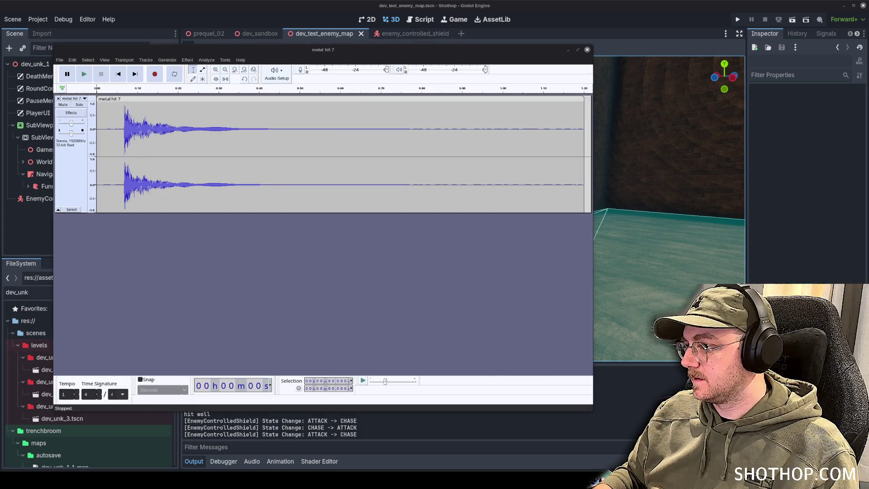
Step: Import metal hit 68 and 66, move them after metal hit 7, and close their emptied tracks
{"action": "left_click_drag", "start_coordinate": [0, 343], "coordinate": [280, 347]}
{"action": "scroll", "coordinate": [229, 194], "scroll_direction": "down", "scroll_amount": 3}
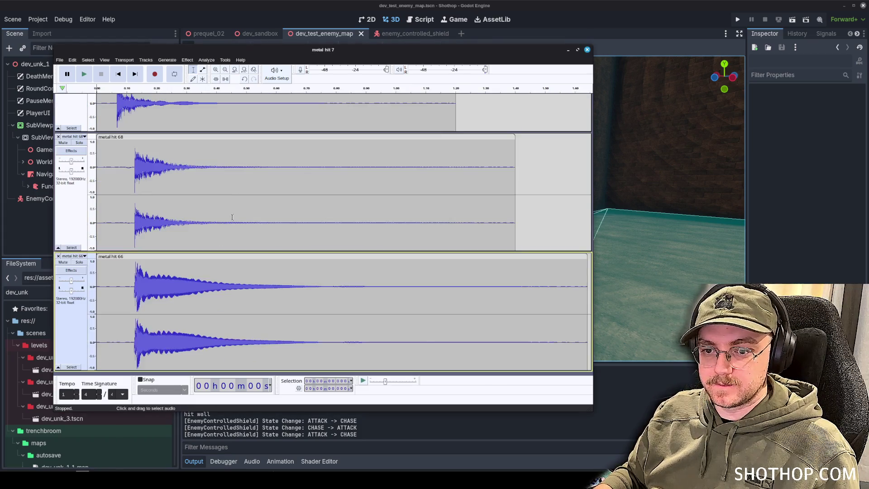
{"action": "mouse_move", "coordinate": [122, 132]}
{"action": "left_mouse_down"}
{"action": "mouse_move", "coordinate": [195, 102]}
{"action": "mouse_move", "coordinate": [174, 101]}
{"action": "left_mouse_up"}
{"action": "left_click_drag", "start_coordinate": [121, 351], "coordinate": [237, 136]}
{"action": "left_click", "coordinate": [58, 218]}
{"action": "left_click", "coordinate": [58, 218]}
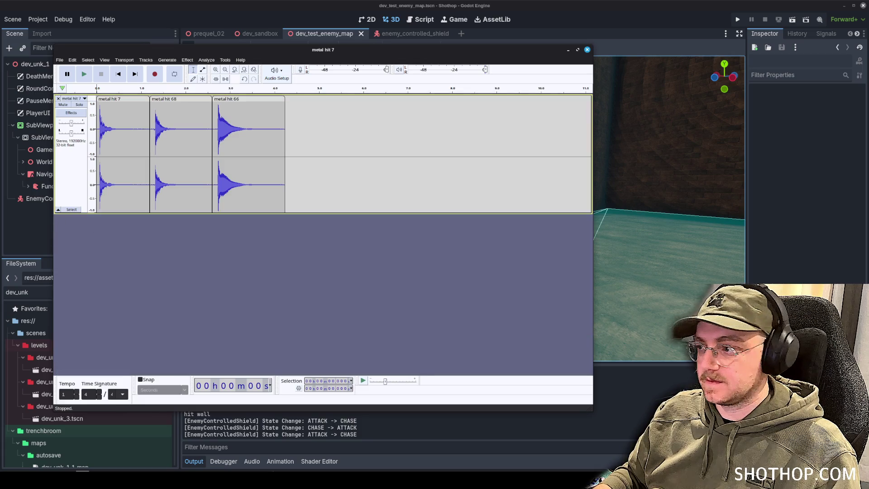
Step: Import metal hit 64 and place it after metal hit 66 on the first track
{"action": "left_click_drag", "start_coordinate": [394, 163], "coordinate": [322, 131]}
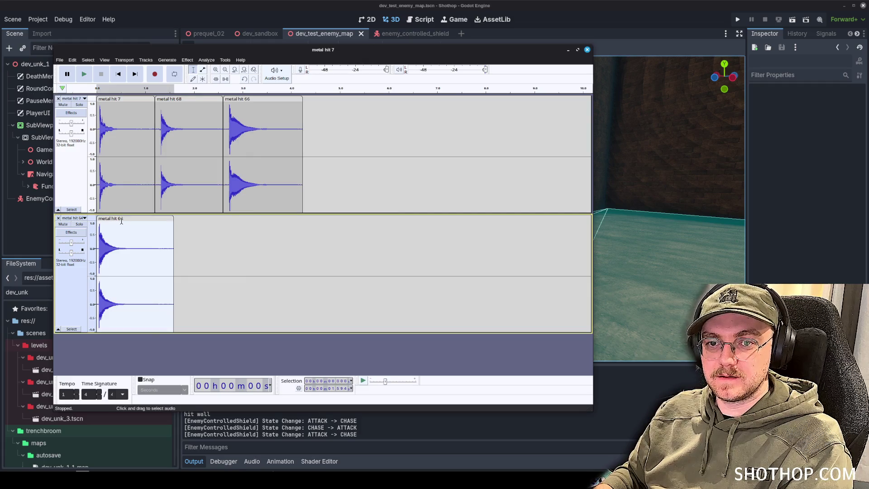
{"action": "left_click_drag", "start_coordinate": [123, 249], "coordinate": [344, 96]}
{"action": "left_click", "coordinate": [423, 132]}
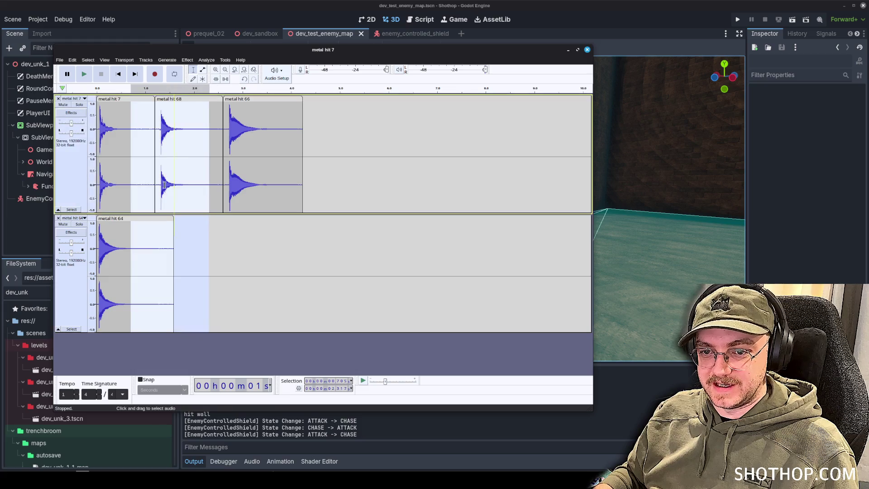
{"action": "left_click", "coordinate": [164, 150]}
{"action": "left_click_drag", "start_coordinate": [148, 219], "coordinate": [354, 103]}
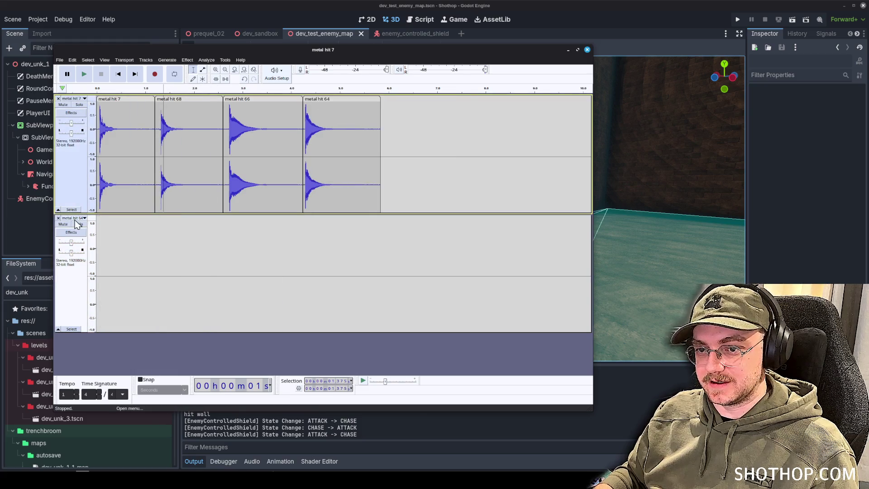
{"action": "left_click", "coordinate": [59, 219]}
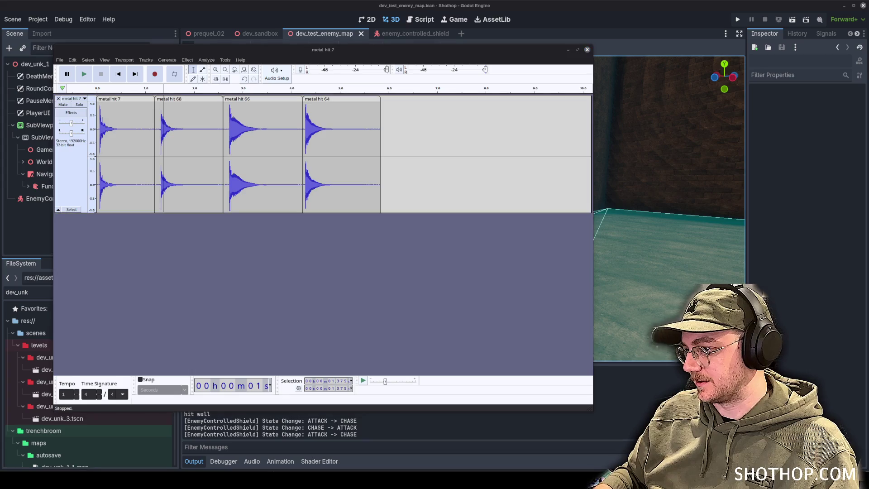
Step: Add metal hit 56 at the end of the first track and widen the window to show all clips
{"action": "mouse_move", "coordinate": [448, 156]}
{"action": "left_mouse_down"}
{"action": "mouse_move", "coordinate": [446, 140]}
{"action": "mouse_move", "coordinate": [316, 271]}
{"action": "left_mouse_up"}
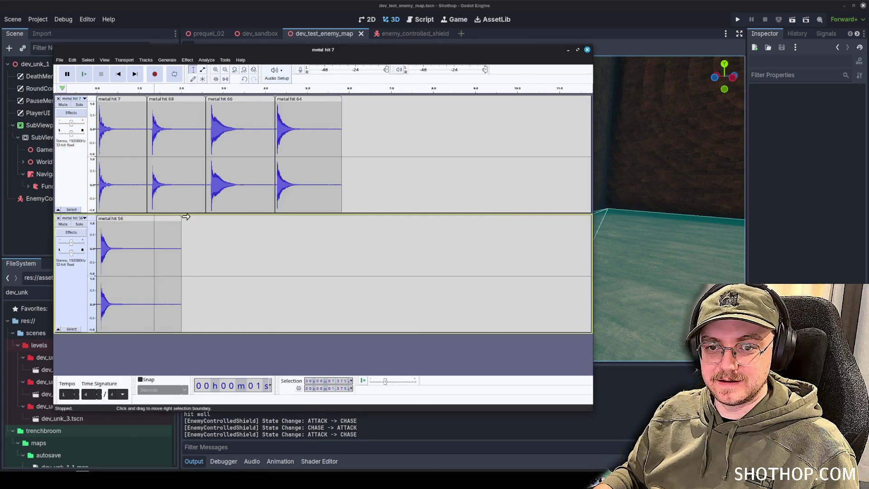
{"action": "mouse_move", "coordinate": [124, 219]}
{"action": "left_mouse_down"}
{"action": "mouse_move", "coordinate": [280, 136]}
{"action": "mouse_move", "coordinate": [270, 136]}
{"action": "left_mouse_up"}
{"action": "key", "text": "ctrl+1"}
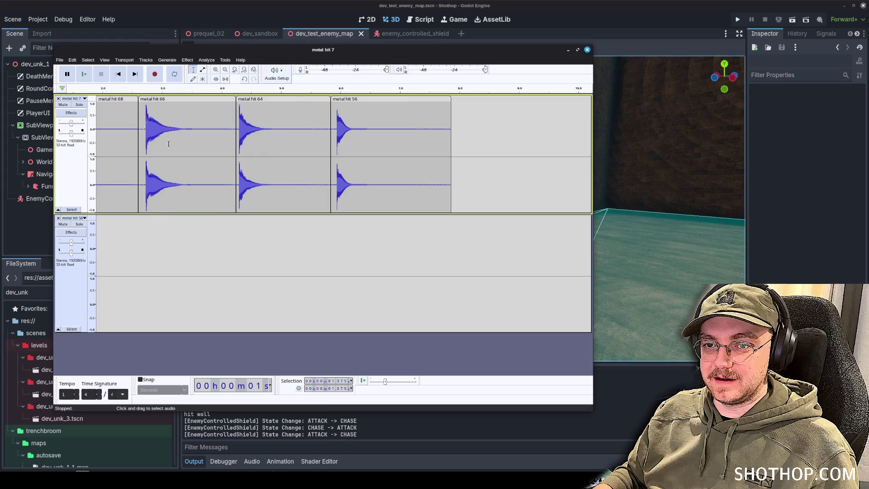
{"action": "left_click", "coordinate": [117, 73]}
{"action": "left_click", "coordinate": [58, 218]}
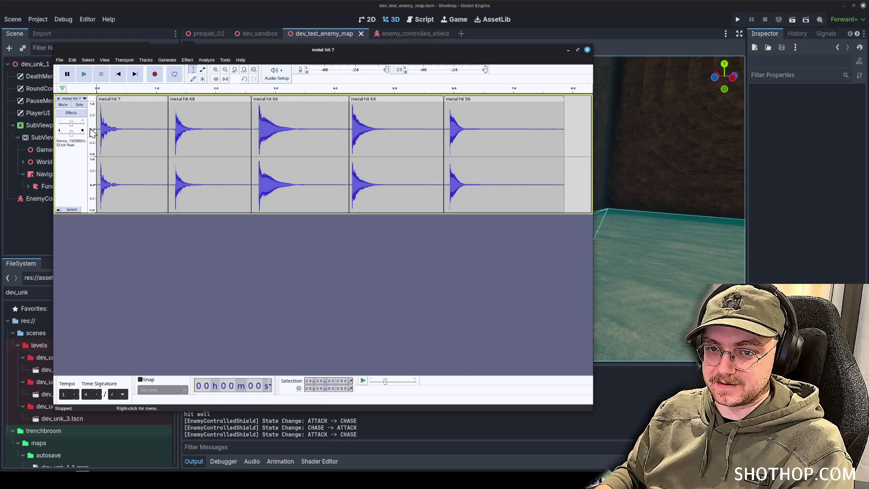
{"action": "scroll", "coordinate": [121, 143], "scroll_direction": "up", "scroll_amount": 1}
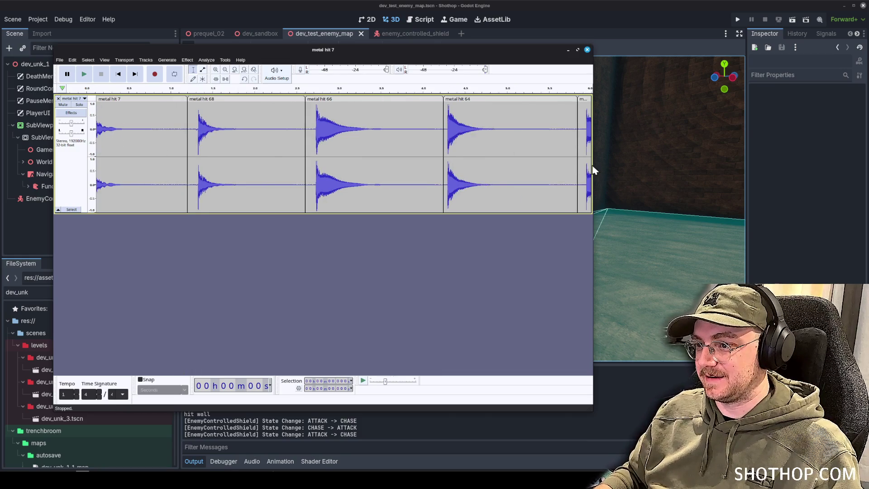
{"action": "left_click_drag", "start_coordinate": [593, 165], "coordinate": [780, 166]}
{"action": "mouse_move", "coordinate": [274, 149]}
{"action": "left_mouse_down"}
{"action": "mouse_move", "coordinate": [94, 149]}
{"action": "mouse_move", "coordinate": [97, 131]}
{"action": "left_mouse_up"}
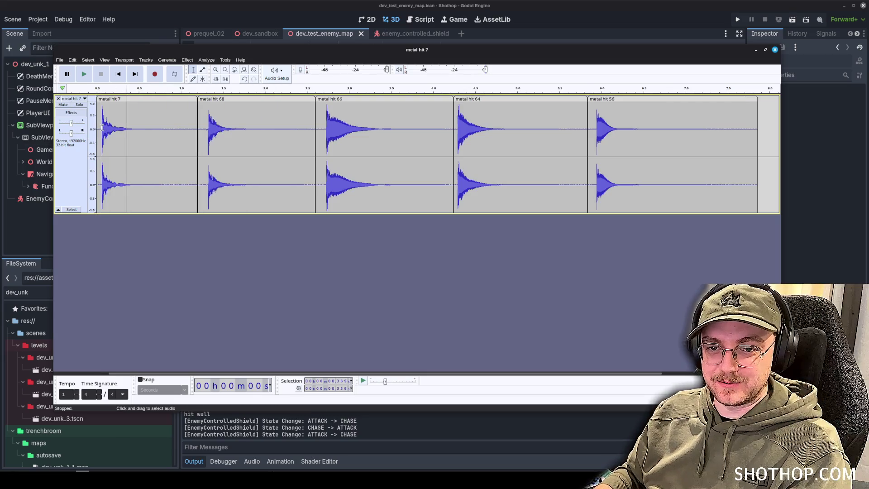
Step: Delete the silent lead-ins of metal hit 7, 68 and 66
{"action": "key", "text": "Delete"}
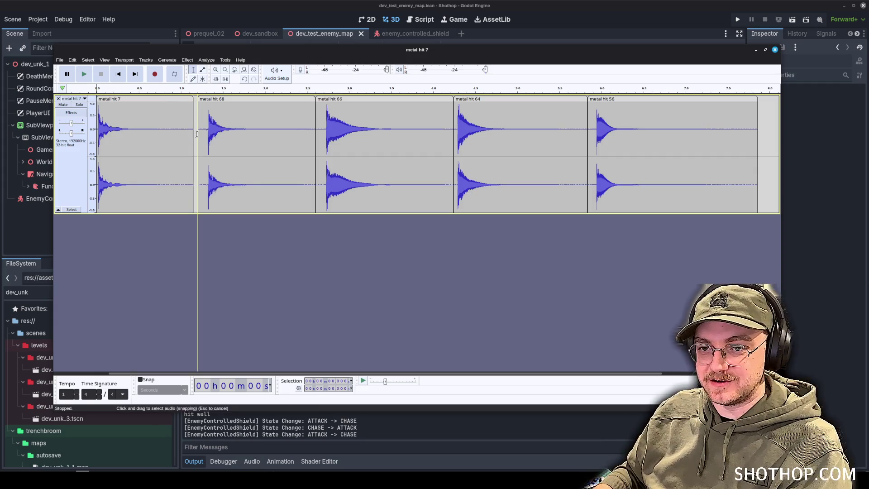
{"action": "left_click_drag", "start_coordinate": [198, 136], "coordinate": [212, 135]}
{"action": "key", "text": "Delete"}
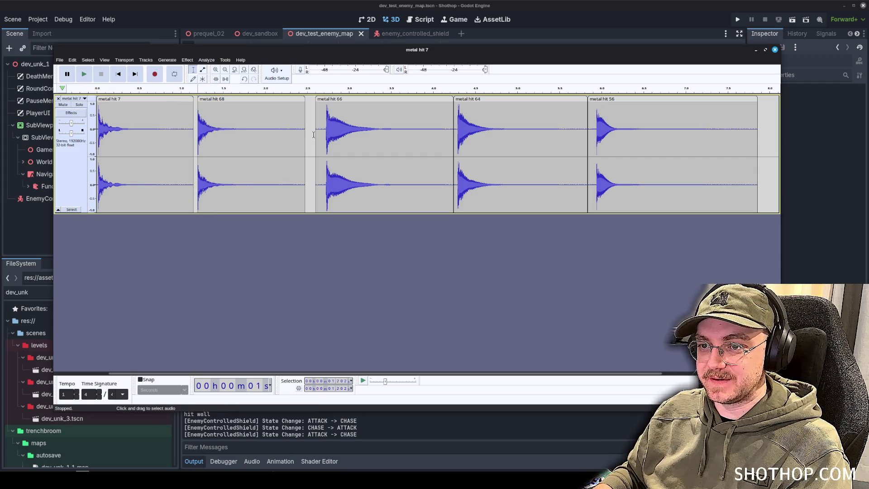
{"action": "left_click", "coordinate": [314, 135]}
{"action": "left_click_drag", "start_coordinate": [315, 135], "coordinate": [326, 135]}
{"action": "key", "text": "Delete"}
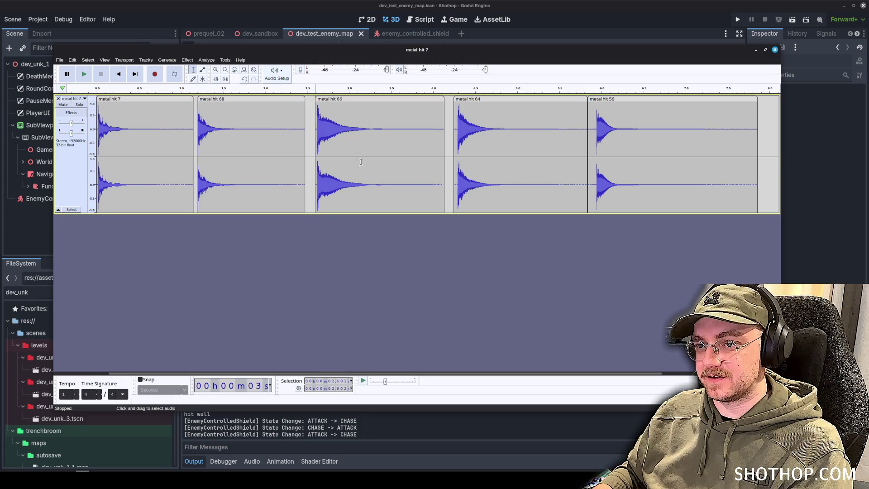
Step: Delete the silent lead-ins of metal hit 64 and 56
{"action": "left_click", "coordinate": [445, 139]}
{"action": "left_click", "coordinate": [453, 138]}
{"action": "left_click_drag", "start_coordinate": [453, 139], "coordinate": [459, 138]}
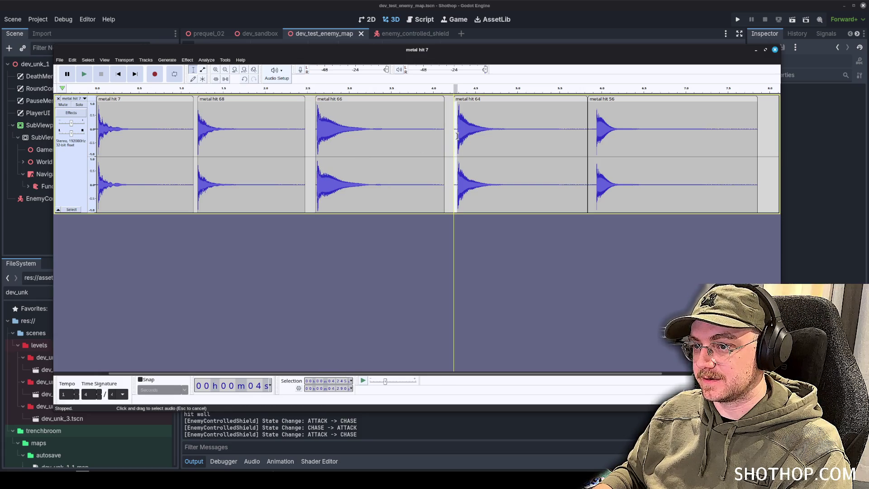
{"action": "key", "text": "Delete"}
{"action": "left_click", "coordinate": [586, 134]}
{"action": "left_click_drag", "start_coordinate": [587, 134], "coordinate": [598, 134]}
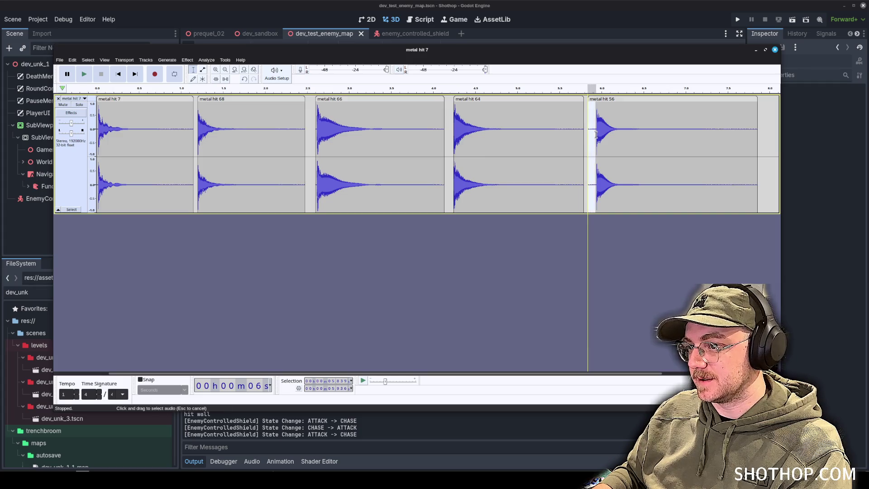
{"action": "key", "text": "Delete"}
{"action": "left_click", "coordinate": [671, 129]}
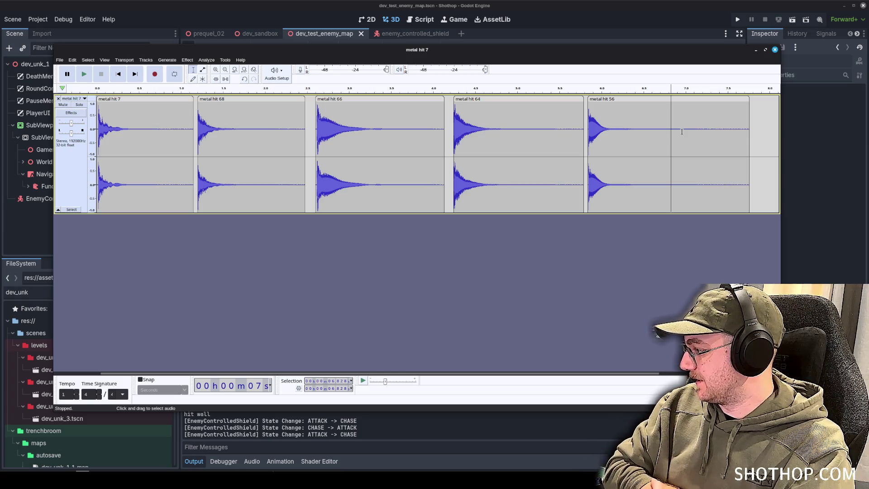
Step: Apply a Fade Out to the decaying tail of metal hit 7
{"action": "left_click", "coordinate": [218, 145]}
{"action": "double_click", "coordinate": [194, 137]}
{"action": "key", "text": "space"}
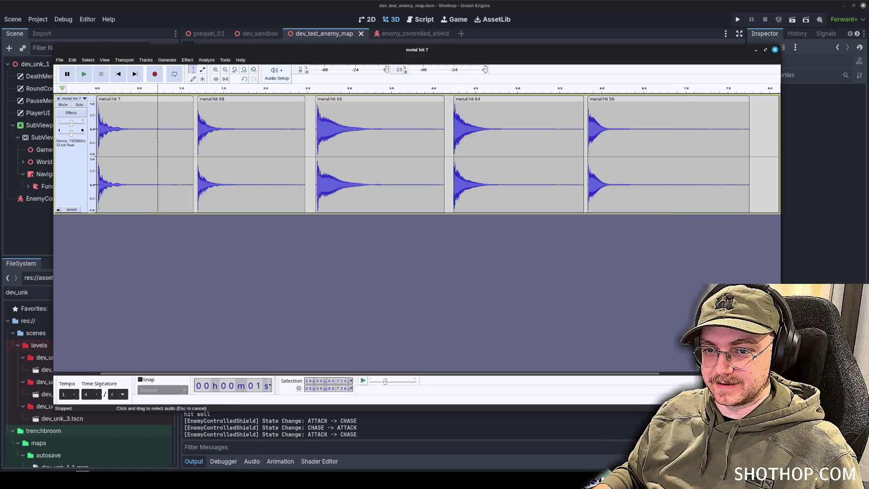
{"action": "left_click_drag", "start_coordinate": [195, 129], "coordinate": [141, 131]}
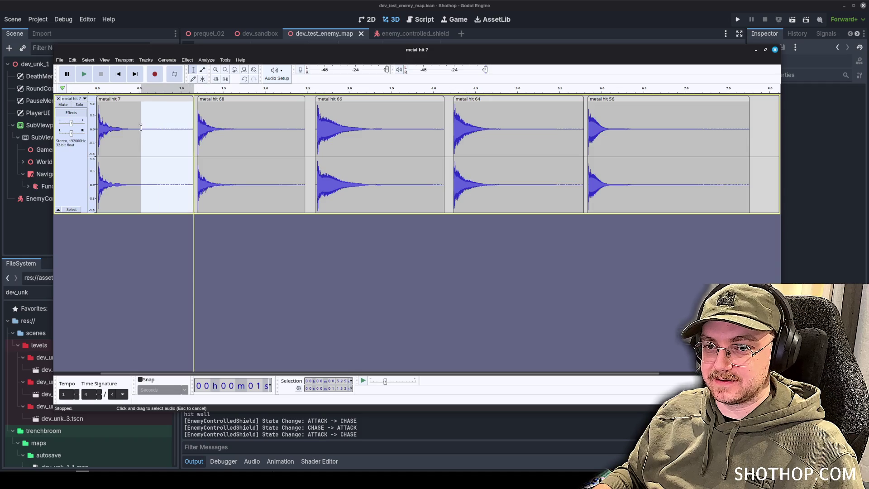
{"action": "left_click", "coordinate": [187, 60]}
{"action": "mouse_move", "coordinate": [217, 110]}
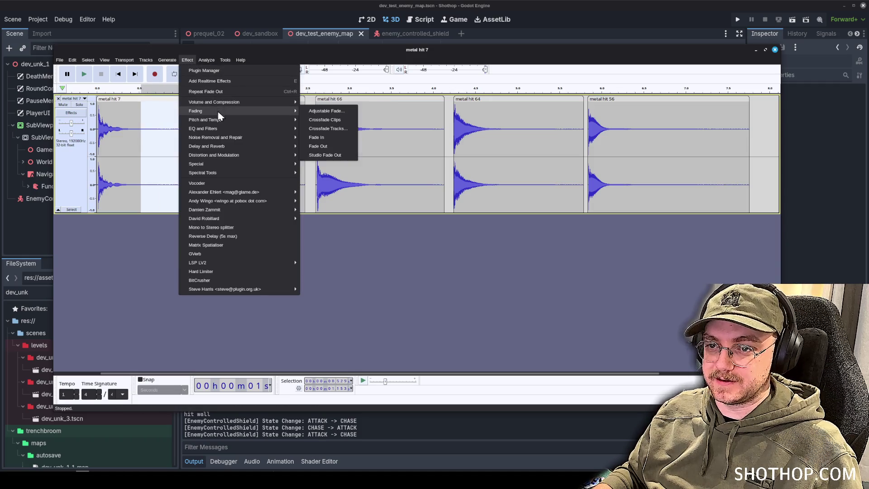
{"action": "left_click", "coordinate": [341, 145]}
{"action": "left_click", "coordinate": [245, 123]}
Step: Select the tails of metal hit 68, 66 and 64 and apply Studio Fade Out
{"action": "left_click_drag", "start_coordinate": [237, 123], "coordinate": [305, 126]}
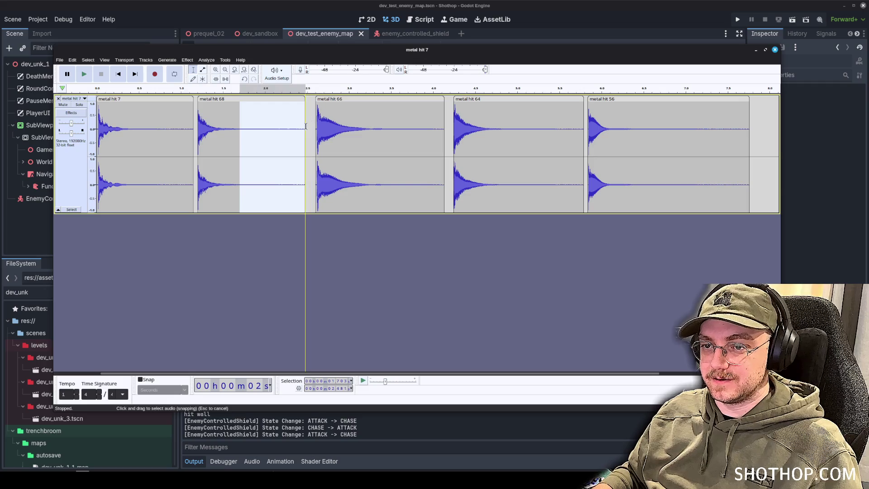
{"action": "left_click", "coordinate": [397, 136]}
{"action": "left_click_drag", "start_coordinate": [396, 135], "coordinate": [443, 134]}
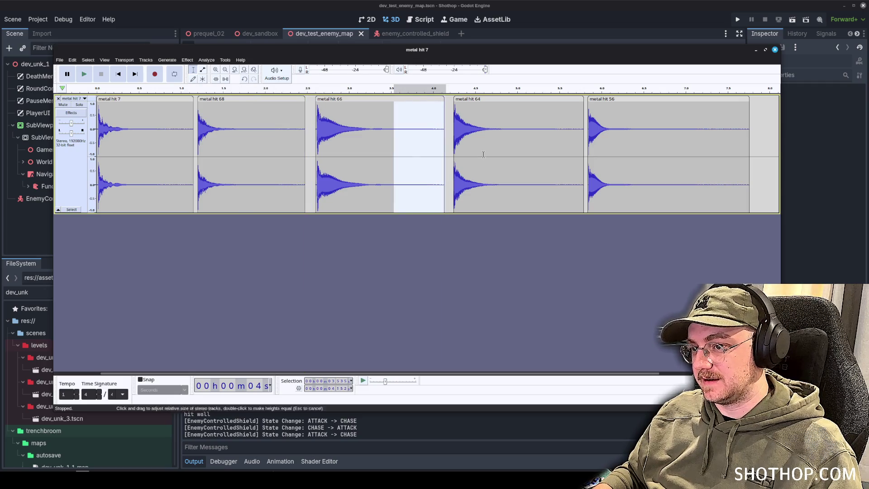
{"action": "left_click", "coordinate": [510, 131]}
{"action": "left_click_drag", "start_coordinate": [505, 131], "coordinate": [583, 133]}
{"action": "left_click", "coordinate": [187, 60]}
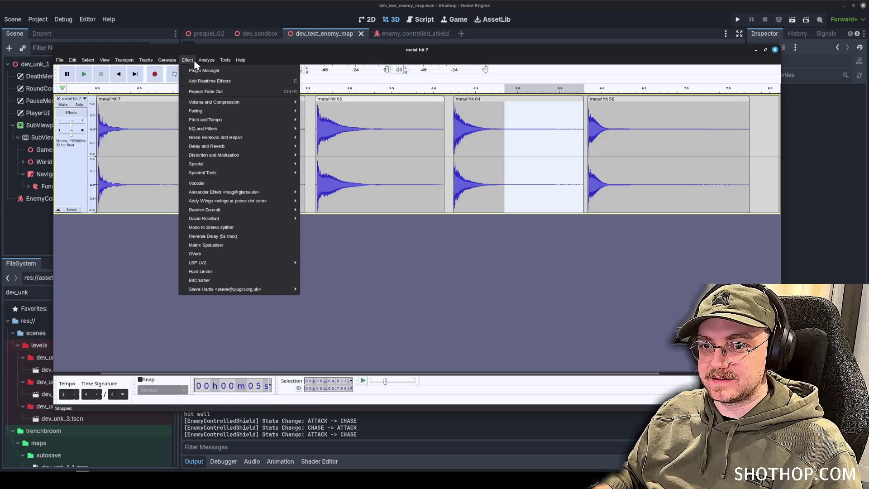
{"action": "mouse_move", "coordinate": [202, 112]}
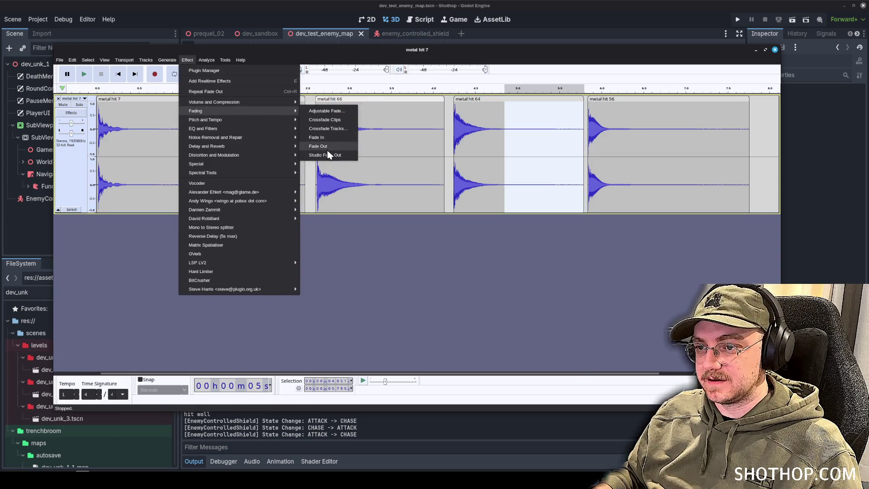
{"action": "left_click", "coordinate": [326, 155]}
{"action": "left_click", "coordinate": [689, 142]}
Step: Select metal hit 56's tail, audition the five edited hits, and import Big Metal Impact A
{"action": "left_click_drag", "start_coordinate": [644, 136], "coordinate": [751, 135]}
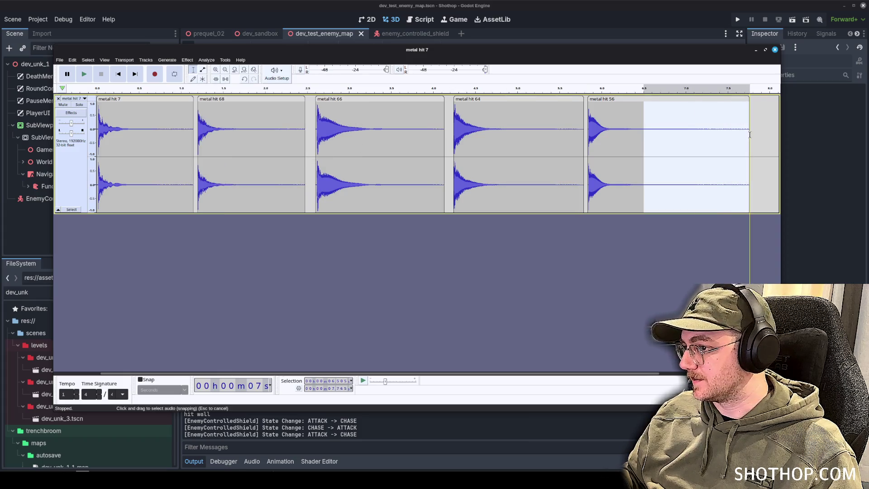
{"action": "left_click", "coordinate": [717, 131]}
{"action": "left_click", "coordinate": [125, 74]}
{"action": "key", "text": "space"}
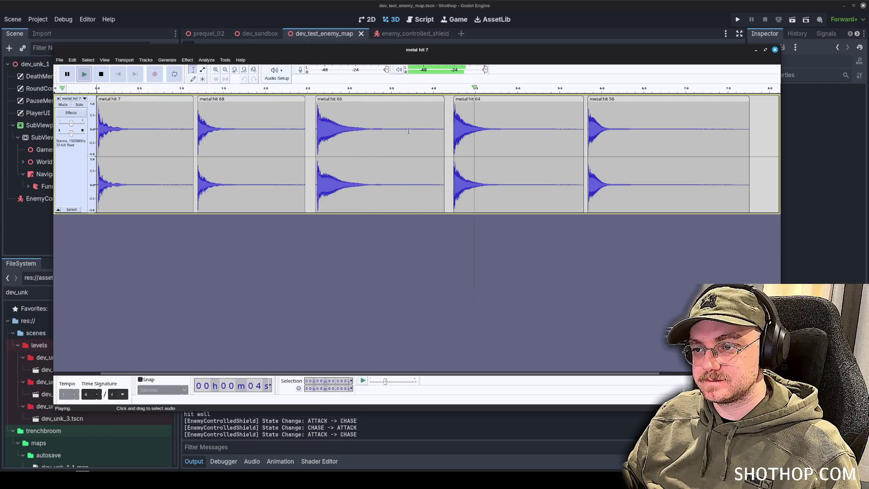
{"action": "key", "text": "space"}
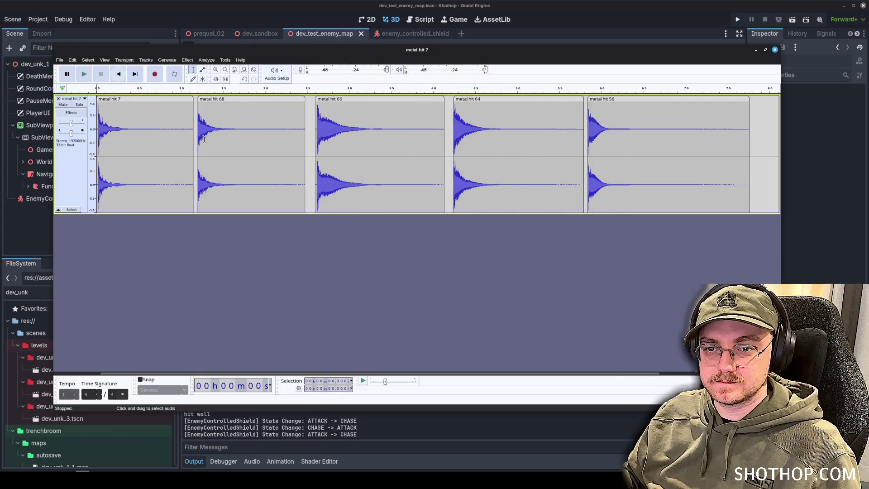
{"action": "mouse_move", "coordinate": [193, 136]}
{"action": "left_mouse_down"}
{"action": "mouse_move", "coordinate": [105, 136]}
{"action": "mouse_move", "coordinate": [75, 126]}
{"action": "left_mouse_up"}
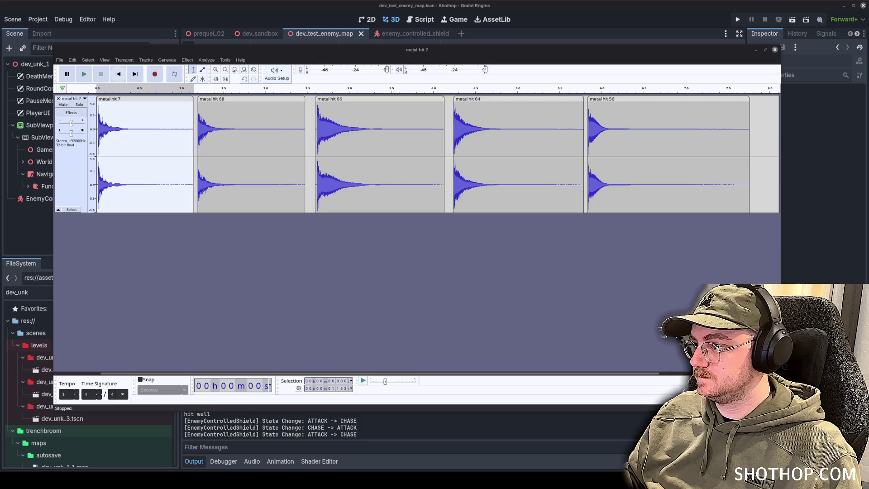
{"action": "left_click_drag", "start_coordinate": [450, 245], "coordinate": [145, 230]}
{"action": "key", "text": "space"}
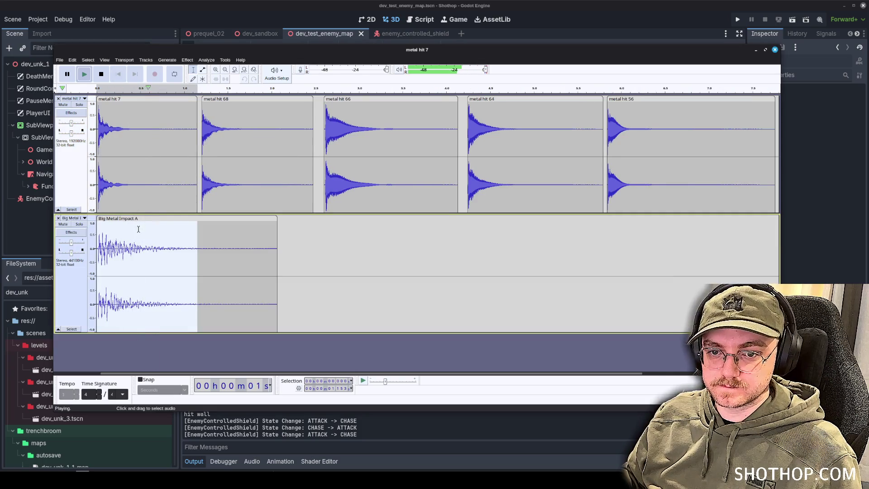
{"action": "left_click", "coordinate": [137, 219]}
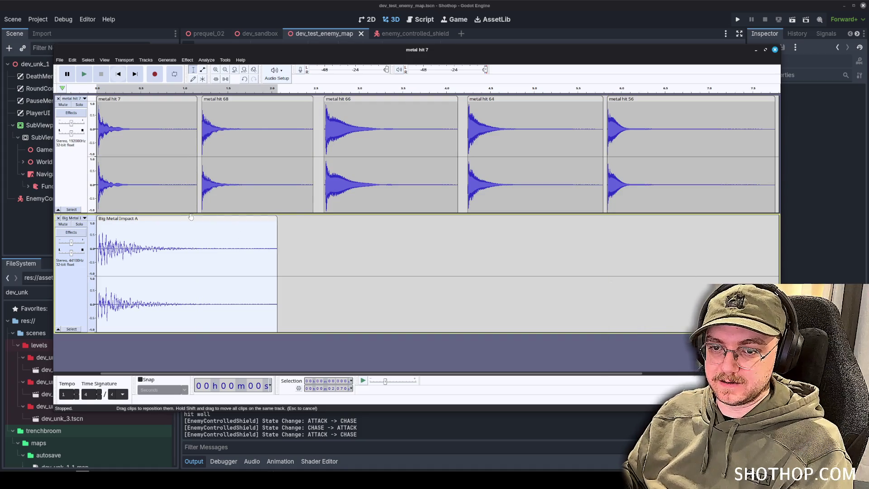
{"action": "key", "text": "Delete"}
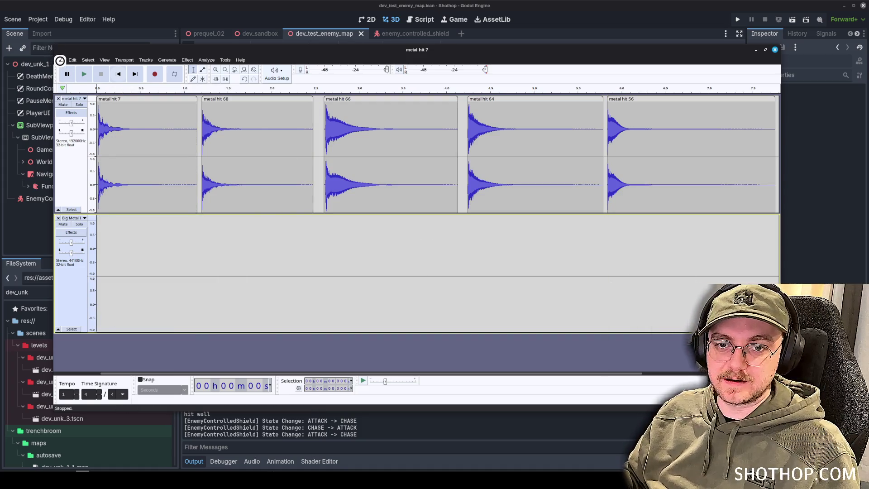
{"action": "left_click", "coordinate": [59, 60]}
{"action": "key", "text": "Escape"}
{"action": "left_click", "coordinate": [58, 218]}
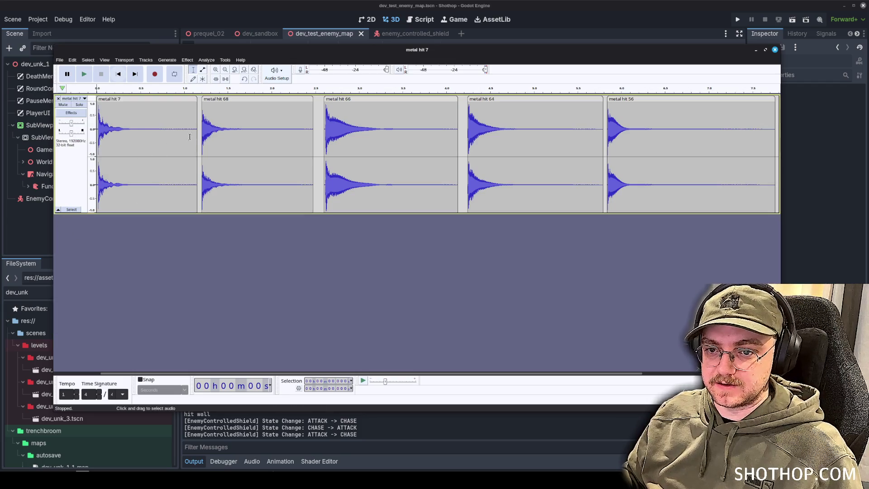
Step: Label the metal hit 7 clip sfx_impact_metal_a
{"action": "double_click", "coordinate": [135, 183]}
{"action": "key", "text": "ctrl+b"}
{"action": "type", "text": "sfx_"}
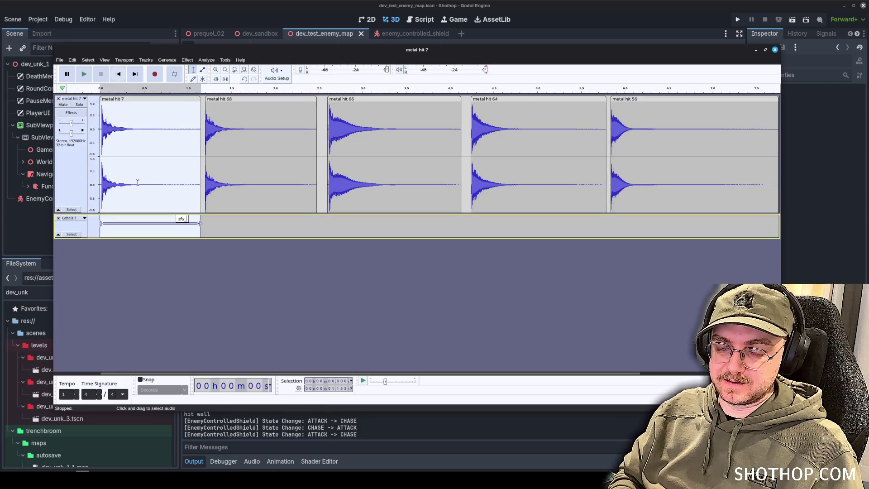
{"action": "type", "text": "hit_metal_a"}
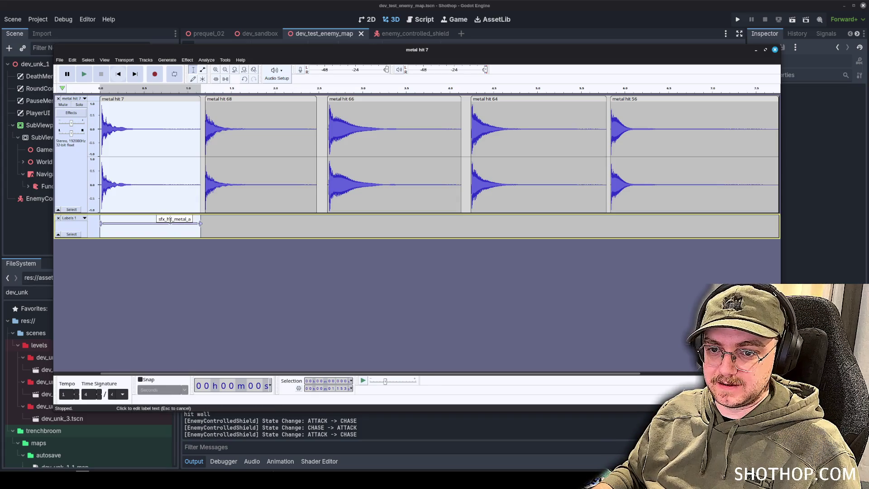
{"action": "double_click", "coordinate": [184, 219]}
{"action": "key", "text": "BackSpace"}
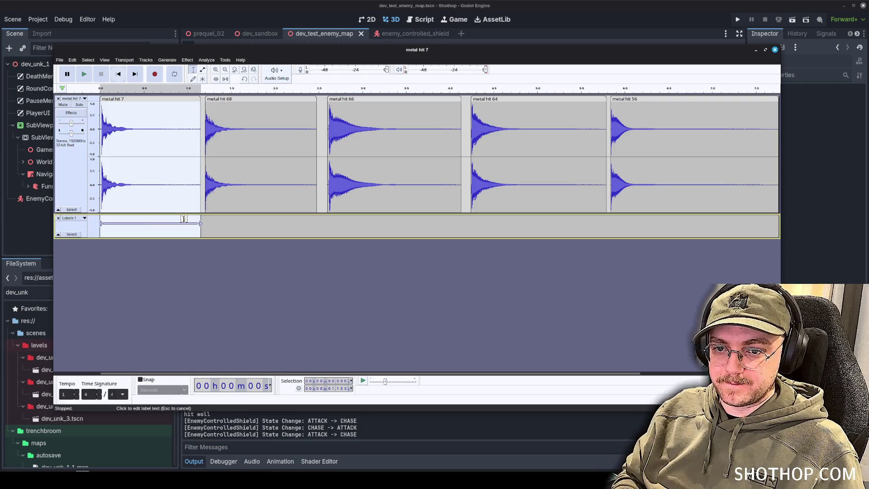
{"action": "type", "text": "sfx_impact_metal_a"}
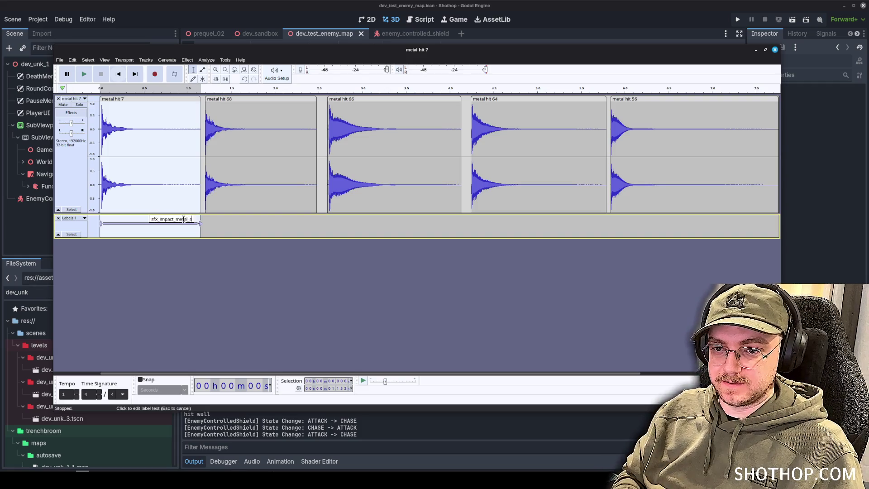
{"action": "left_click", "coordinate": [259, 170]}
Step: Label the metal hit 68 and 66 regions sfx_impact_metal_b and sfx_impact_metal_c
{"action": "left_click_drag", "start_coordinate": [205, 163], "coordinate": [317, 154]}
{"action": "key", "text": "ctrl+b"}
{"action": "type", "text": "sfx_impact_metal_b"}
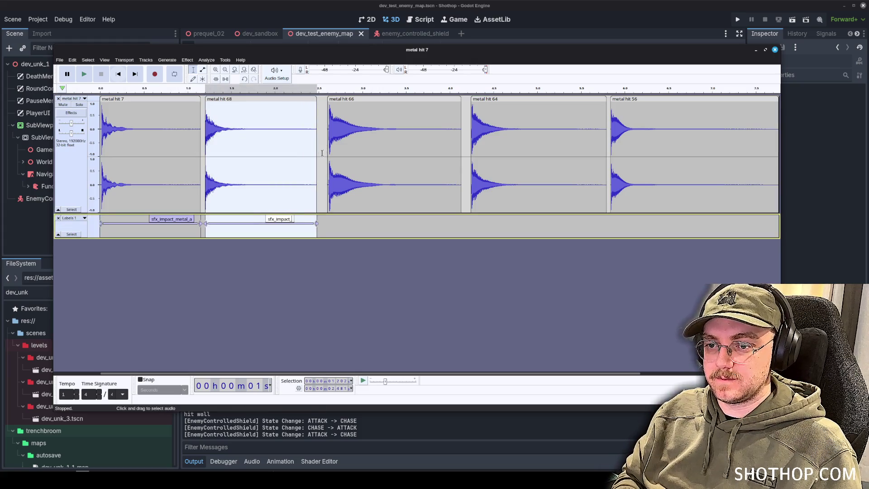
{"action": "left_click", "coordinate": [399, 136]}
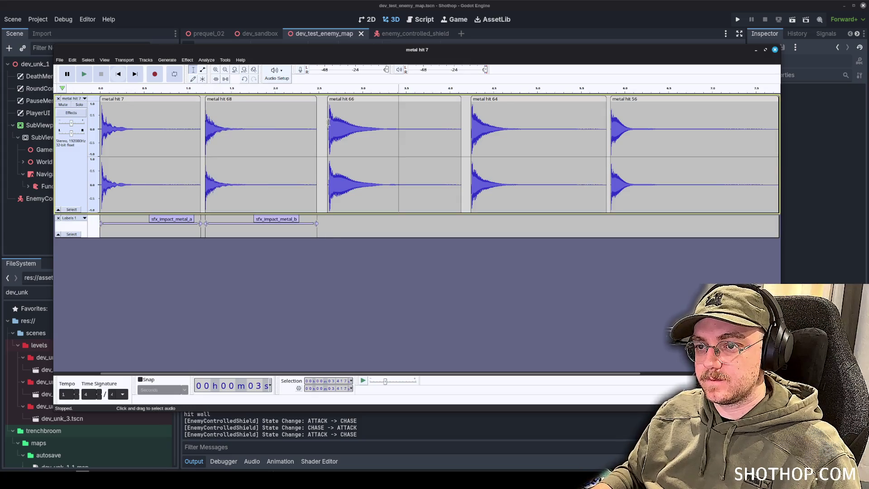
{"action": "mouse_move", "coordinate": [329, 122]}
{"action": "left_mouse_down"}
{"action": "mouse_move", "coordinate": [417, 136]}
{"action": "mouse_move", "coordinate": [467, 172]}
{"action": "left_mouse_up"}
{"action": "key", "text": "ctrl+b"}
{"action": "type", "text": "sf"}
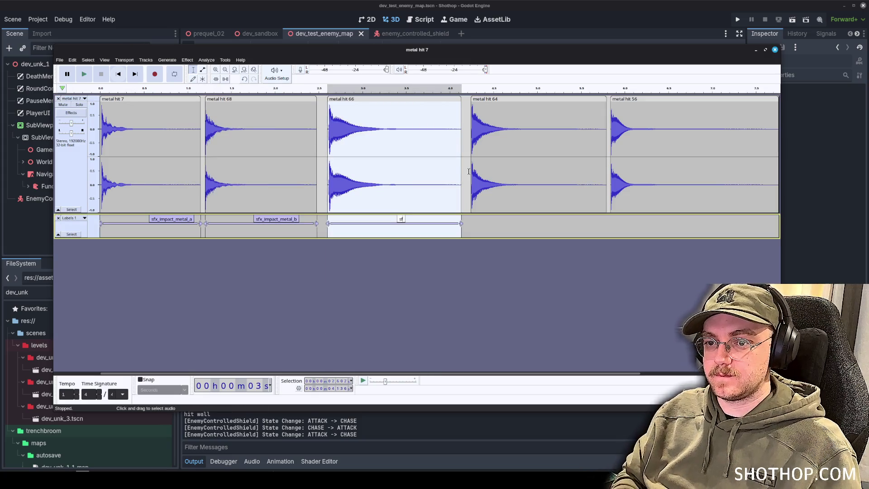
{"action": "type", "text": "x_impact_metal_c"}
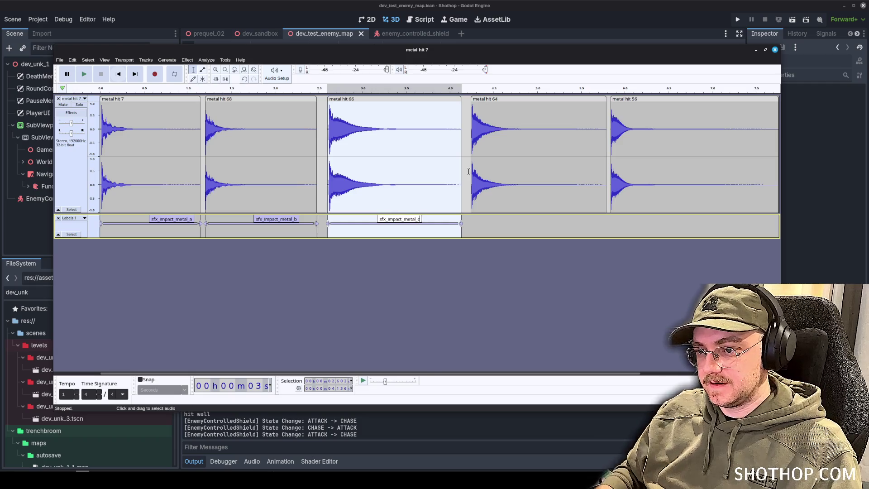
{"action": "left_click", "coordinate": [497, 154]}
Step: Label the metal hit 64 region sfx_impact_metal_d
{"action": "left_click_drag", "start_coordinate": [472, 135], "coordinate": [607, 190]}
{"action": "key", "text": "ctrl+b"}
{"action": "type", "text": "sfx"}
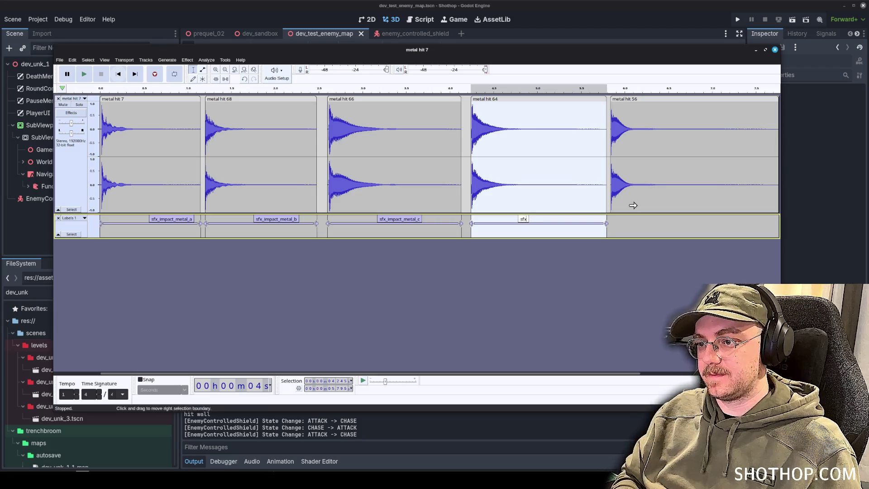
{"action": "type", "text": "_impact_metal_d"}
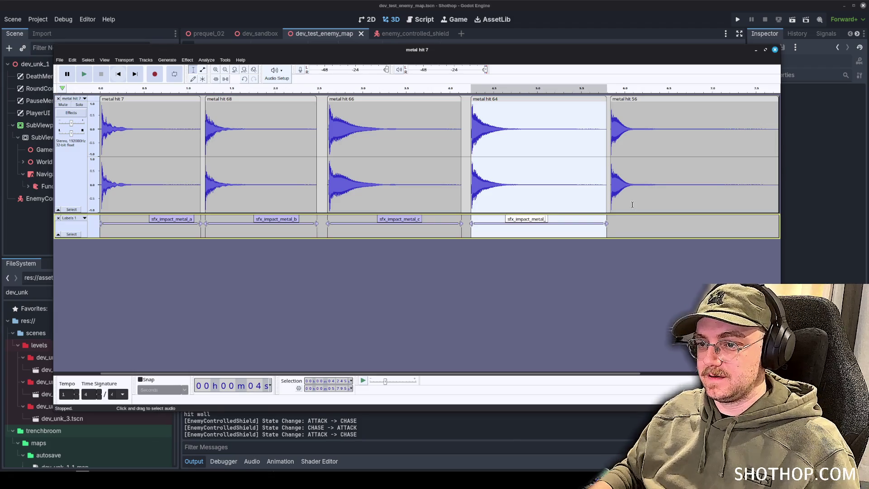
{"action": "left_click", "coordinate": [675, 162]}
Step: Select the metal hit 56 region and label it sfx_impact_metal_e
{"action": "left_click_drag", "start_coordinate": [384, 376], "coordinate": [528, 237]}
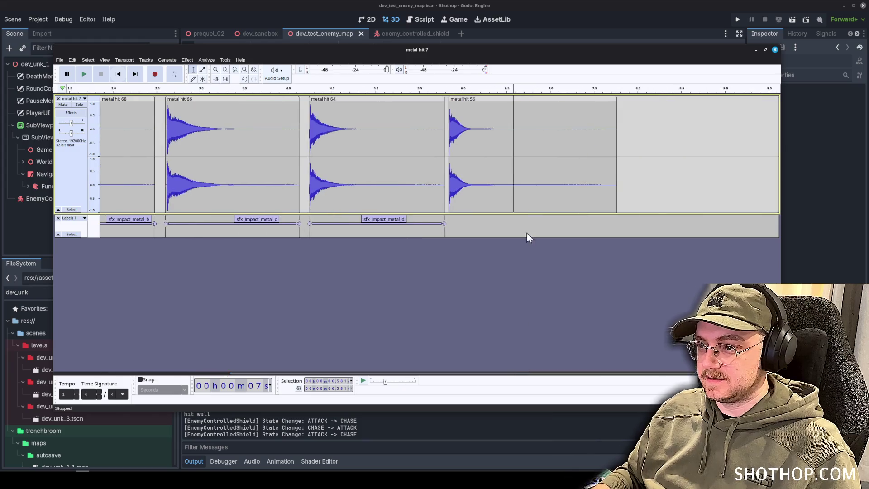
{"action": "mouse_move", "coordinate": [449, 164]}
{"action": "left_mouse_down"}
{"action": "mouse_move", "coordinate": [613, 165]}
{"action": "mouse_move", "coordinate": [449, 163]}
{"action": "left_mouse_up"}
{"action": "left_click", "coordinate": [617, 161]}
{"action": "key", "text": "ctrl+b"}
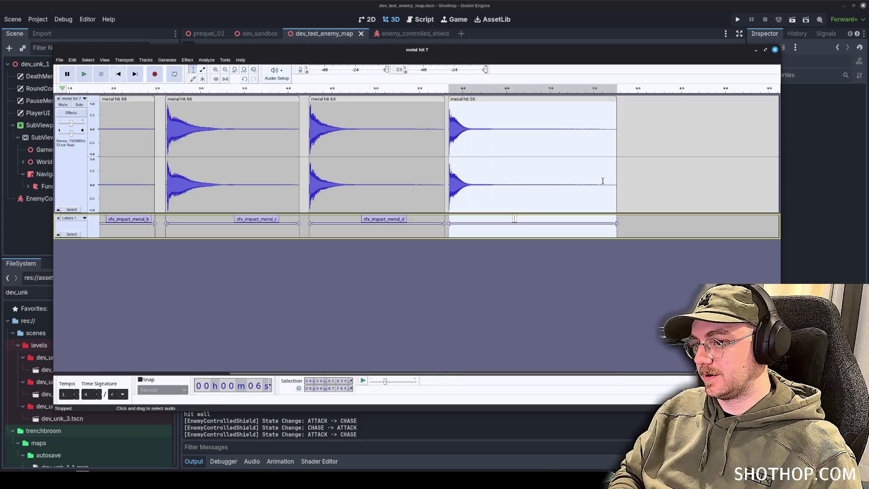
{"action": "type", "text": "sfx_impact_metal_e"}
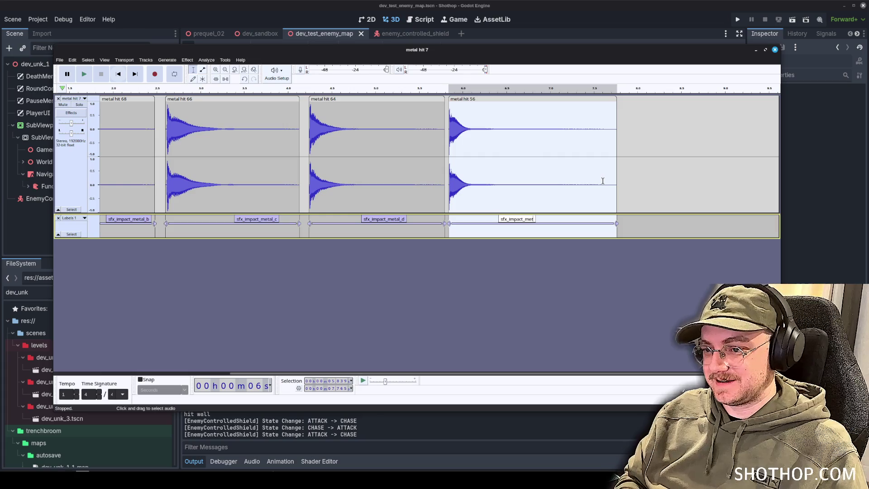
{"action": "left_click", "coordinate": [603, 181]}
{"action": "left_click", "coordinate": [59, 60]}
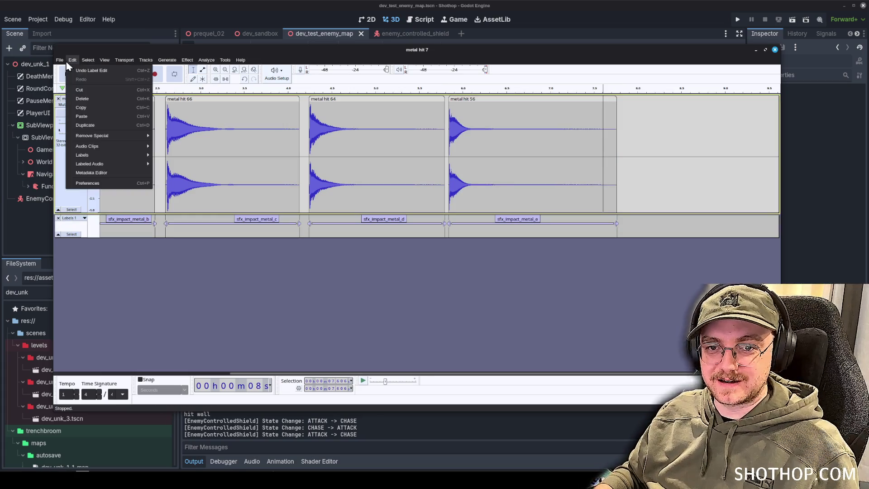
Step: Set the multi-file audio export destination to the assets/audio/sfx/impacts folder
{"action": "left_click", "coordinate": [95, 123]}
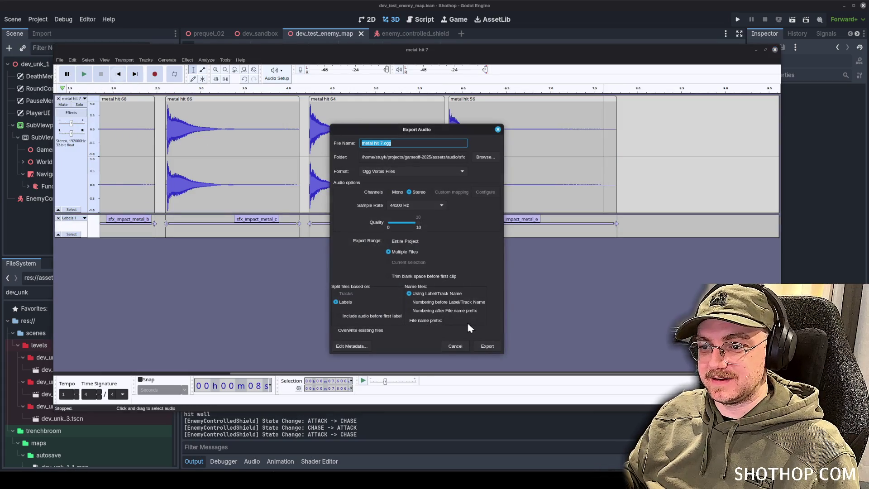
{"action": "left_click", "coordinate": [486, 156]}
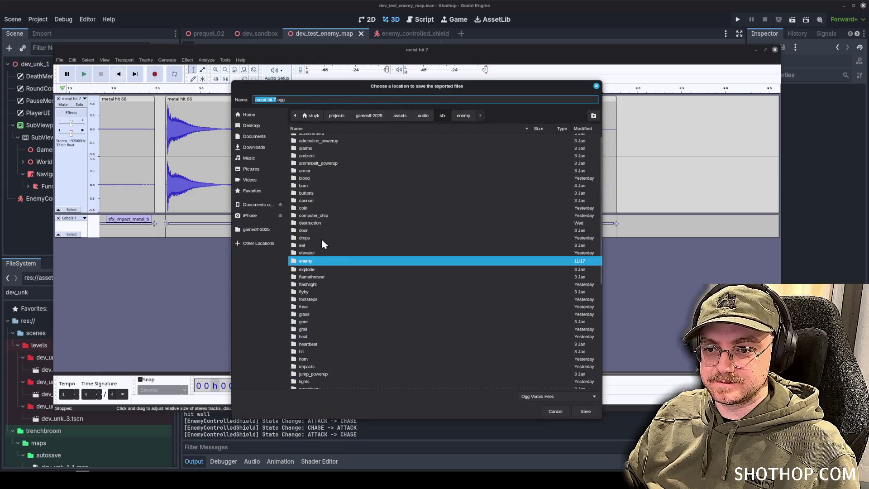
{"action": "scroll", "coordinate": [314, 303], "scroll_direction": "down", "scroll_amount": 2}
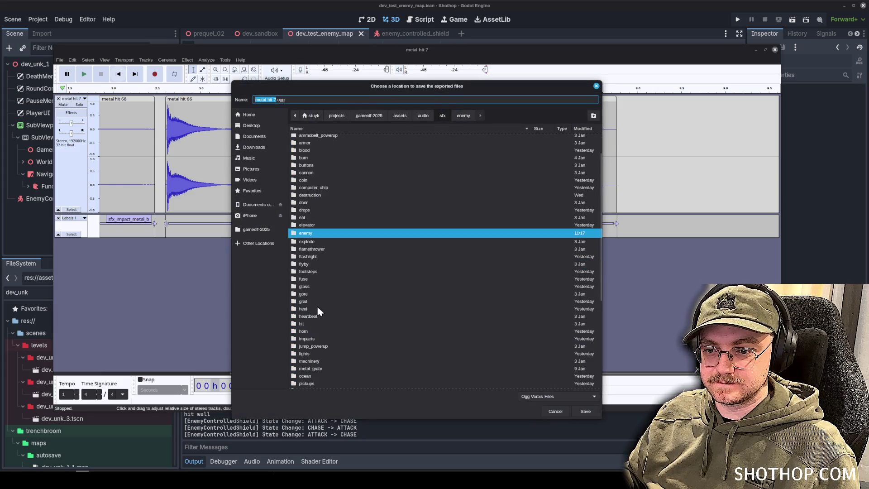
{"action": "left_click", "coordinate": [318, 339]}
{"action": "double_click", "coordinate": [318, 339]}
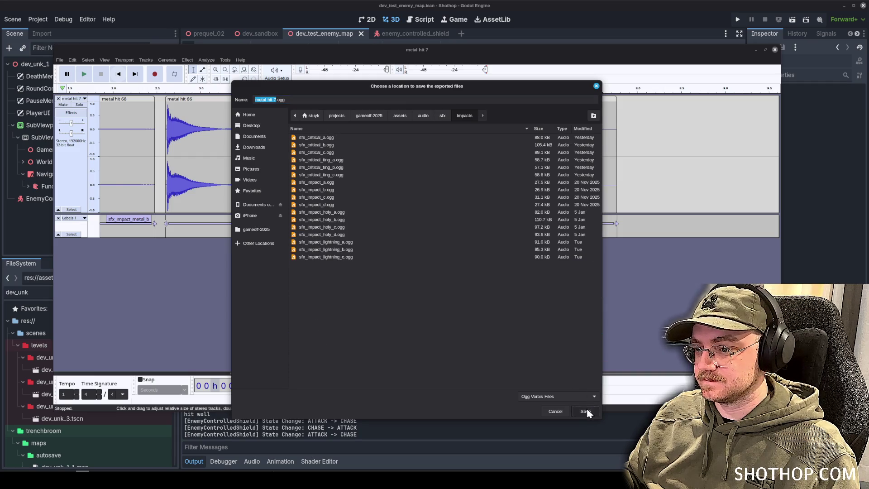
{"action": "left_click", "coordinate": [586, 411]}
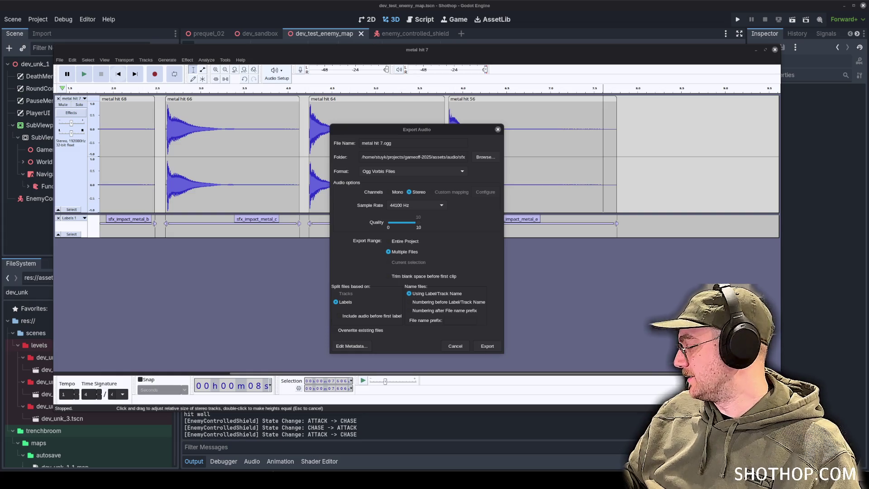
Step: Export one Ogg file per label, dismiss the success message, and minimise Audacity
{"action": "left_click", "coordinate": [487, 345]}
{"action": "left_click", "coordinate": [427, 297]}
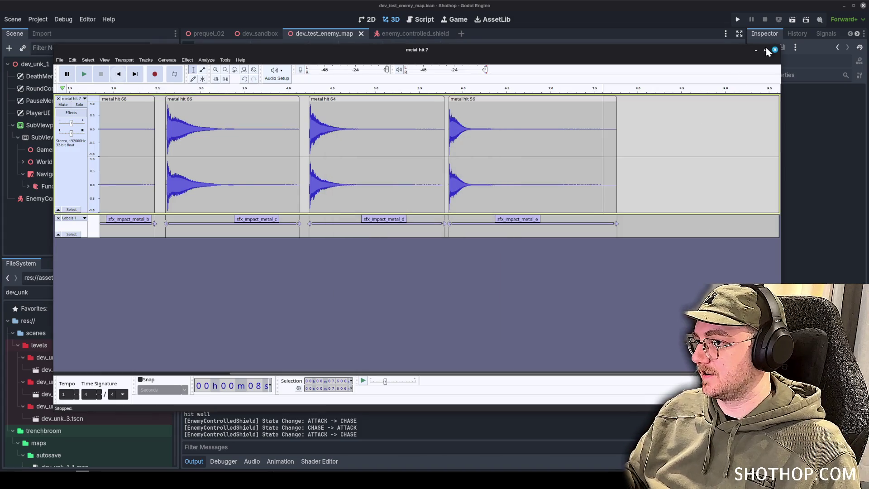
{"action": "left_click", "coordinate": [766, 50]}
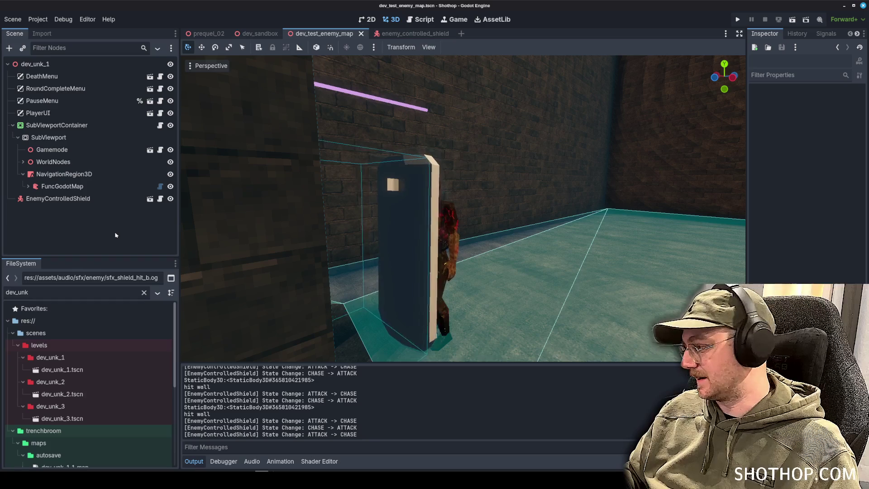
{"action": "left_click", "coordinate": [404, 33]}
{"action": "left_click", "coordinate": [91, 221]}
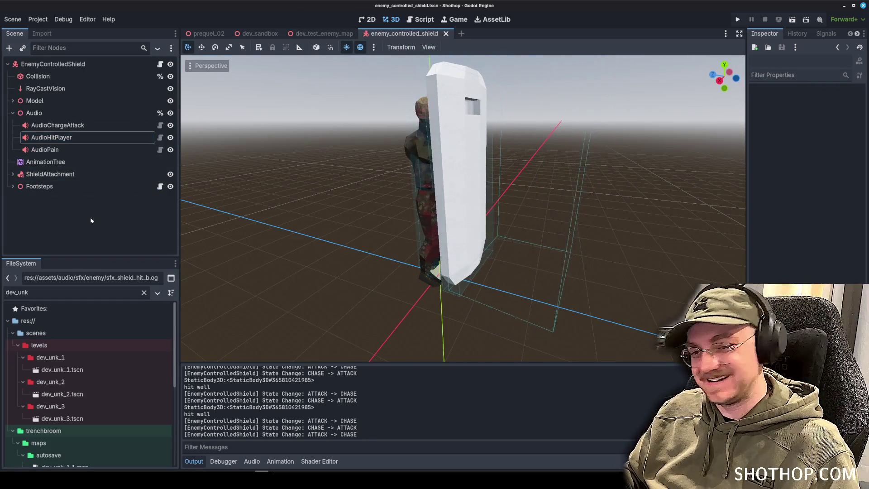
{"action": "left_click", "coordinate": [46, 149]}
{"action": "left_click", "coordinate": [100, 234]}
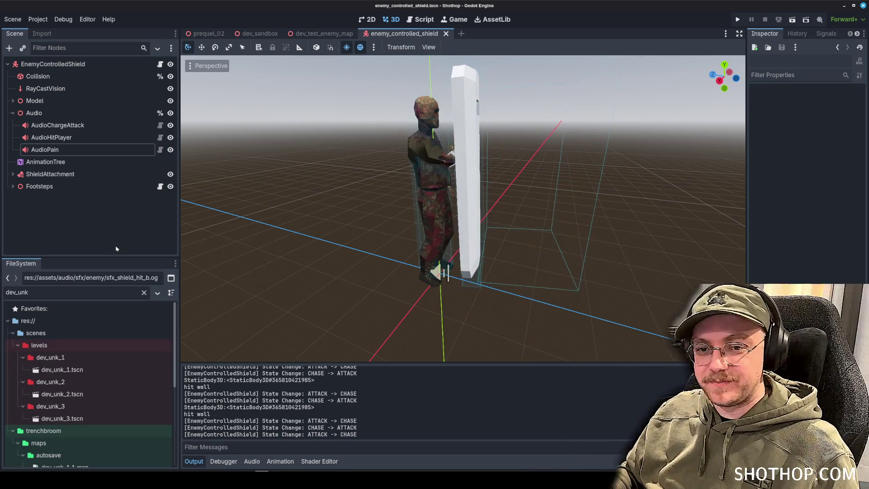
{"action": "left_click", "coordinate": [45, 150]}
{"action": "double_click", "coordinate": [87, 293]}
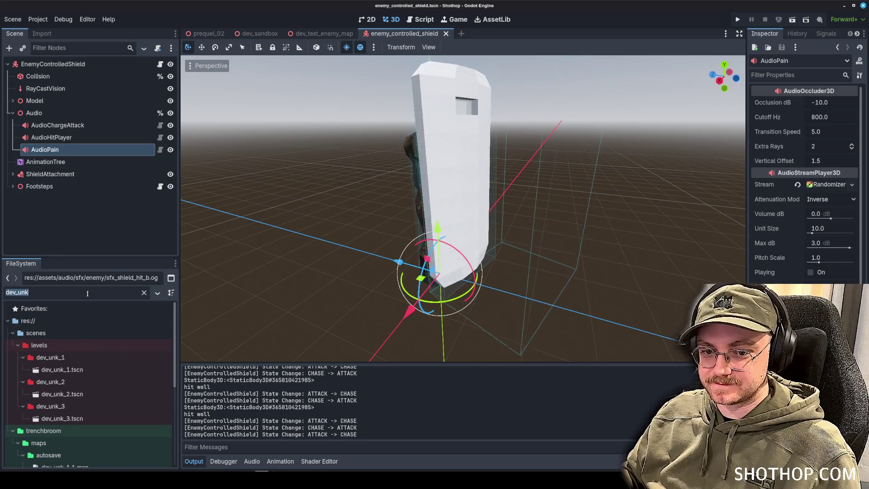
{"action": "key", "text": "BackSpace"}
{"action": "type", "text": "impact_metal"}
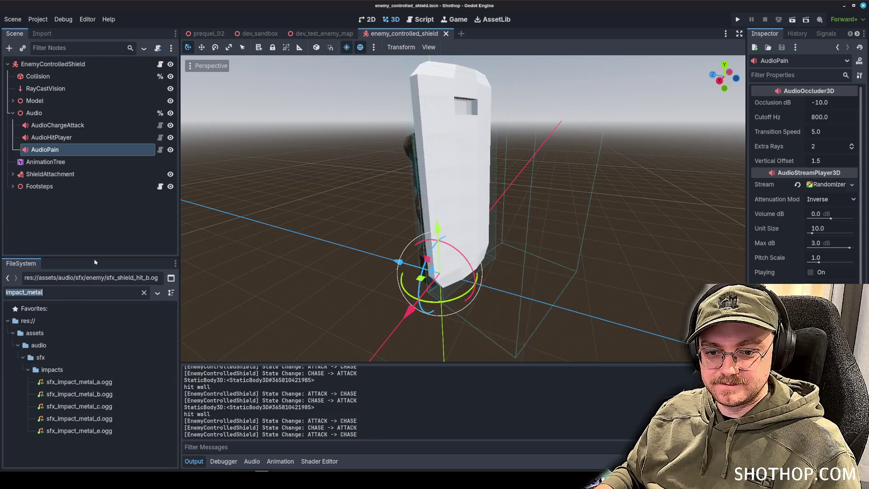
{"action": "key", "text": "BackSpace"}
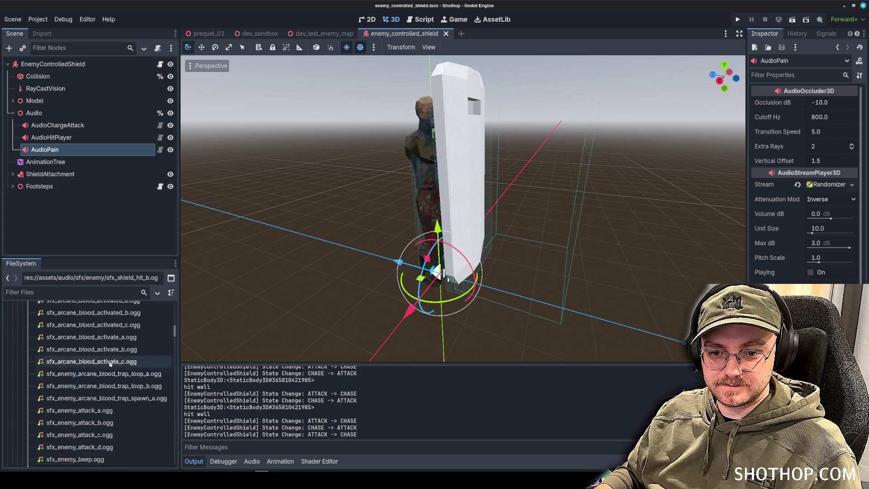
{"action": "scroll", "coordinate": [110, 362], "scroll_direction": "up", "scroll_amount": 20}
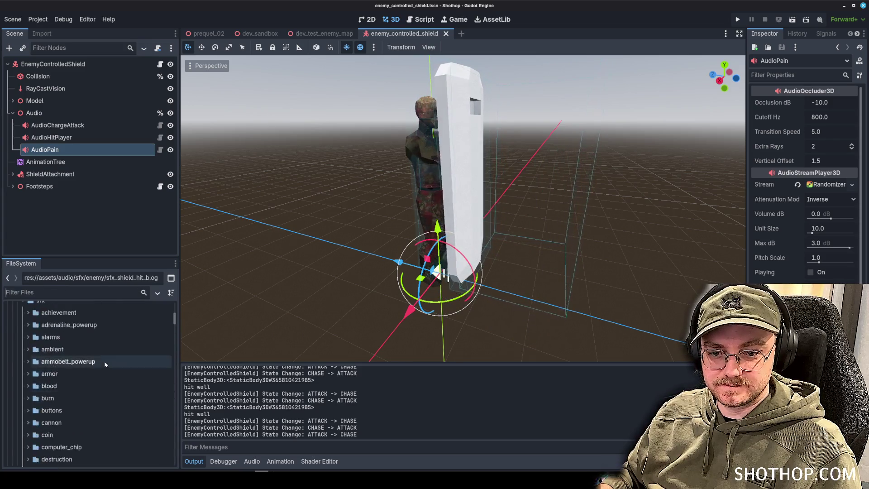
{"action": "left_click", "coordinate": [79, 204]}
{"action": "scroll", "coordinate": [84, 349], "scroll_direction": "down", "scroll_amount": 3}
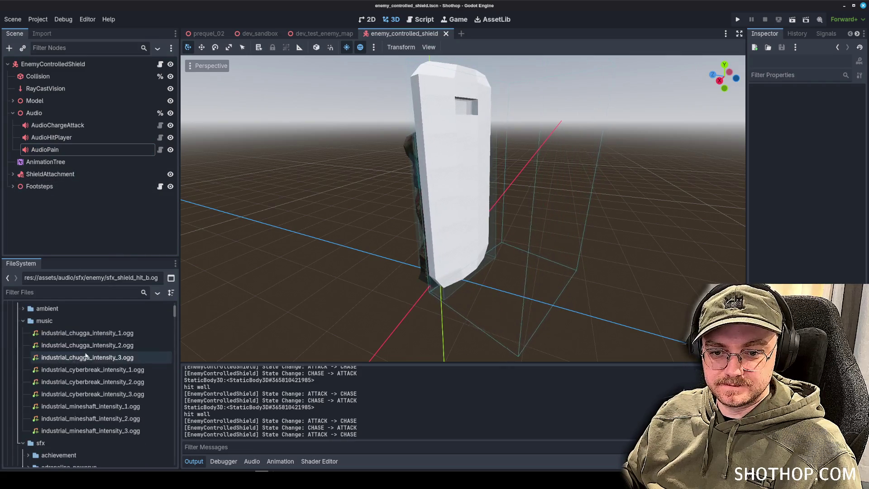
{"action": "scroll", "coordinate": [87, 358], "scroll_direction": "down", "scroll_amount": 6}
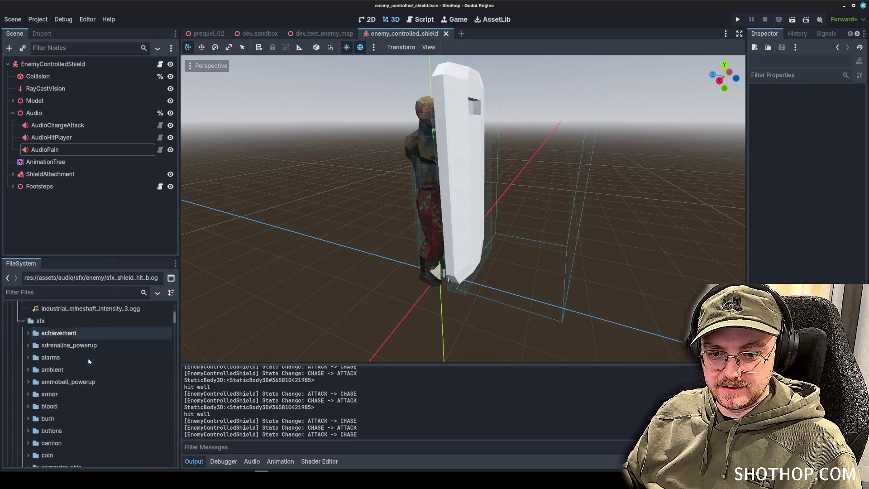
{"action": "scroll", "coordinate": [89, 360], "scroll_direction": "down", "scroll_amount": 5}
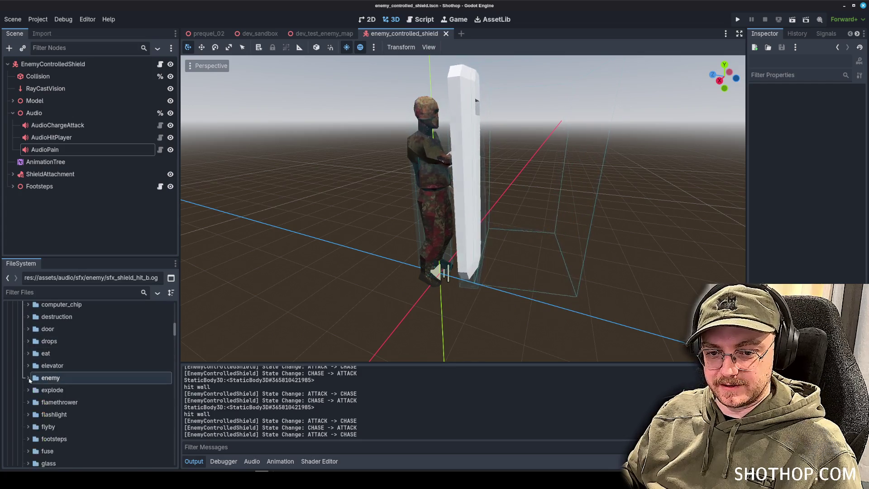
{"action": "scroll", "coordinate": [36, 380], "scroll_direction": "up", "scroll_amount": 15}
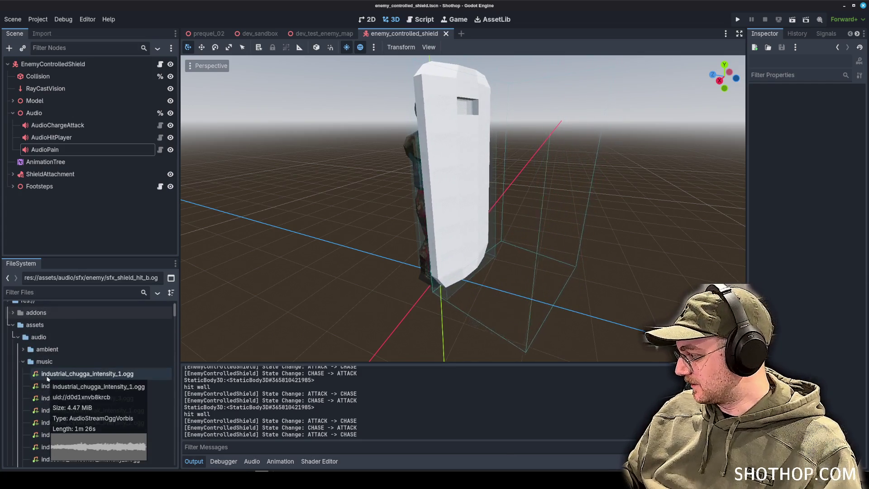
{"action": "scroll", "coordinate": [27, 387], "scroll_direction": "up", "scroll_amount": 2}
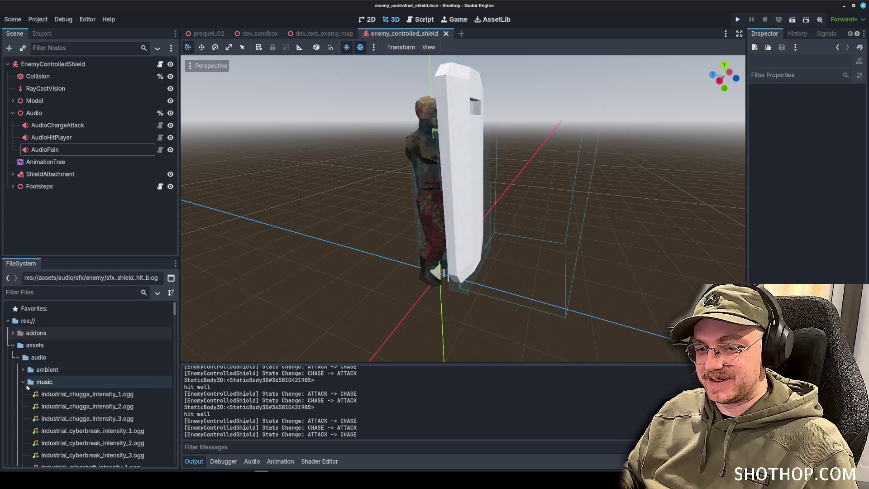
{"action": "left_click", "coordinate": [24, 382]}
{"action": "left_click", "coordinate": [24, 394]}
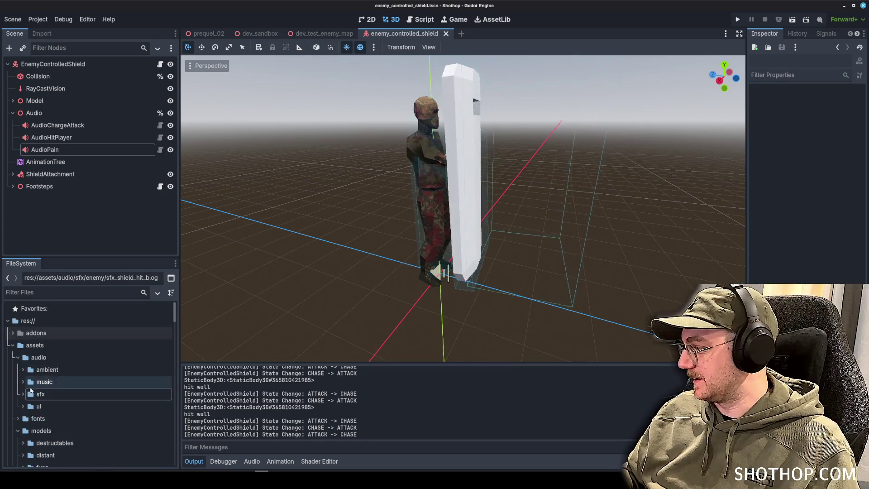
{"action": "scroll", "coordinate": [27, 389], "scroll_direction": "down", "scroll_amount": 3}
{"action": "scroll", "coordinate": [25, 384], "scroll_direction": "up", "scroll_amount": 3}
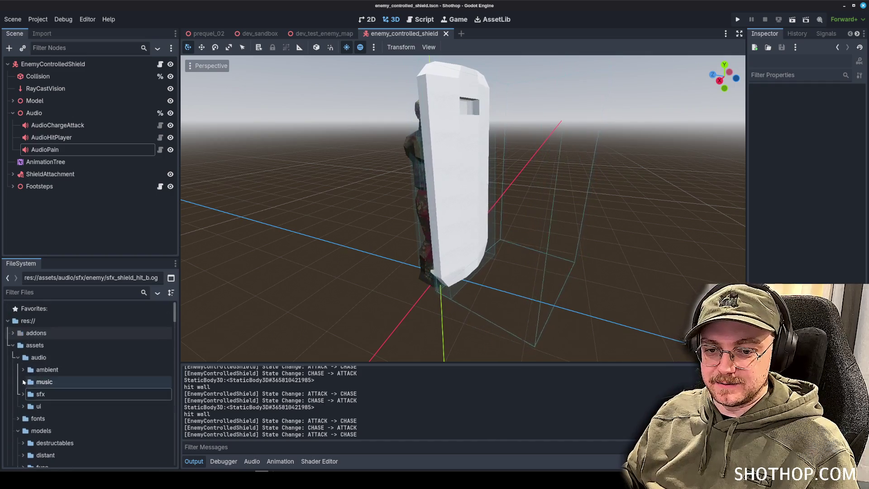
{"action": "left_click", "coordinate": [18, 357]}
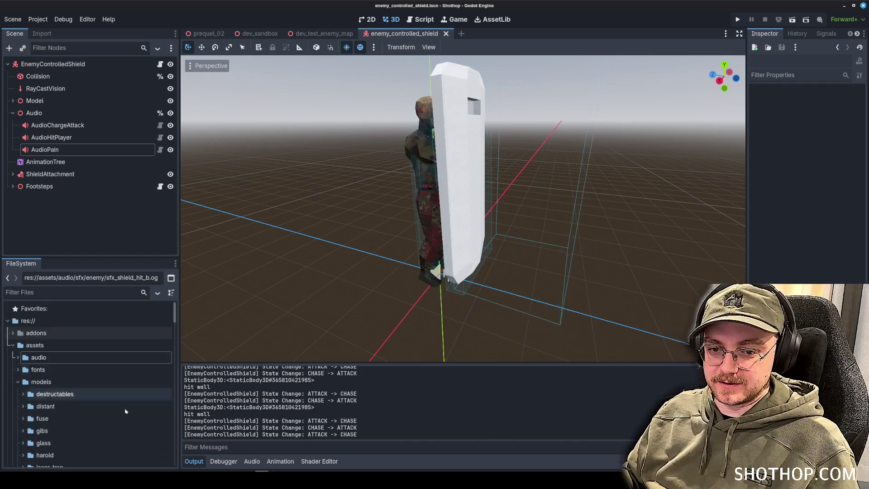
{"action": "left_click", "coordinate": [16, 382]}
{"action": "scroll", "coordinate": [16, 380], "scroll_direction": "down", "scroll_amount": 5}
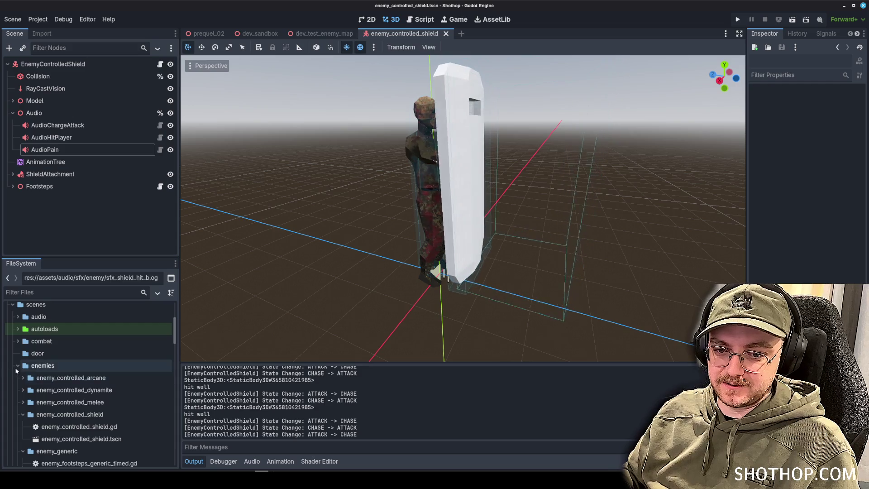
{"action": "left_click", "coordinate": [17, 366]}
{"action": "left_click", "coordinate": [17, 378]}
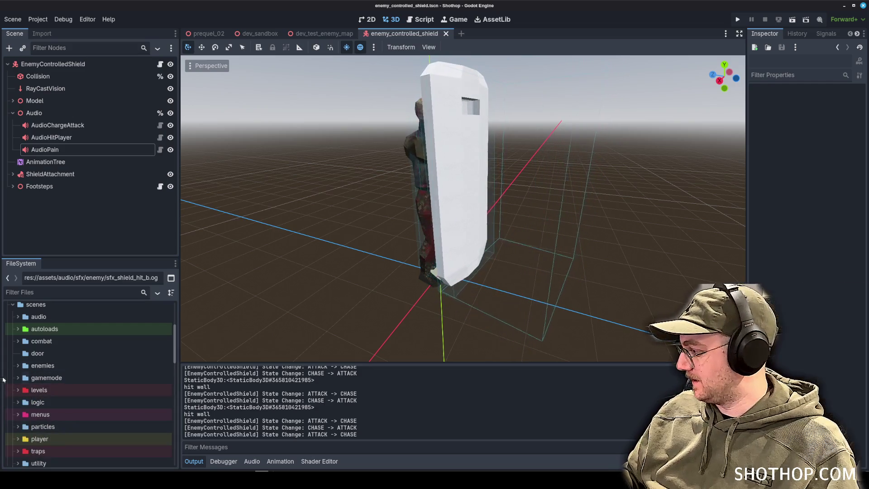
{"action": "scroll", "coordinate": [86, 369], "scroll_direction": "down", "scroll_amount": 5}
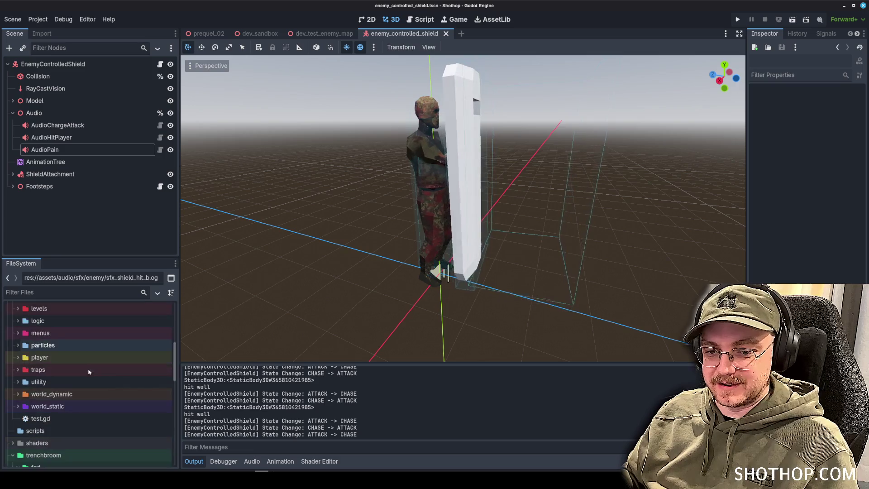
{"action": "scroll", "coordinate": [89, 372], "scroll_direction": "up", "scroll_amount": 3}
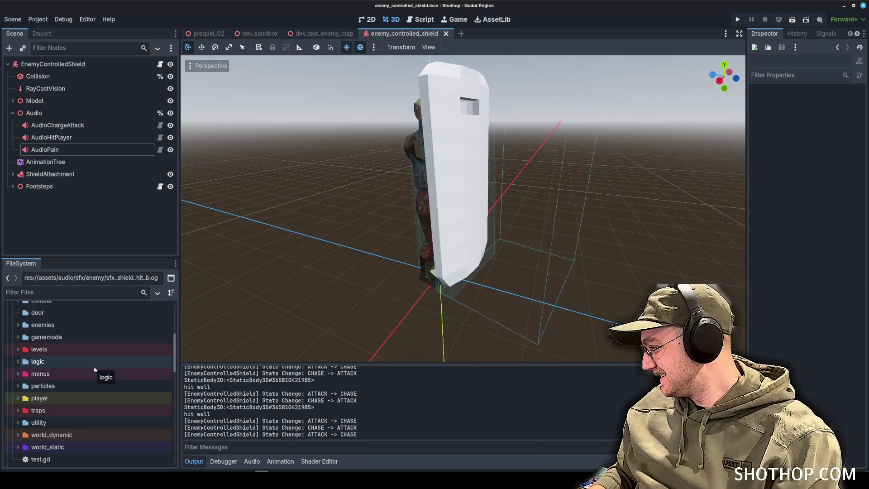
{"action": "scroll", "coordinate": [98, 367], "scroll_direction": "up", "scroll_amount": 3}
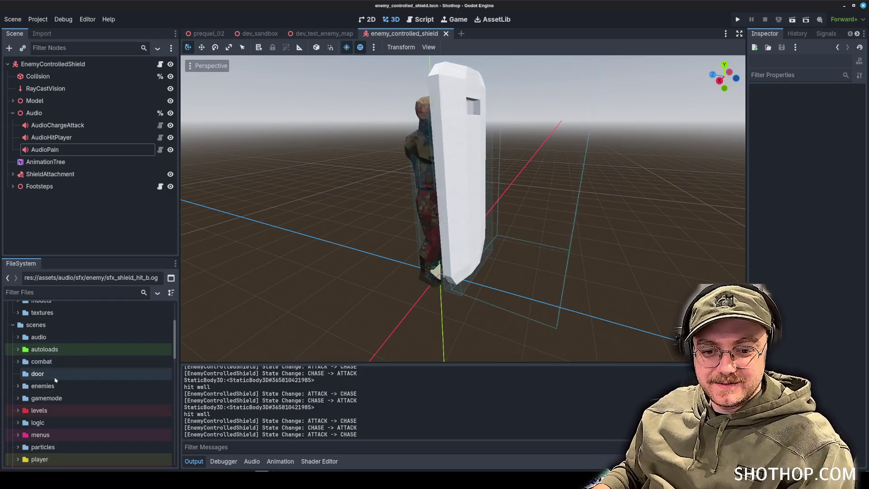
{"action": "scroll", "coordinate": [28, 350], "scroll_direction": "up", "scroll_amount": 4}
{"action": "scroll", "coordinate": [28, 350], "scroll_direction": "up", "scroll_amount": 2}
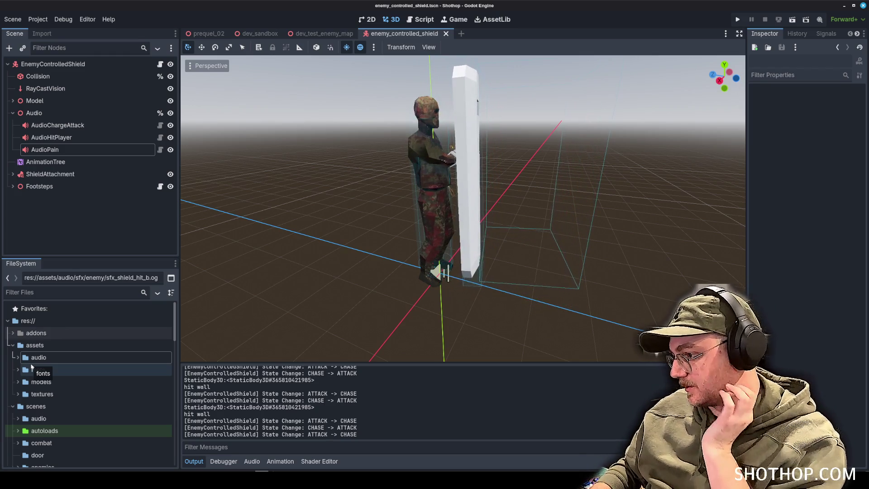
{"action": "scroll", "coordinate": [58, 384], "scroll_direction": "down", "scroll_amount": 5}
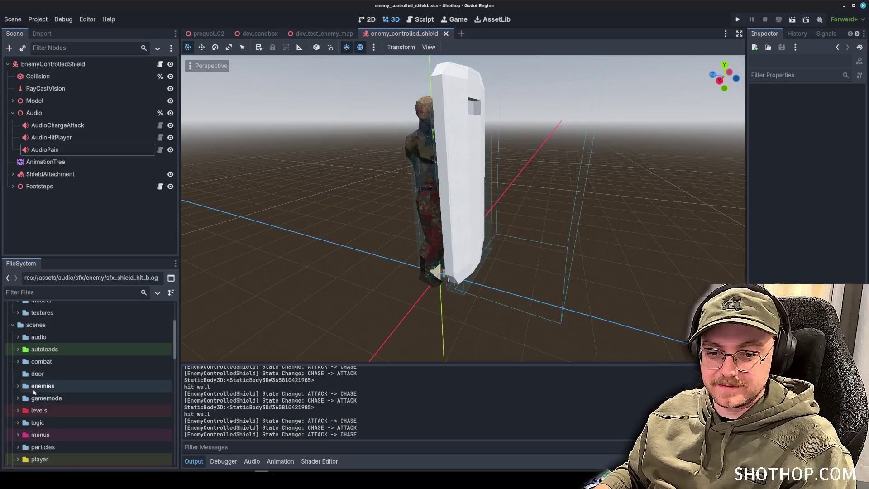
{"action": "scroll", "coordinate": [50, 390], "scroll_direction": "down", "scroll_amount": 3}
{"action": "left_click", "coordinate": [32, 293]}
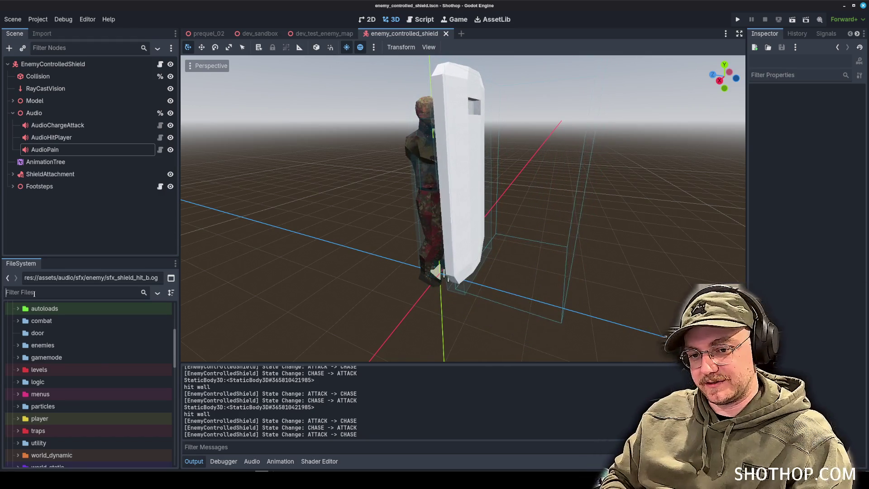
Step: Filter the project files by 'impact', then clear the filter
{"action": "type", "text": "impact"}
{"action": "scroll", "coordinate": [91, 382], "scroll_direction": "down", "scroll_amount": 5}
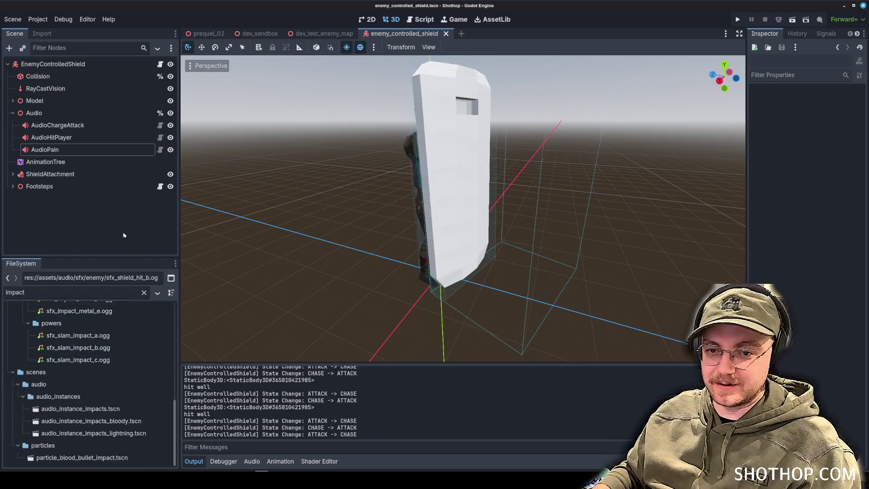
{"action": "key", "text": "BackSpace"}
{"action": "key", "text": "BackSpace"}
{"action": "key", "text": "BackSpace"}
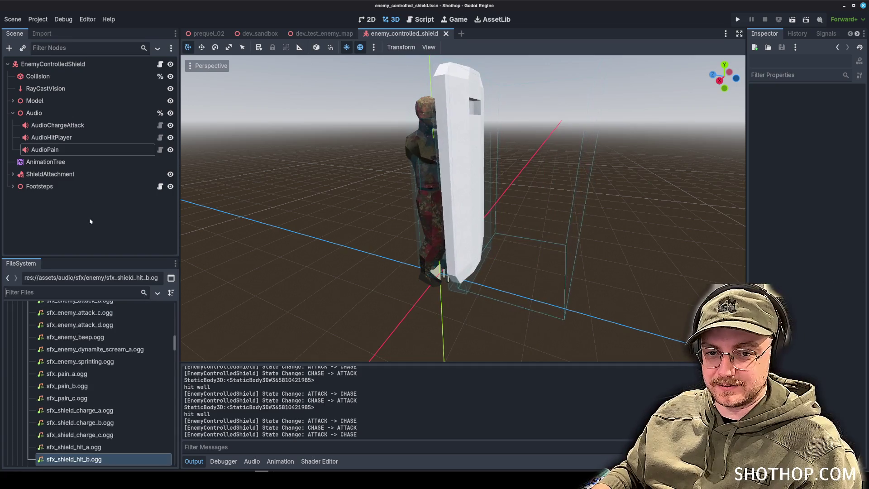
{"action": "scroll", "coordinate": [132, 316], "scroll_direction": "up", "scroll_amount": 5}
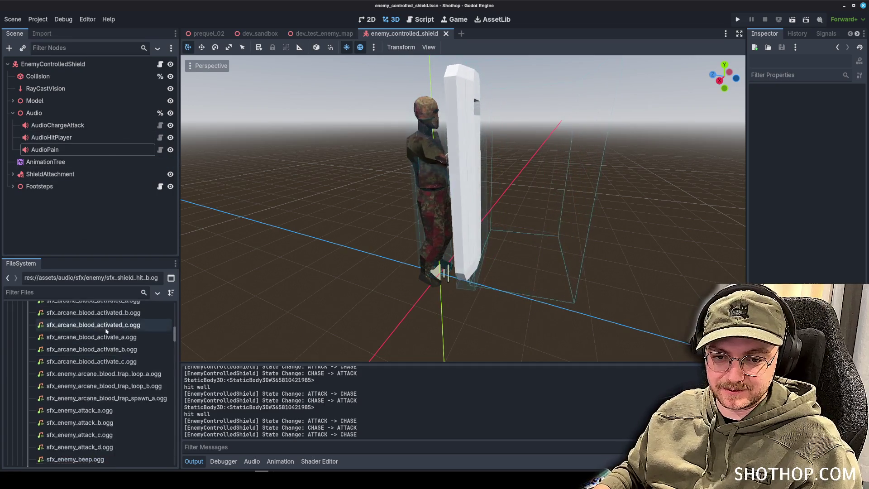
{"action": "scroll", "coordinate": [132, 316], "scroll_direction": "up", "scroll_amount": 8}
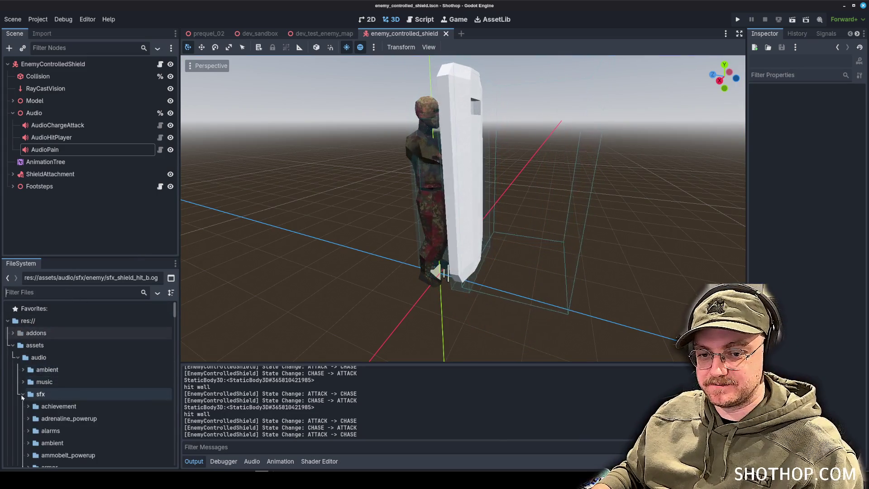
{"action": "scroll", "coordinate": [71, 395], "scroll_direction": "down", "scroll_amount": 3}
{"action": "scroll", "coordinate": [70, 395], "scroll_direction": "down", "scroll_amount": 7}
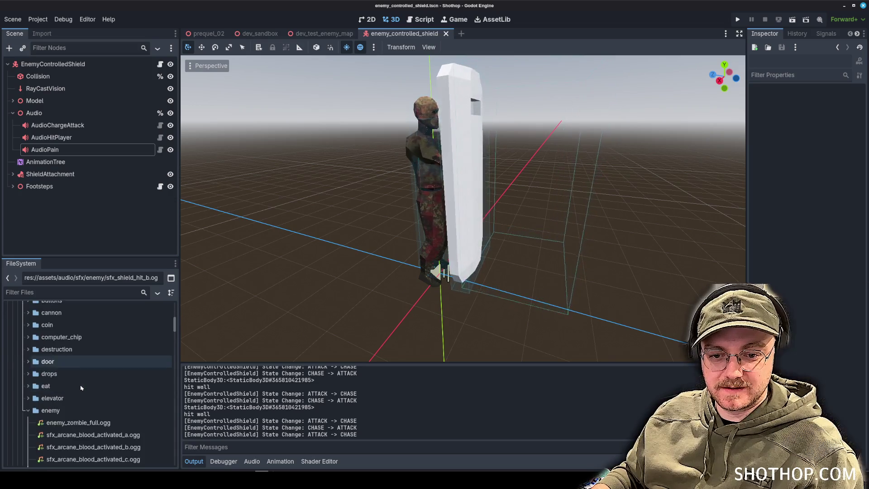
{"action": "scroll", "coordinate": [77, 383], "scroll_direction": "up", "scroll_amount": 10}
Step: Collapse assets and expand scenes/audio/audio_instances in the FileSystem tree
{"action": "key", "text": "Left"}
{"action": "key", "text": "Left"}
{"action": "key", "text": "Left"}
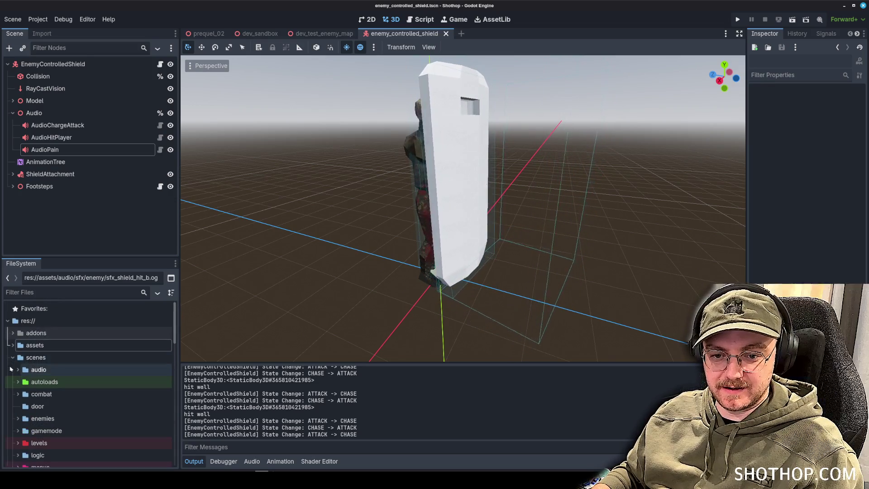
{"action": "left_click", "coordinate": [14, 357]}
{"action": "scroll", "coordinate": [19, 350], "scroll_direction": "down", "scroll_amount": 1}
{"action": "left_click", "coordinate": [18, 349]}
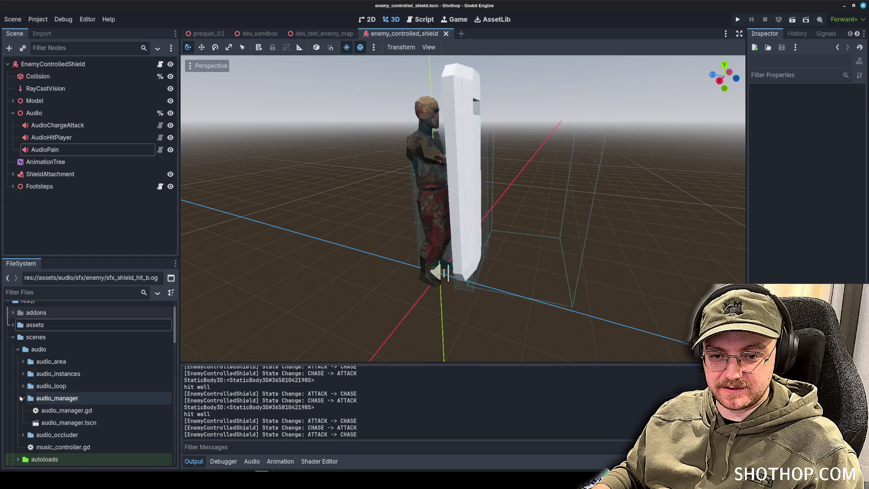
{"action": "left_click", "coordinate": [24, 373]}
{"action": "scroll", "coordinate": [98, 394], "scroll_direction": "down", "scroll_amount": 8}
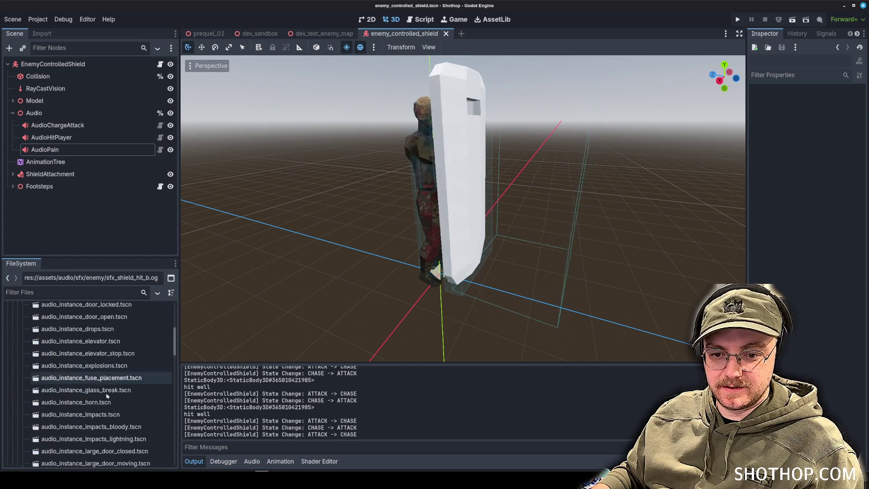
{"action": "scroll", "coordinate": [134, 386], "scroll_direction": "up", "scroll_amount": 8}
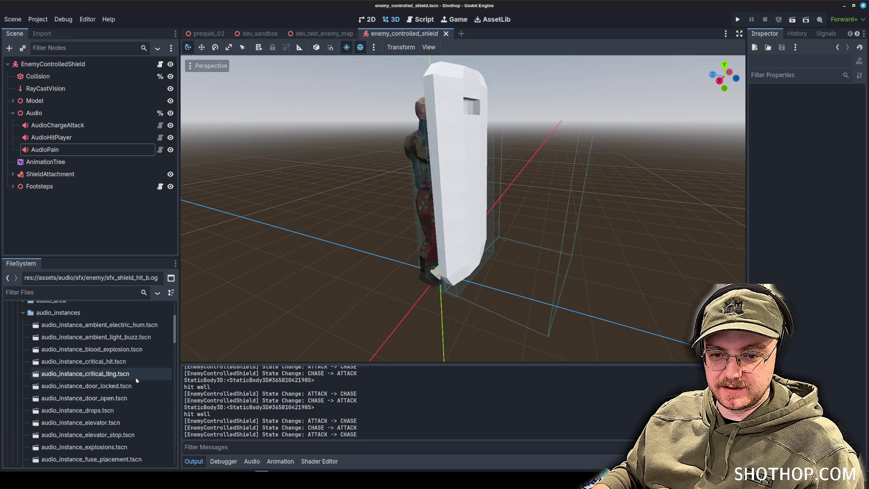
Step: Filter the FileSystem by 'bullet' to list the bullet sounds and models
{"action": "left_click", "coordinate": [67, 293]}
{"action": "type", "text": "bullet"}
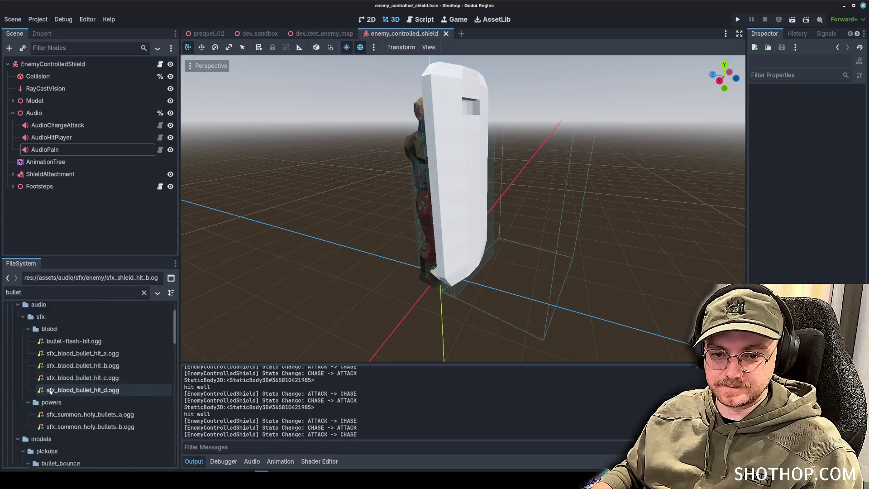
{"action": "scroll", "coordinate": [50, 391], "scroll_direction": "down", "scroll_amount": 5}
{"action": "scroll", "coordinate": [78, 365], "scroll_direction": "up", "scroll_amount": 2}
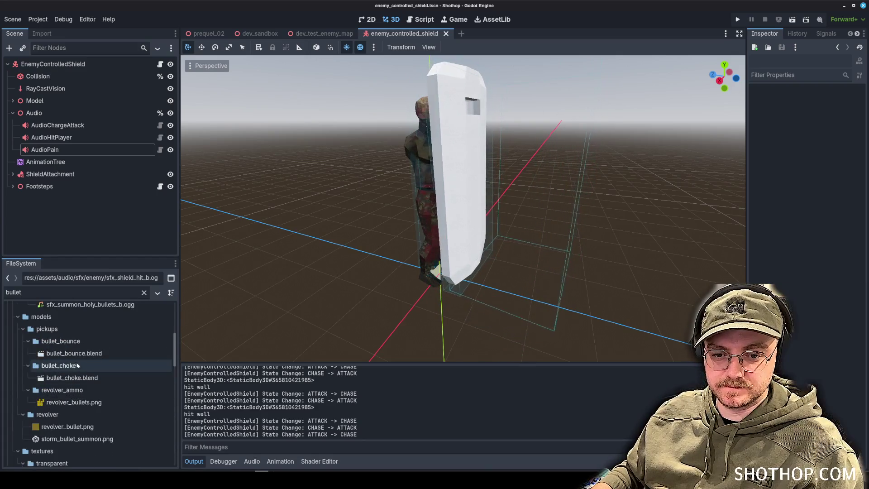
{"action": "scroll", "coordinate": [68, 365], "scroll_direction": "down", "scroll_amount": 10}
Step: Open bullet.tscn and scroll through its bullet.gd script
{"action": "double_click", "coordinate": [55, 357]}
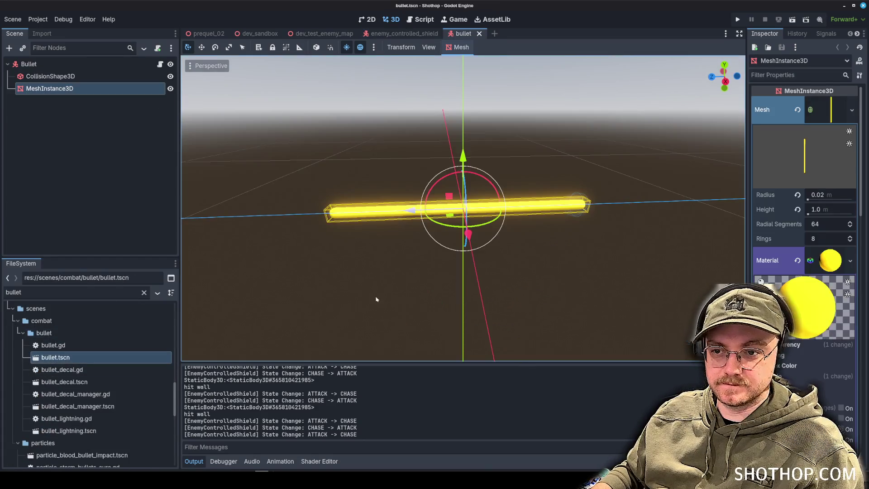
{"action": "left_click", "coordinate": [420, 19]}
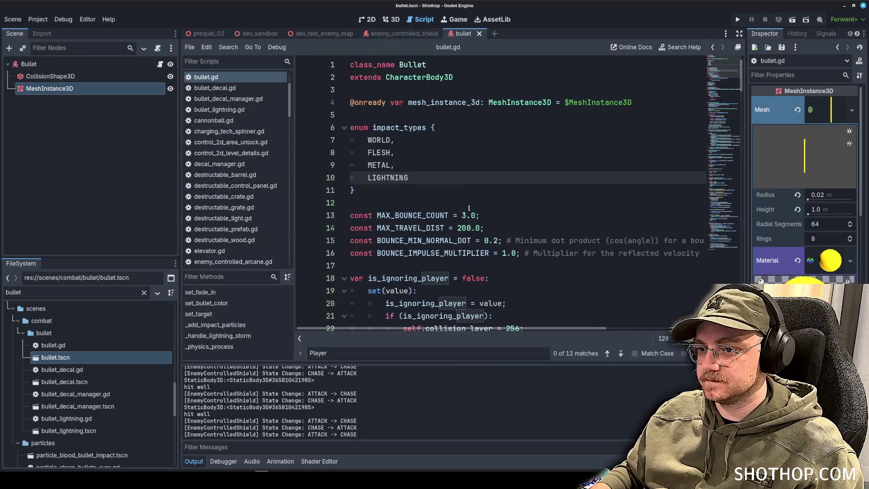
{"action": "scroll", "coordinate": [576, 179], "scroll_direction": "down", "scroll_amount": 4}
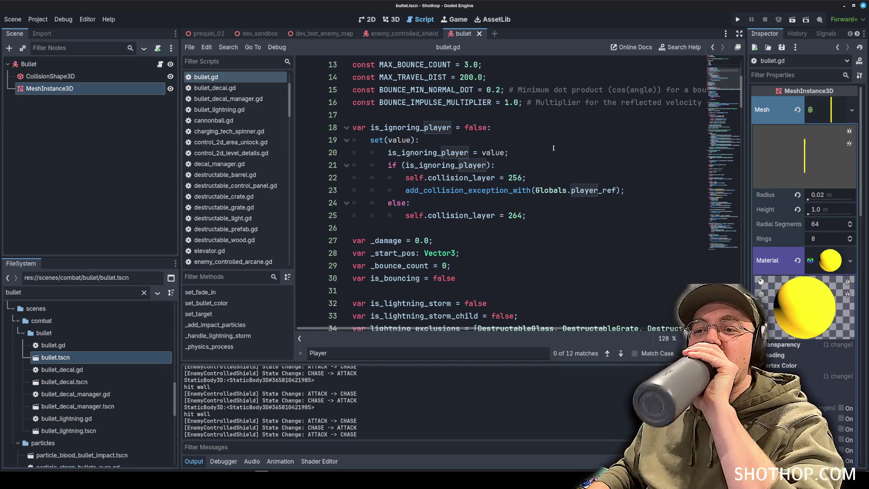
{"action": "scroll", "coordinate": [553, 148], "scroll_direction": "down", "scroll_amount": 6}
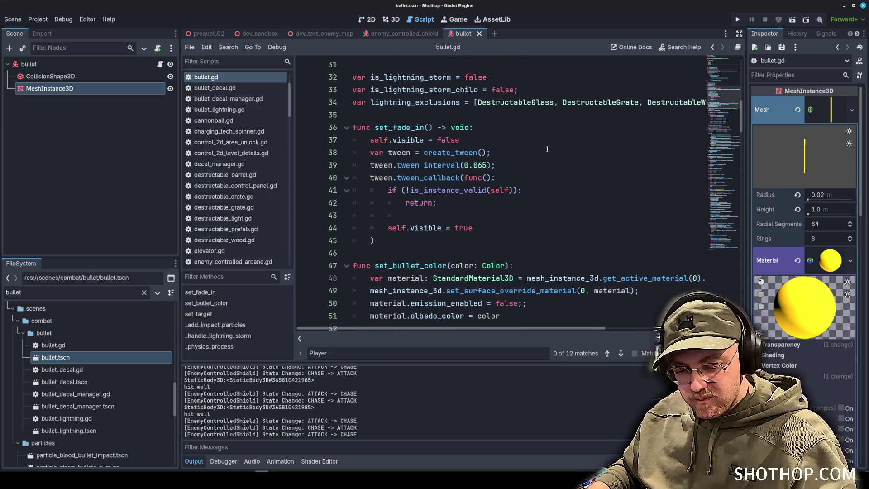
{"action": "scroll", "coordinate": [547, 148], "scroll_direction": "down", "scroll_amount": 4}
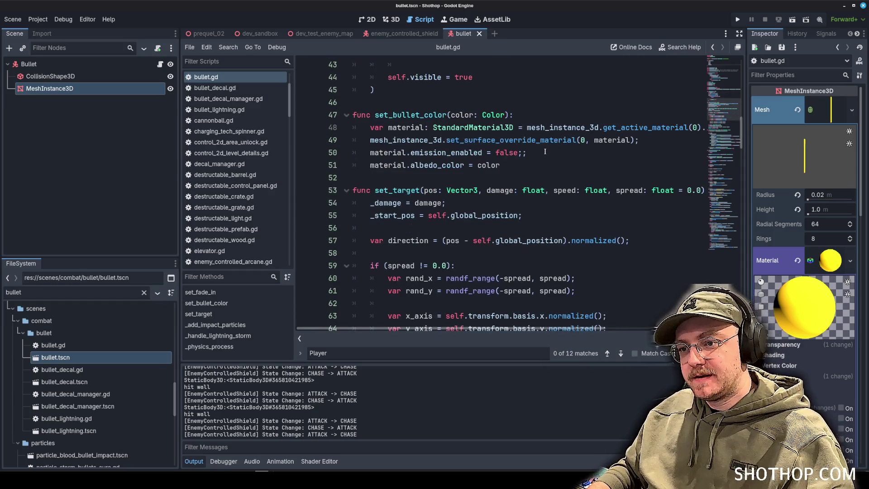
{"action": "scroll", "coordinate": [549, 162], "scroll_direction": "down", "scroll_amount": 20}
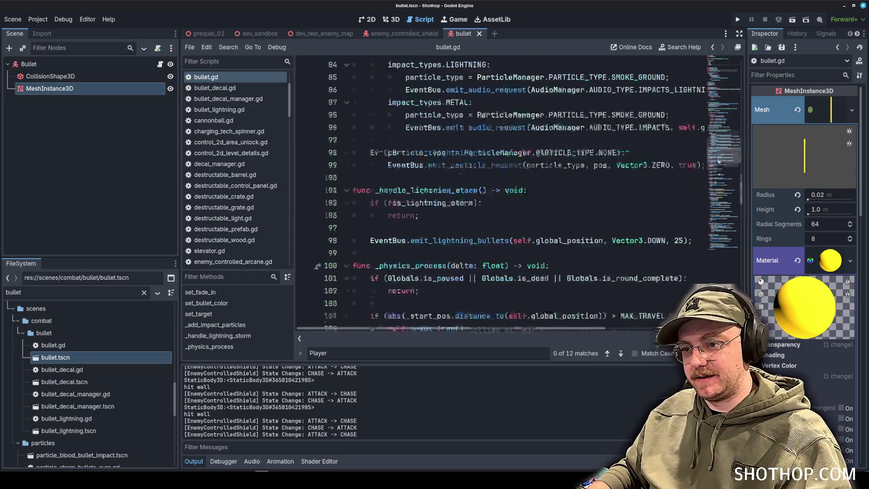
Step: Scroll the script and select the trailing comment on line 15
{"action": "left_click_drag", "start_coordinate": [718, 178], "coordinate": [719, 259]}
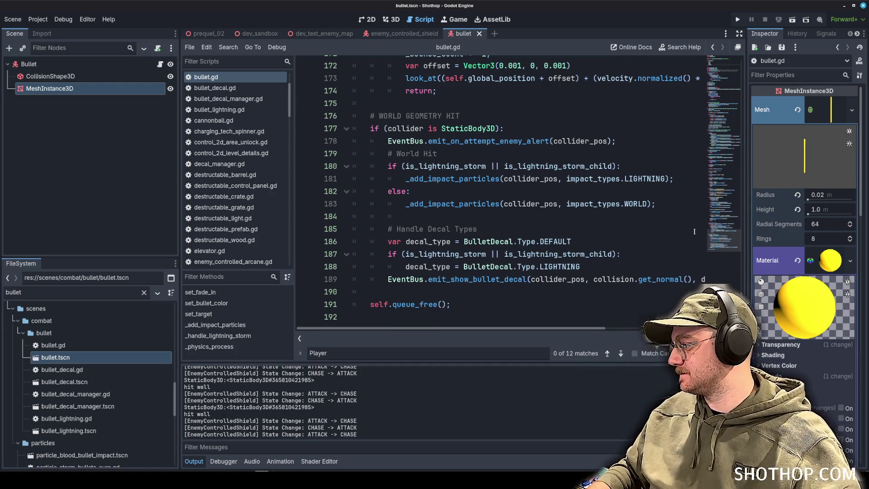
{"action": "scroll", "coordinate": [667, 232], "scroll_direction": "up", "scroll_amount": 20}
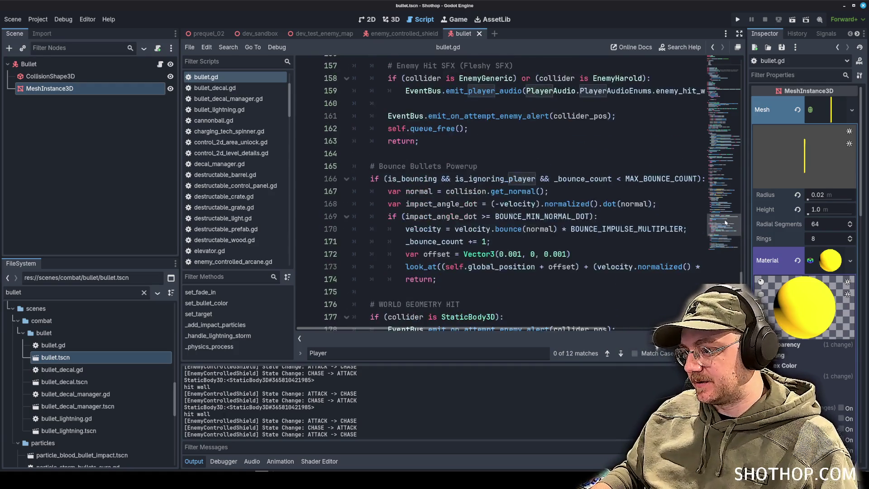
{"action": "scroll", "coordinate": [626, 186], "scroll_direction": "down", "scroll_amount": 3}
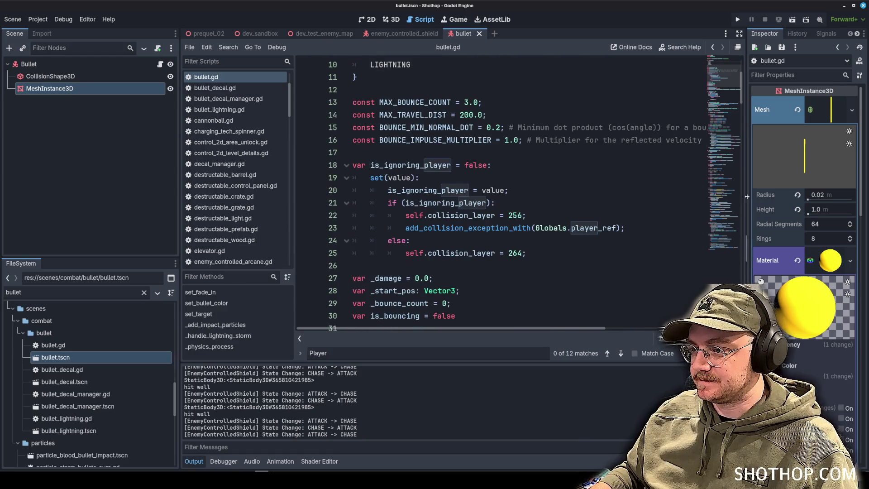
{"action": "left_click_drag", "start_coordinate": [747, 197], "coordinate": [754, 197]}
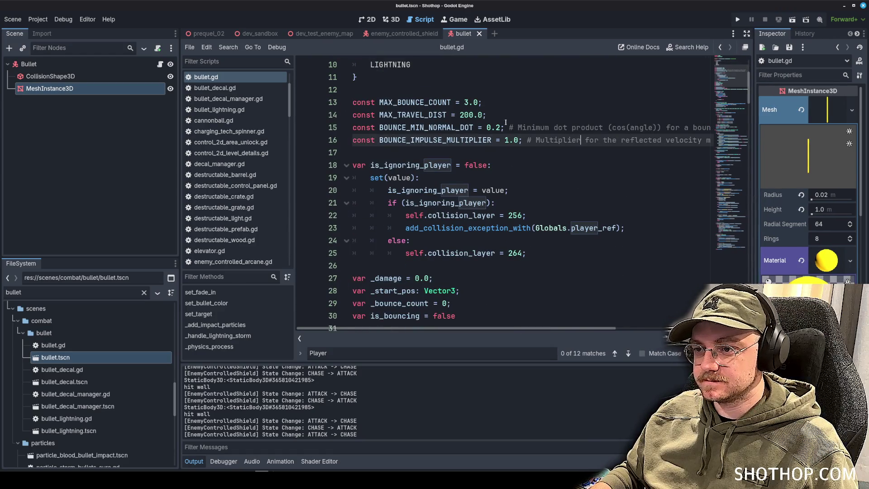
Step: Delete the trailing comments on lines 15 and 16 and save bullet.gd
{"action": "left_click_drag", "start_coordinate": [509, 127], "coordinate": [711, 127]}
{"action": "key", "text": "BackSpace"}
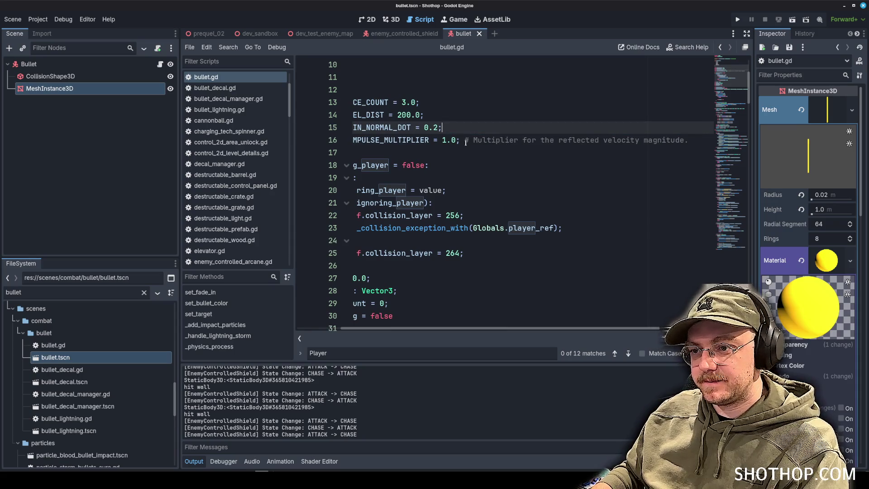
{"action": "left_click_drag", "start_coordinate": [465, 142], "coordinate": [690, 140]}
{"action": "key", "text": "BackSpace"}
{"action": "left_click", "coordinate": [551, 153]}
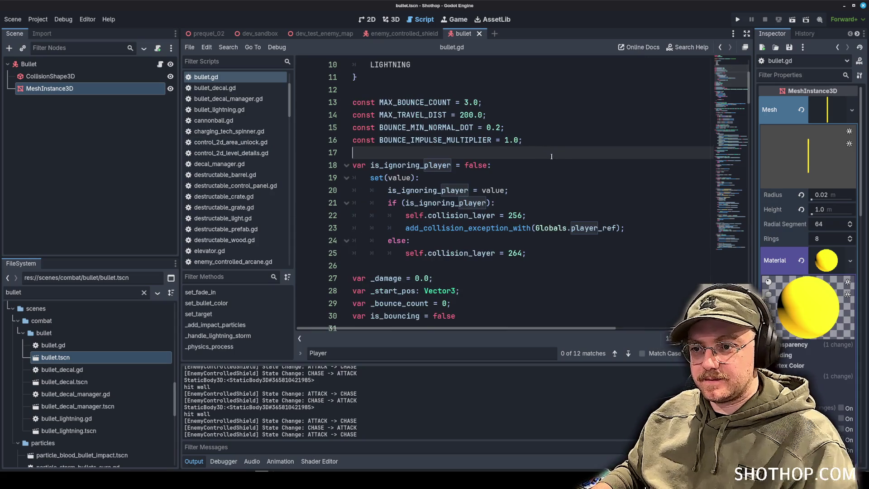
{"action": "key", "text": "ctrl+s"}
Step: Review the enum and constants, placing the caret after the enum and at line 13's end
{"action": "scroll", "coordinate": [557, 154], "scroll_direction": "down", "scroll_amount": 2}
{"action": "scroll", "coordinate": [566, 152], "scroll_direction": "up", "scroll_amount": 4}
{"action": "left_click", "coordinate": [569, 149]}
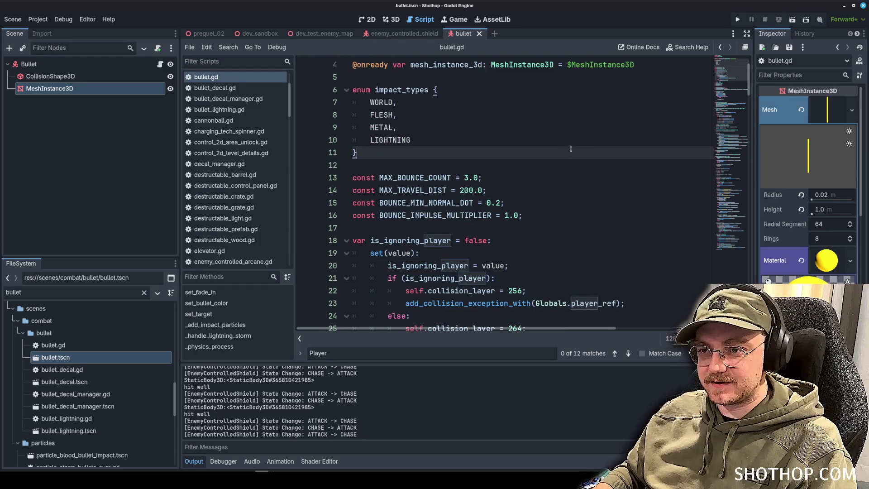
{"action": "scroll", "coordinate": [575, 147], "scroll_direction": "down", "scroll_amount": 3}
{"action": "scroll", "coordinate": [582, 146], "scroll_direction": "up", "scroll_amount": 2}
{"action": "left_click", "coordinate": [583, 144]}
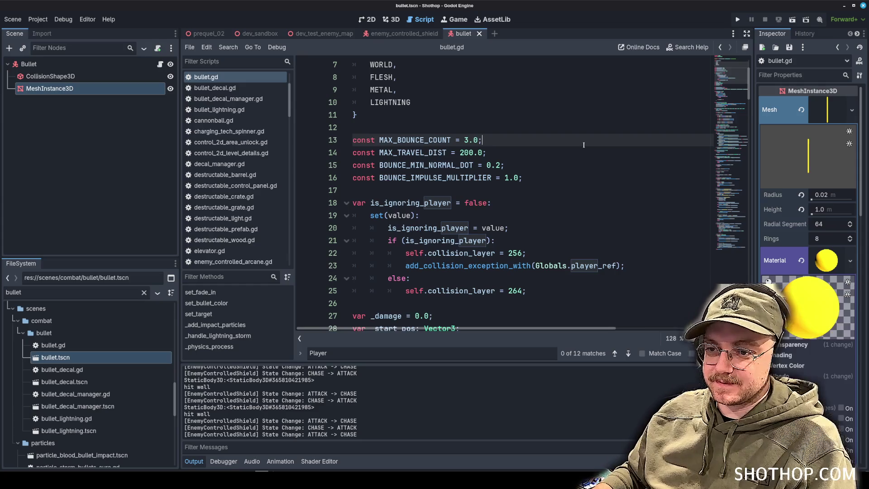
{"action": "scroll", "coordinate": [583, 145], "scroll_direction": "down", "scroll_amount": 3}
{"action": "scroll", "coordinate": [575, 149], "scroll_direction": "down", "scroll_amount": 5}
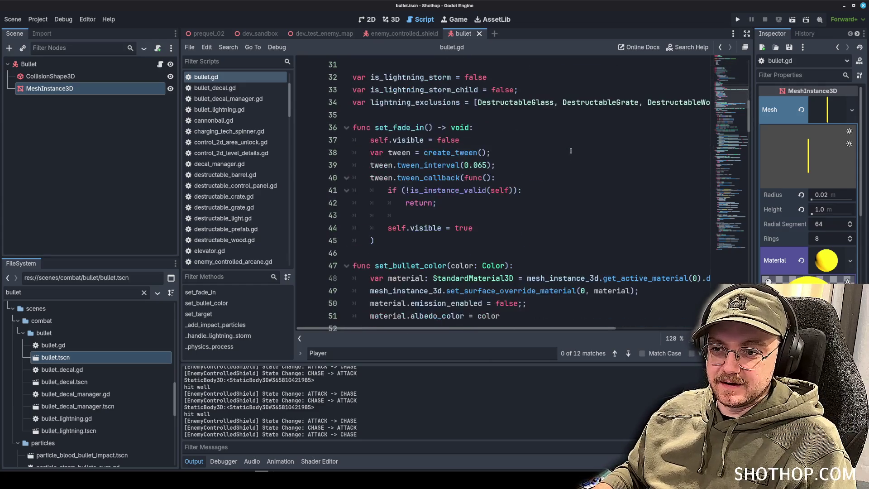
{"action": "left_click", "coordinate": [571, 150]}
{"action": "scroll", "coordinate": [563, 158], "scroll_direction": "down", "scroll_amount": 4}
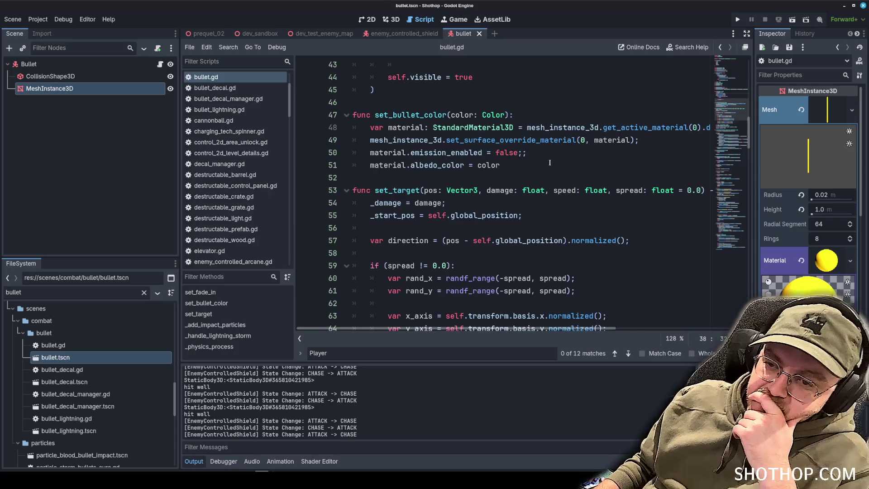
Step: Scroll through bullet.gd to the METAL branch of _add_impact_particles
{"action": "left_click", "coordinate": [526, 140]}
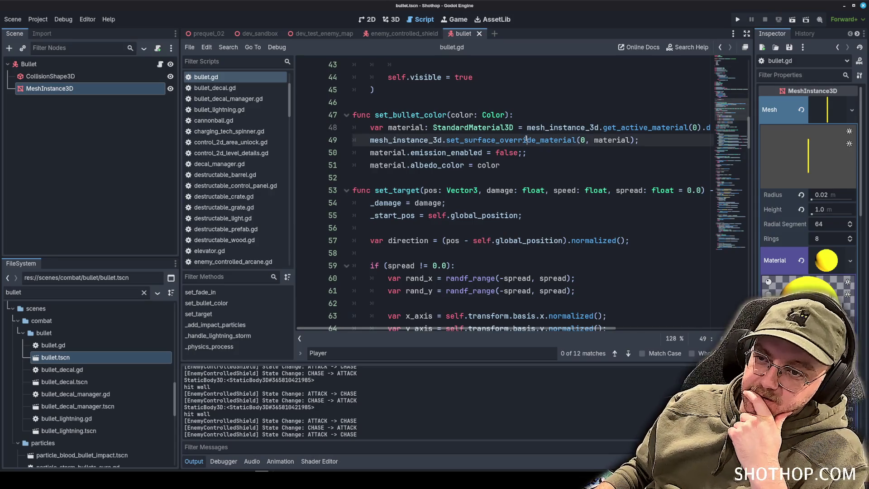
{"action": "scroll", "coordinate": [511, 178], "scroll_direction": "up", "scroll_amount": 14}
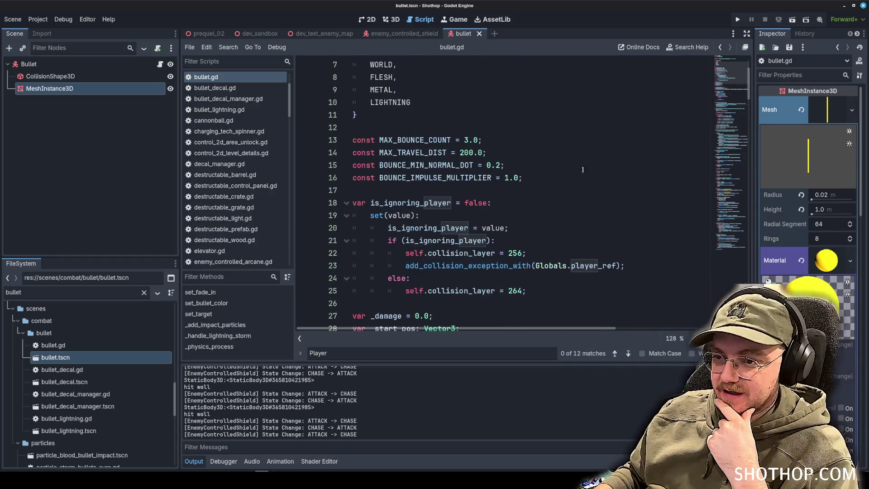
{"action": "scroll", "coordinate": [604, 171], "scroll_direction": "down", "scroll_amount": 20}
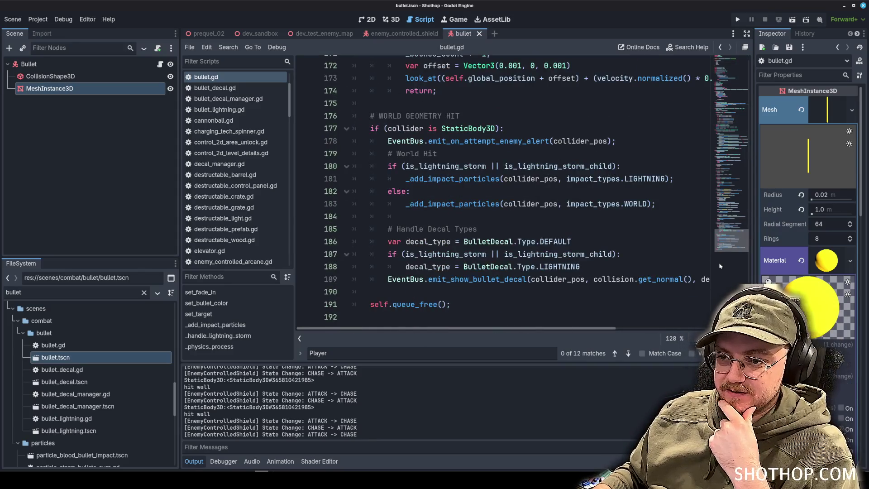
{"action": "scroll", "coordinate": [489, 279], "scroll_direction": "up", "scroll_amount": 13}
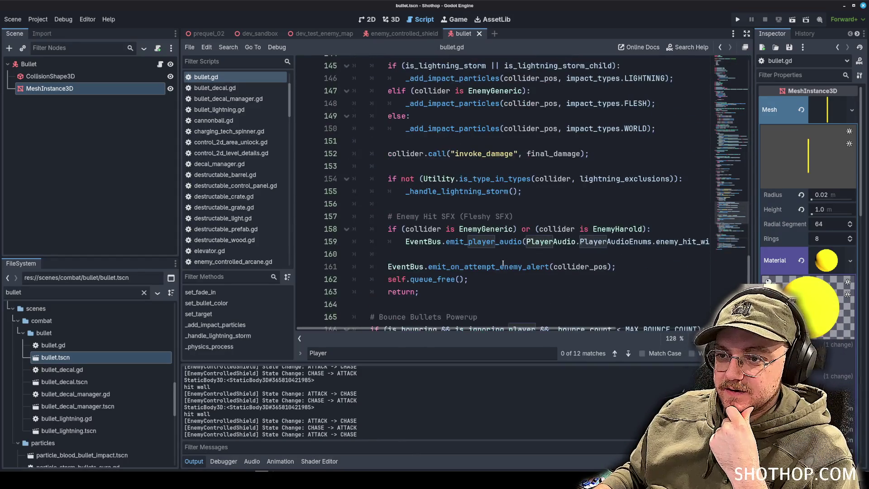
{"action": "scroll", "coordinate": [499, 263], "scroll_direction": "up", "scroll_amount": 4}
{"action": "scroll", "coordinate": [503, 258], "scroll_direction": "down", "scroll_amount": 20}
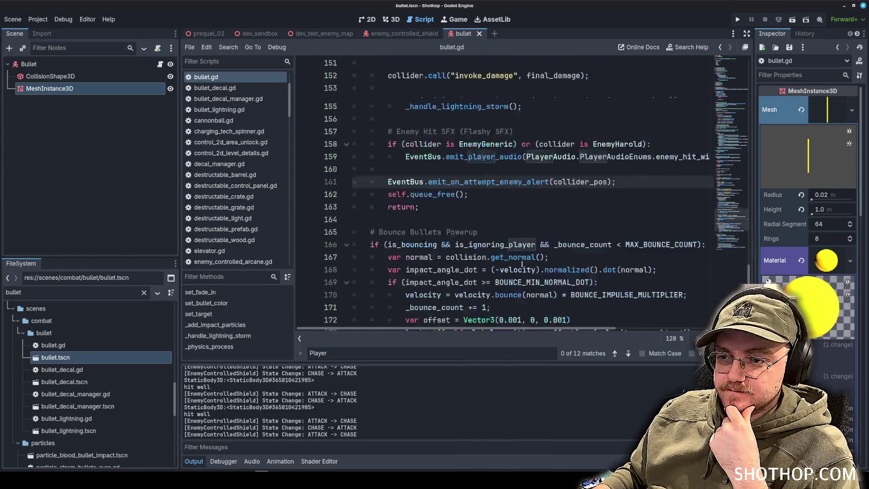
{"action": "scroll", "coordinate": [466, 244], "scroll_direction": "up", "scroll_amount": 20}
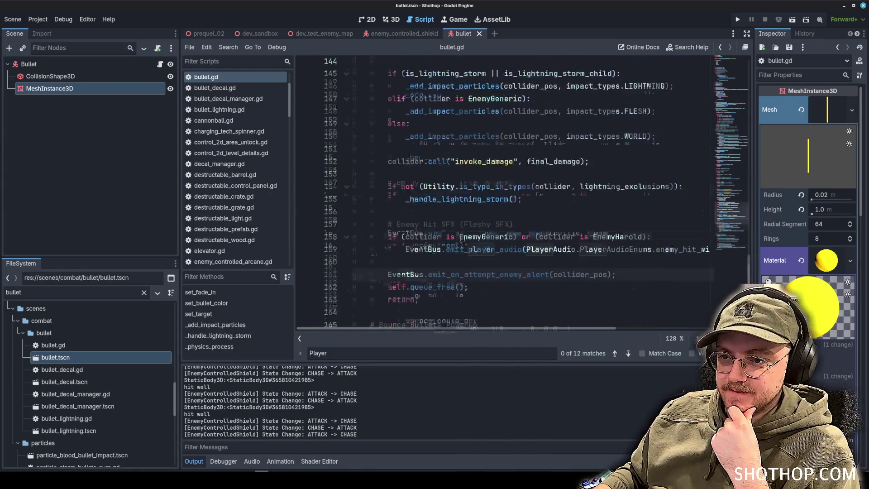
{"action": "scroll", "coordinate": [472, 251], "scroll_direction": "up", "scroll_amount": 5}
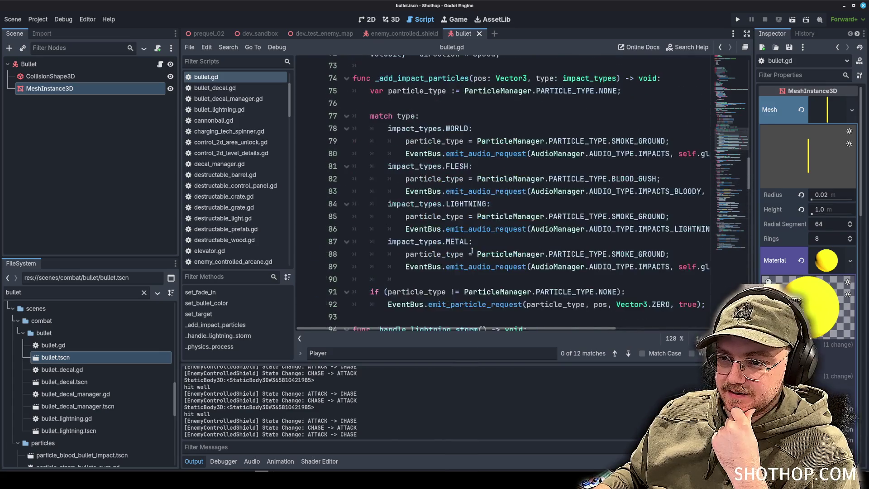
{"action": "scroll", "coordinate": [472, 250], "scroll_direction": "down", "scroll_amount": 3}
{"action": "scroll", "coordinate": [472, 250], "scroll_direction": "up", "scroll_amount": 3}
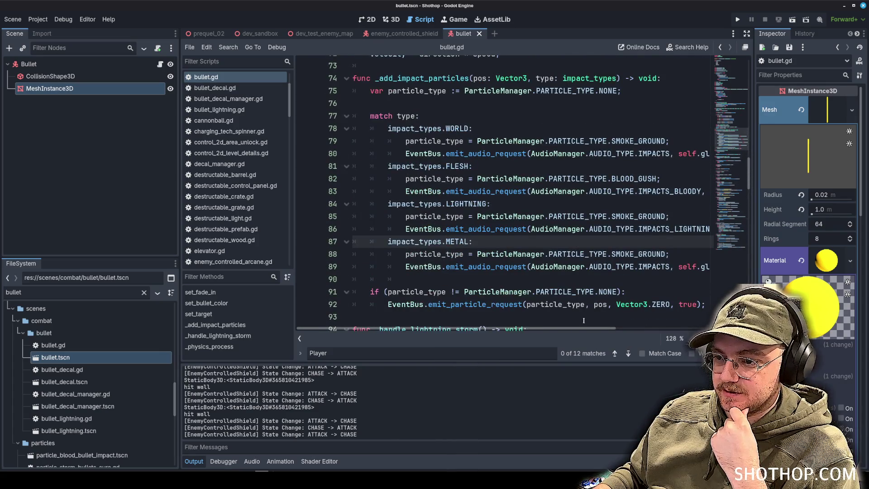
{"action": "scroll", "coordinate": [586, 298], "scroll_direction": "right", "scroll_amount": 3}
Step: Select IMPACTS in the METAL branch and jump to AUDIO_TYPE's definition in audio_manager.gd
{"action": "double_click", "coordinate": [610, 267]}
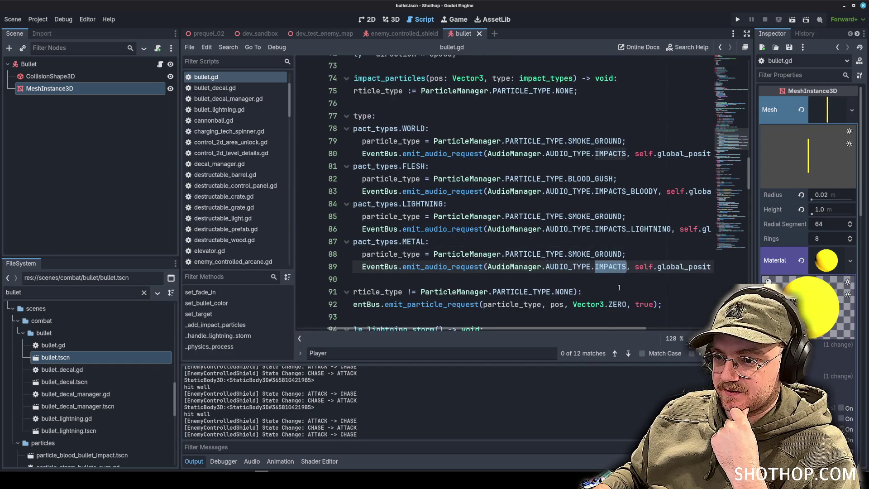
{"action": "left_click", "coordinate": [546, 267]}
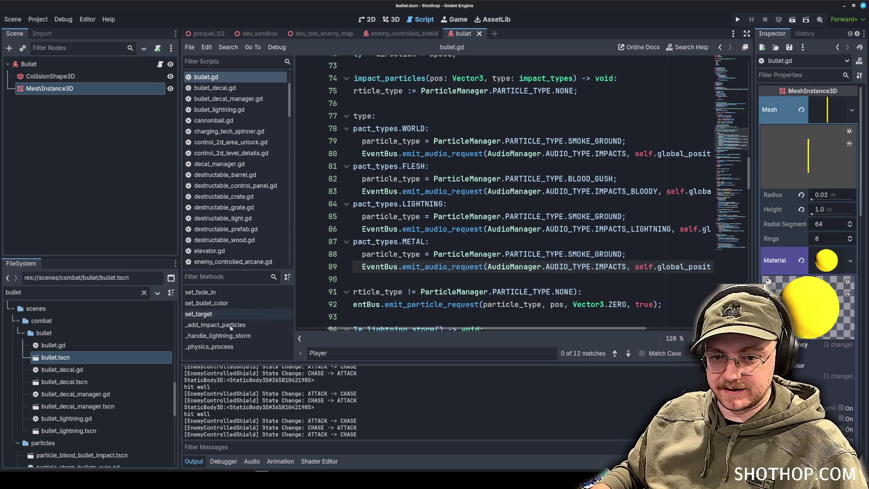
{"action": "left_click", "coordinate": [557, 266], "text": "ctrl"}
{"action": "scroll", "coordinate": [458, 233], "scroll_direction": "down", "scroll_amount": 4}
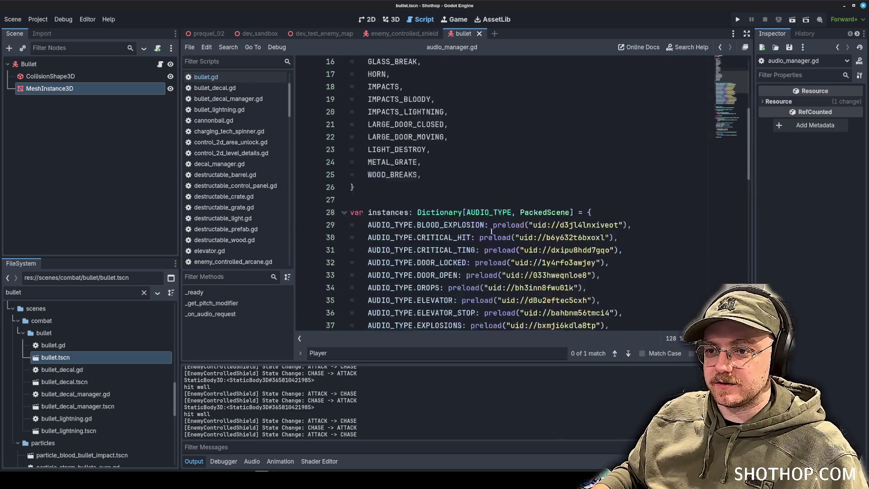
Step: Add a new AUDIO_TYPE line after IMPACTS_LIGHTNING, typing 'IMPCATS_META'
{"action": "scroll", "coordinate": [458, 233], "scroll_direction": "up", "scroll_amount": 5}
{"action": "left_click", "coordinate": [458, 230]}
{"action": "scroll", "coordinate": [458, 233], "scroll_direction": "down", "scroll_amount": 3}
{"action": "left_click", "coordinate": [495, 190]}
{"action": "key", "text": "Return"}
{"action": "type", "text": "I"}
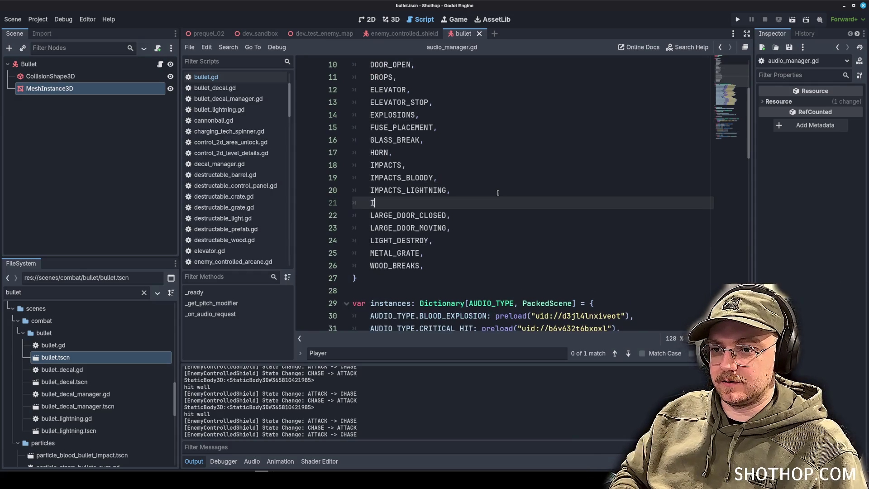
{"action": "type", "text": "MPCATS_METAL,"}
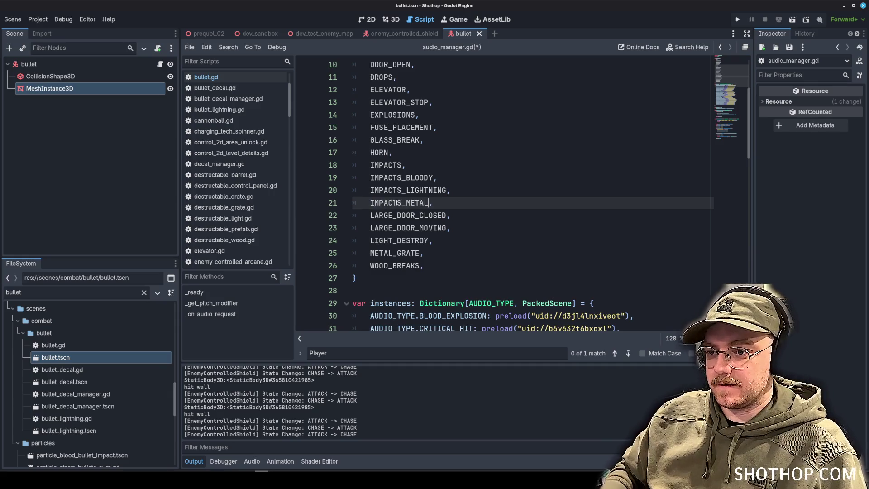
{"action": "scroll", "coordinate": [408, 208], "scroll_direction": "down", "scroll_amount": 5}
{"action": "left_click", "coordinate": [553, 202]}
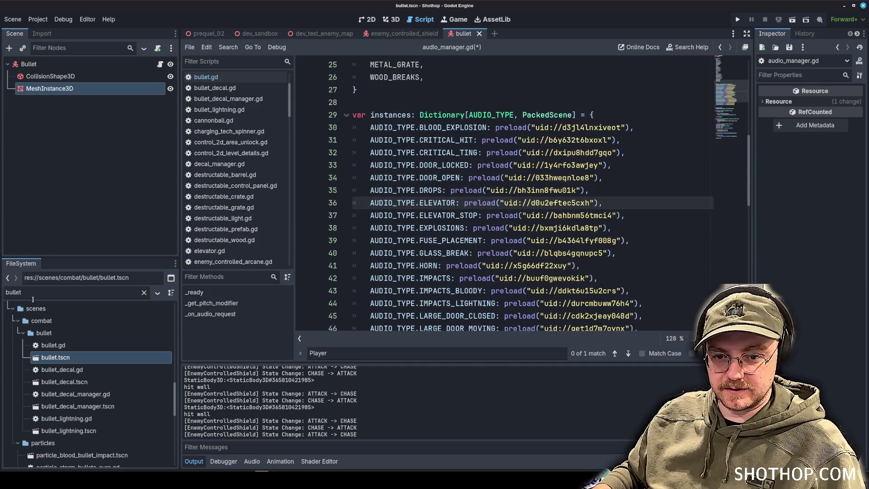
{"action": "key", "text": "Down"}
{"action": "key", "text": "Down"}
{"action": "key", "text": "Down"}
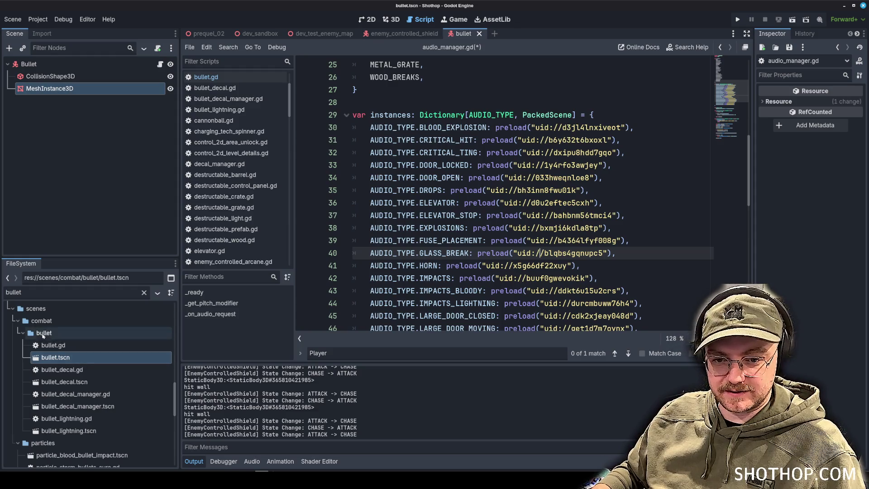
Step: Clear the bullet filter and select audio_instance_impacts_bloody.tscn
{"action": "left_click", "coordinate": [144, 292]}
{"action": "scroll", "coordinate": [66, 374], "scroll_direction": "up", "scroll_amount": 5}
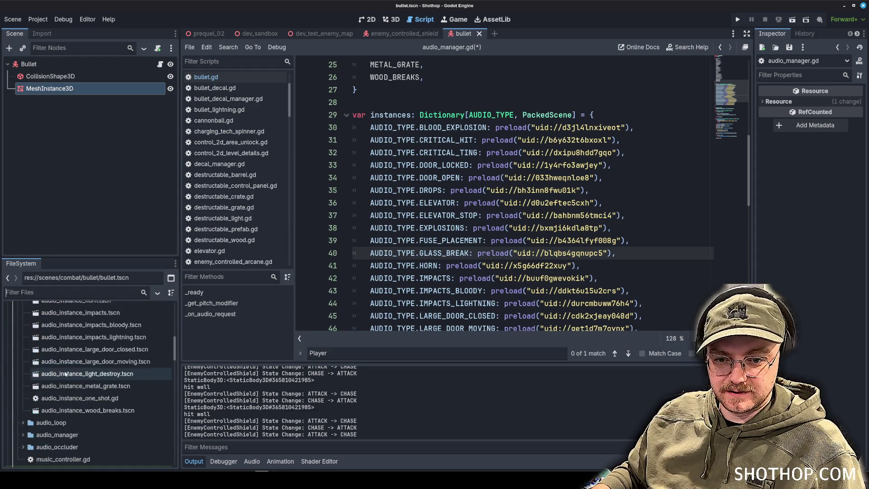
{"action": "scroll", "coordinate": [72, 376], "scroll_direction": "up", "scroll_amount": 3}
{"action": "left_click", "coordinate": [85, 386]}
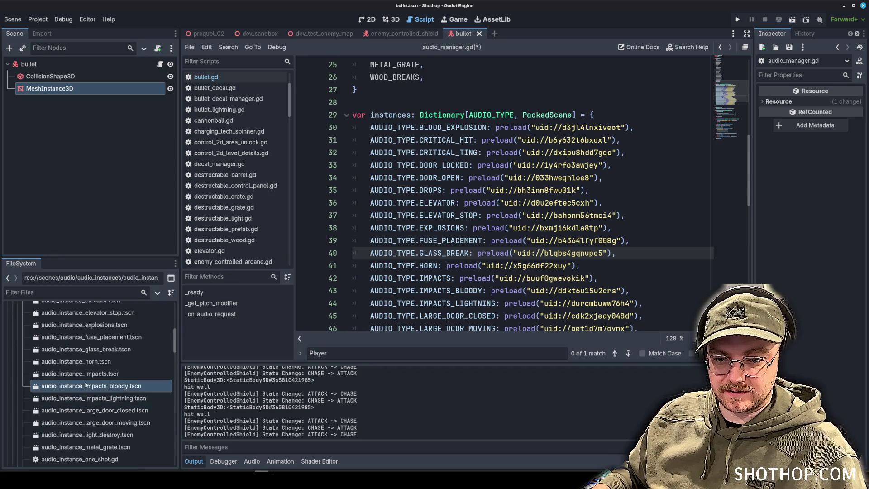
Step: Duplicate the bloody impacts scene as audio_instance_impacts_metal.tscn with root AudioInstanceImpactsMetal
{"action": "key", "text": "ctrl+d"}
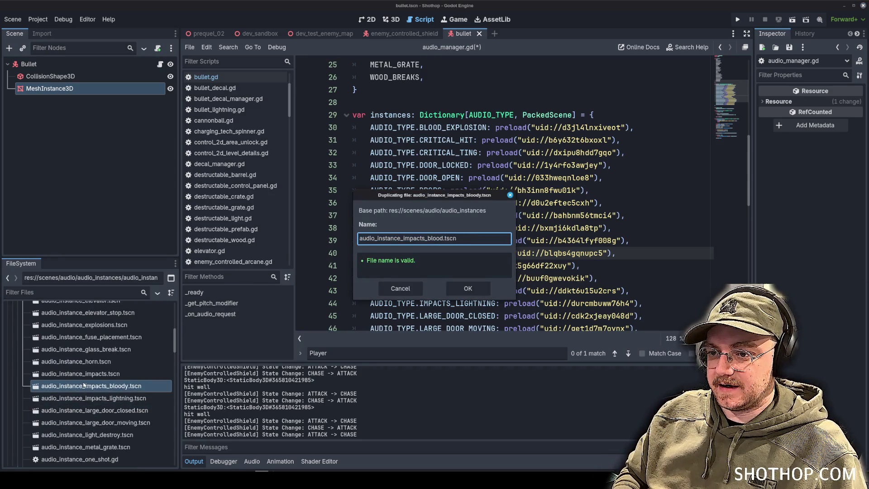
{"action": "key", "text": "Return"}
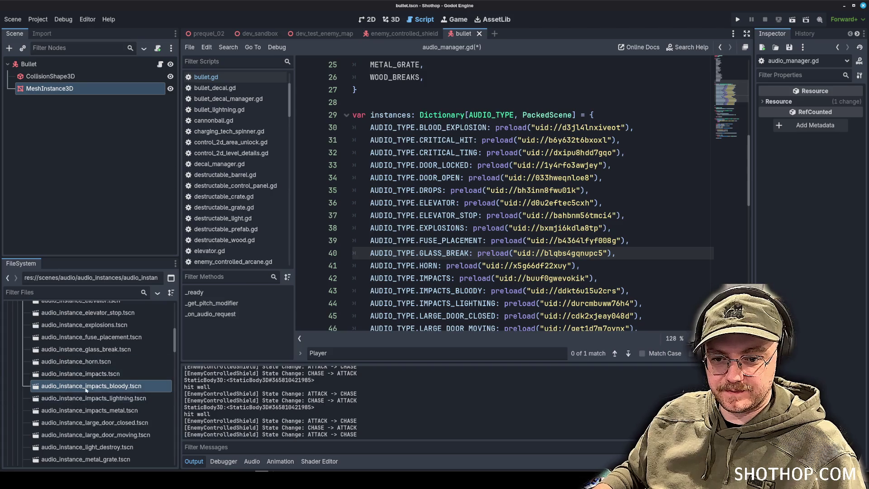
{"action": "double_click", "coordinate": [100, 410]}
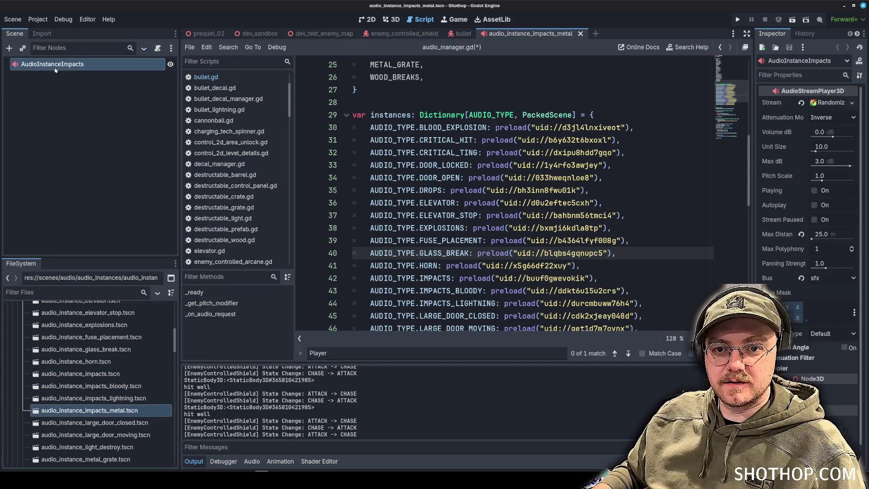
{"action": "double_click", "coordinate": [81, 71]}
{"action": "key", "text": "End"}
{"action": "type", "text": "Metal"}
{"action": "key", "text": "Return"}
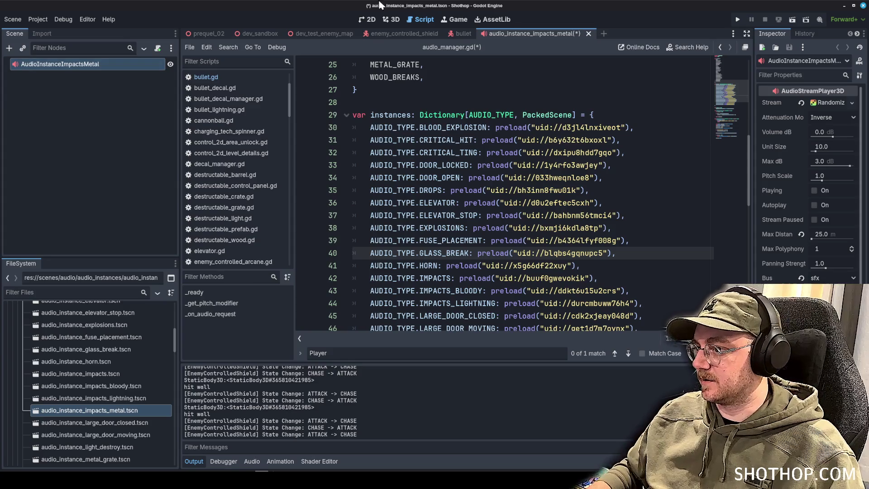
Step: Replace the copied stream with a new Randomizer holding three empty stream slots
{"action": "left_click_drag", "start_coordinate": [752, 138], "coordinate": [677, 137]}
{"action": "left_click", "coordinate": [764, 103]}
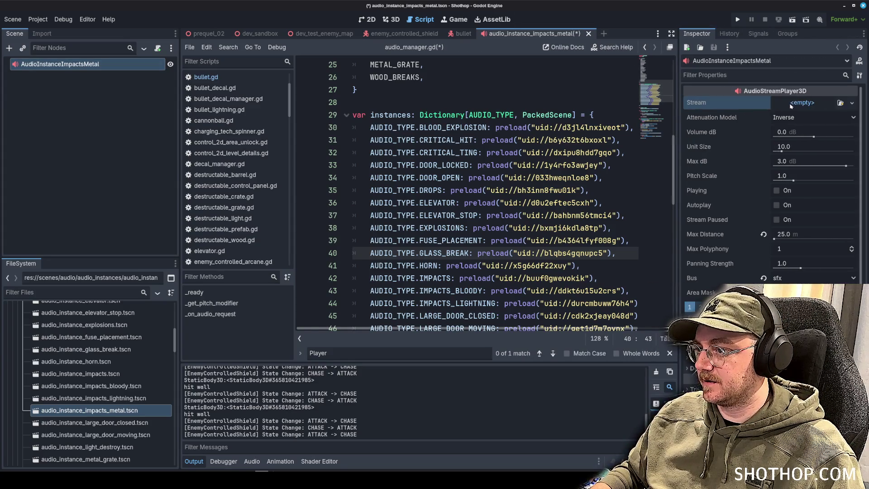
{"action": "left_click", "coordinate": [803, 103]}
{"action": "left_click", "coordinate": [806, 148]}
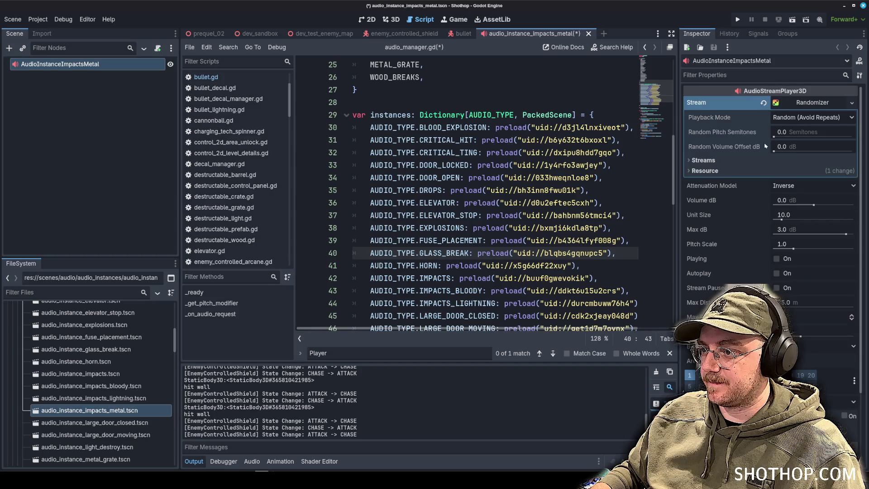
{"action": "left_click", "coordinate": [775, 160]}
{"action": "left_click", "coordinate": [776, 174]}
{"action": "left_click", "coordinate": [777, 205]}
{"action": "left_click", "coordinate": [777, 237]}
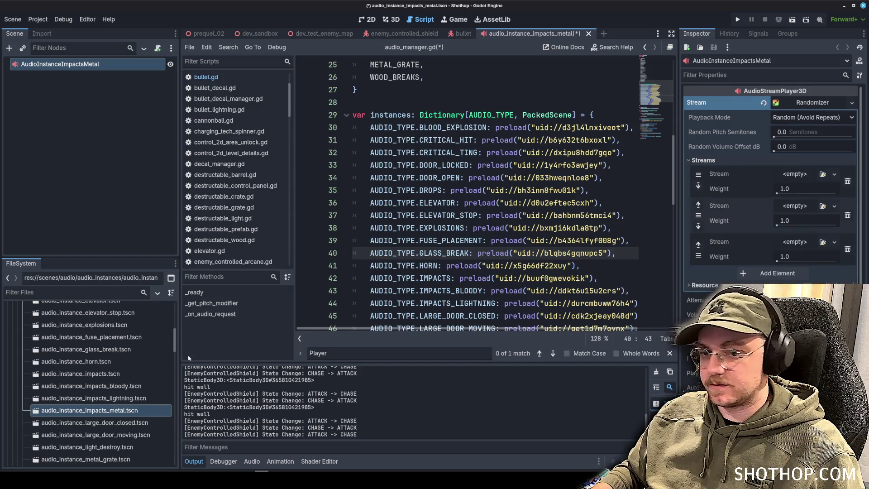
Step: Filter files by 'metal' and fill the stream slots with sfx_impact_metal clips, including d and e
{"action": "type", "text": "metal"}
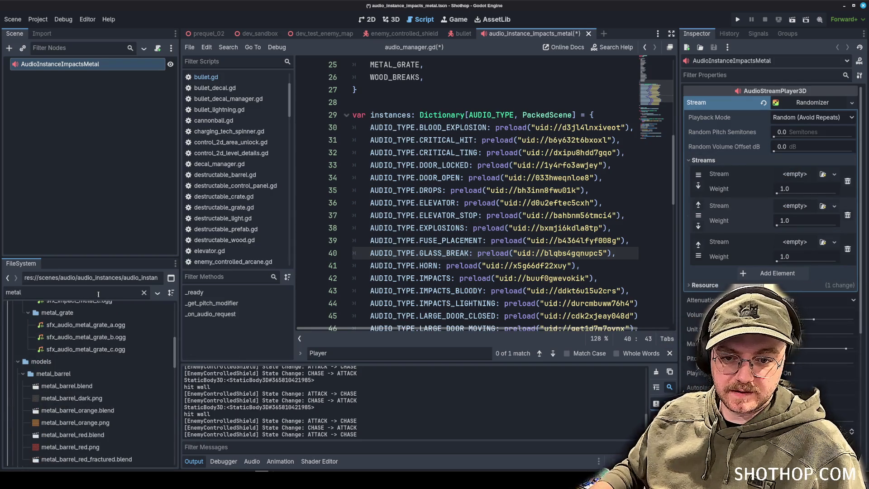
{"action": "scroll", "coordinate": [119, 363], "scroll_direction": "up", "scroll_amount": 5}
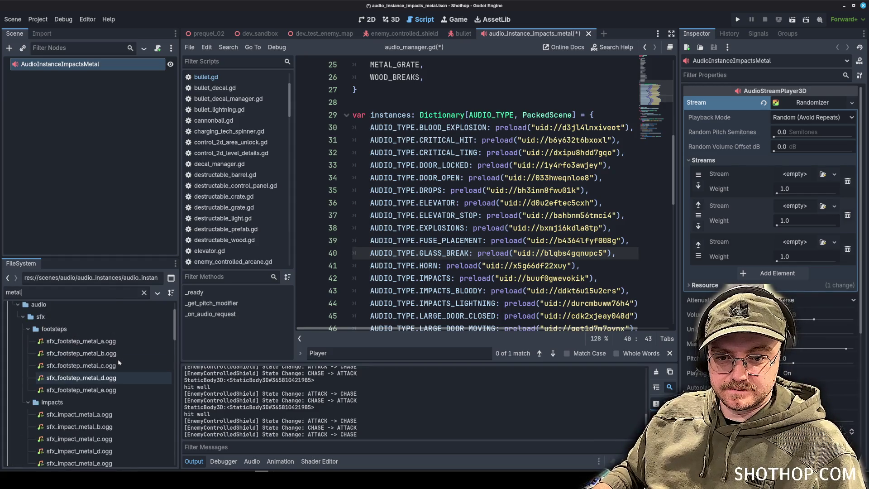
{"action": "scroll", "coordinate": [119, 362], "scroll_direction": "down", "scroll_amount": 3}
{"action": "mouse_move", "coordinate": [79, 374]}
{"action": "left_mouse_down"}
{"action": "mouse_move", "coordinate": [136, 374]}
{"action": "mouse_move", "coordinate": [801, 181]}
{"action": "mouse_move", "coordinate": [781, 181]}
{"action": "mouse_move", "coordinate": [783, 218]}
{"action": "mouse_move", "coordinate": [795, 227]}
{"action": "left_mouse_up"}
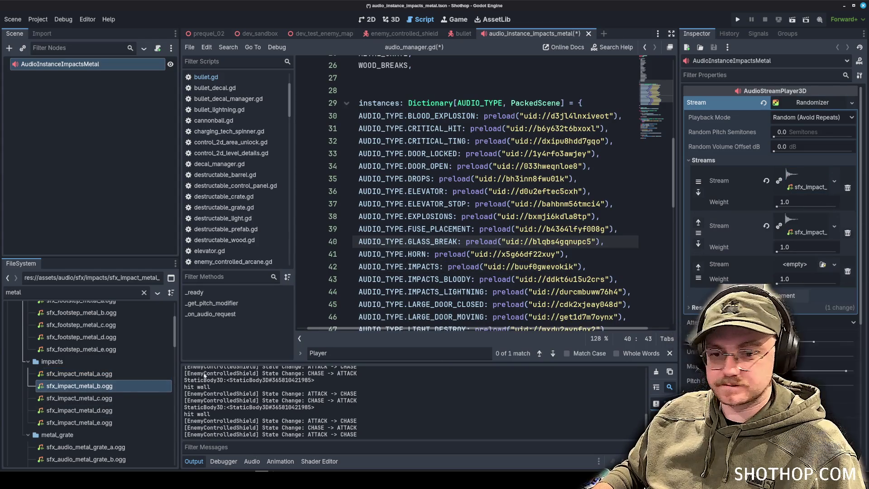
{"action": "mouse_move", "coordinate": [80, 397]}
{"action": "left_mouse_down"}
{"action": "mouse_move", "coordinate": [498, 295]}
{"action": "mouse_move", "coordinate": [806, 271]}
{"action": "left_mouse_up"}
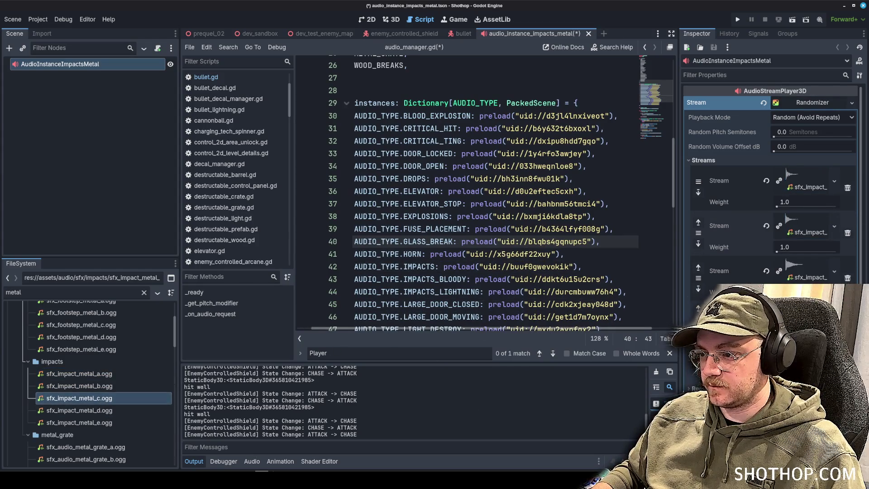
{"action": "left_click_drag", "start_coordinate": [79, 410], "coordinate": [795, 284]}
{"action": "left_click_drag", "start_coordinate": [786, 316], "coordinate": [790, 312]}
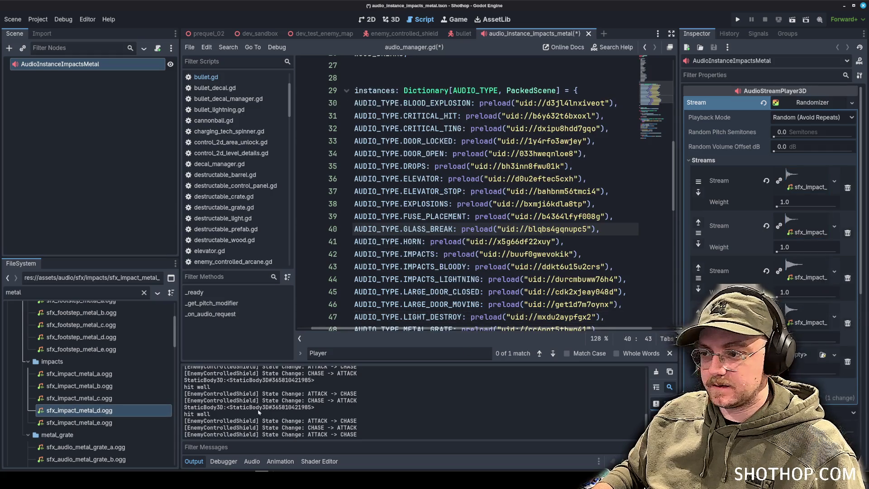
{"action": "left_click_drag", "start_coordinate": [79, 423], "coordinate": [798, 358]}
Step: Select the IMPACTS_BLOODY line in audio_manager.gd's instances dictionary
{"action": "left_click", "coordinate": [560, 241]}
{"action": "scroll", "coordinate": [545, 234], "scroll_direction": "down", "scroll_amount": 2}
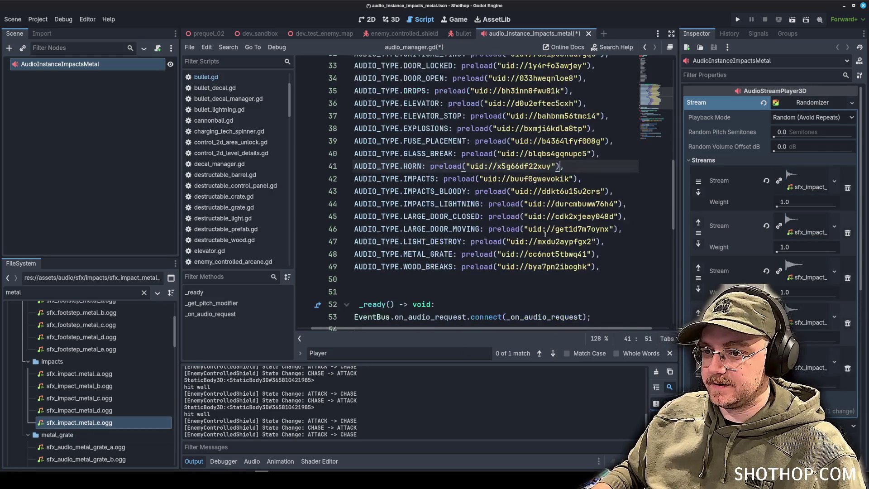
{"action": "left_click_drag", "start_coordinate": [356, 194], "coordinate": [627, 195]}
Step: Duplicate the IMPACTS_BLOODY preload line as IMPACTS_METAL and clear its copied uid
{"action": "left_click", "coordinate": [627, 195]}
{"action": "key", "text": "ctrl+shift+d"}
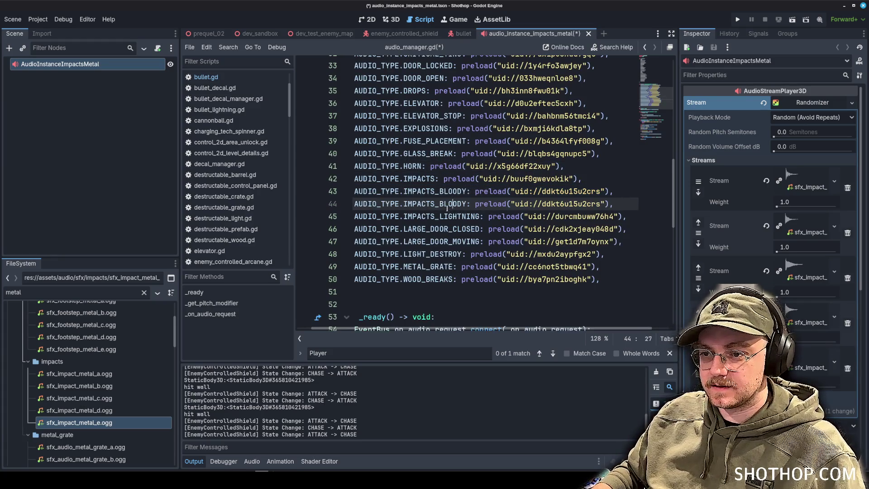
{"action": "double_click", "coordinate": [448, 204]}
{"action": "left_click", "coordinate": [466, 205]}
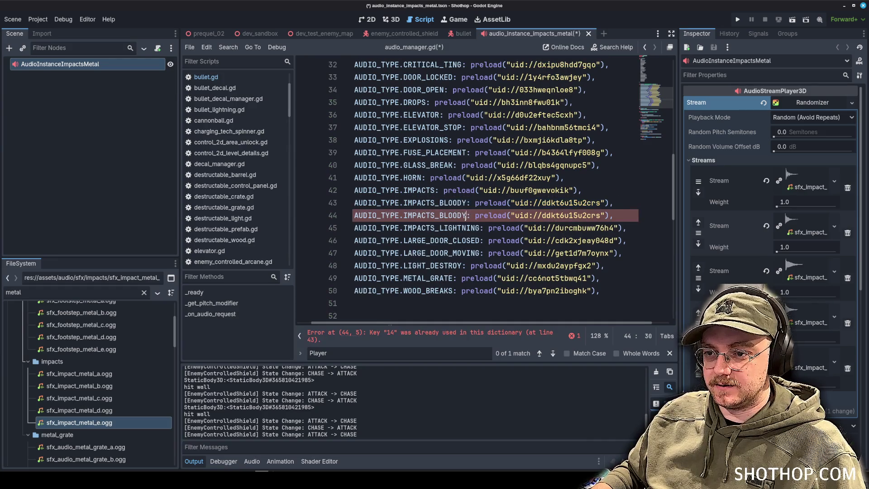
{"action": "type", "text": "META"}
{"action": "left_click", "coordinate": [549, 177]}
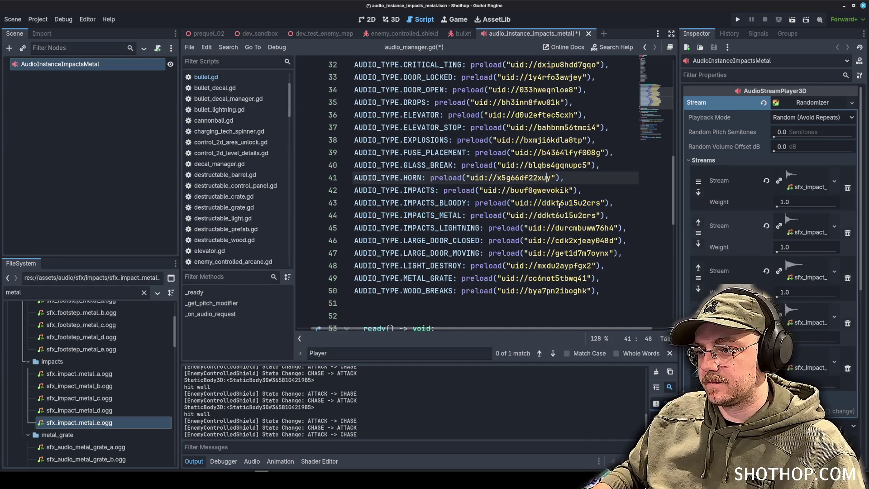
{"action": "left_click_drag", "start_coordinate": [599, 216], "coordinate": [508, 214]}
{"action": "key", "text": "BackSpace"}
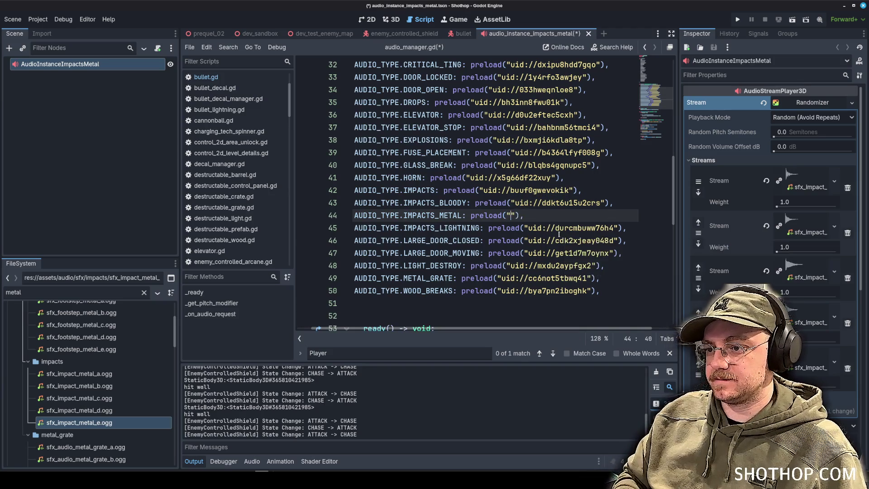
Step: Paste the uid of audio_instance_impacts_metal.tscn into the preload and save audio_manager.gd
{"action": "left_click", "coordinate": [446, 128]}
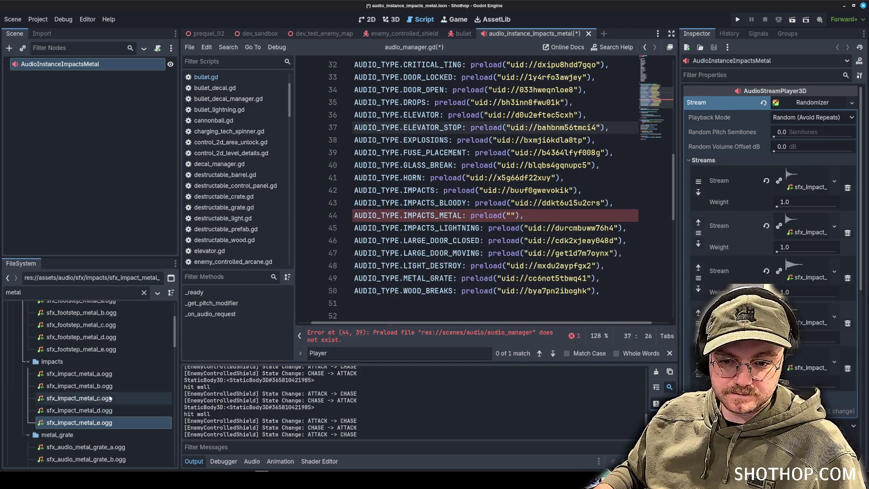
{"action": "scroll", "coordinate": [111, 385], "scroll_direction": "down", "scroll_amount": 10}
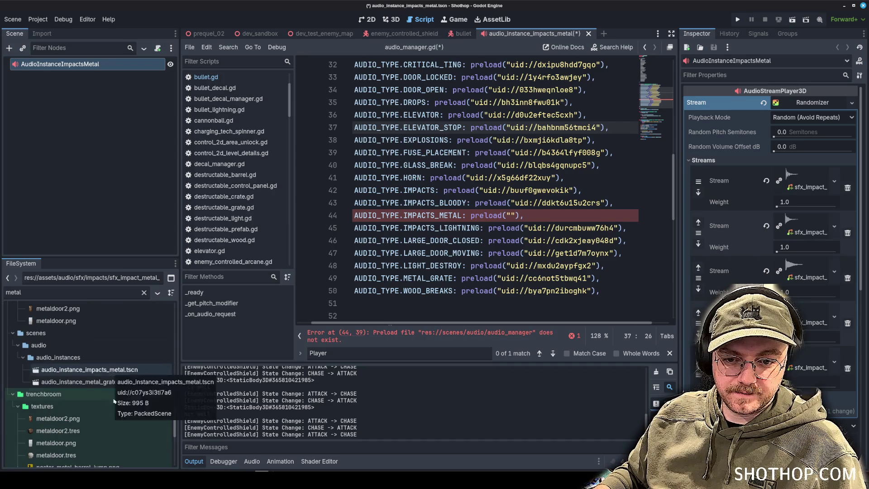
{"action": "left_click", "coordinate": [112, 370]}
{"action": "scroll", "coordinate": [114, 382], "scroll_direction": "up", "scroll_amount": 5}
{"action": "scroll", "coordinate": [115, 384], "scroll_direction": "down", "scroll_amount": 5}
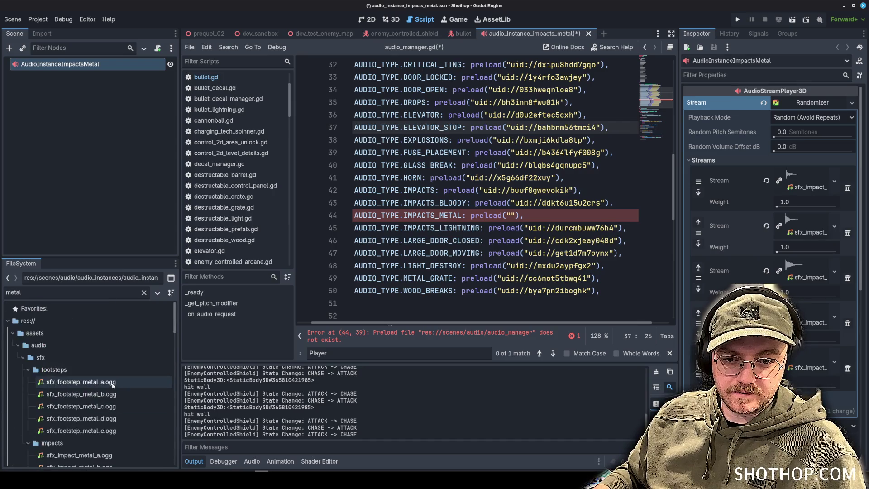
{"action": "scroll", "coordinate": [100, 362], "scroll_direction": "down", "scroll_amount": 5}
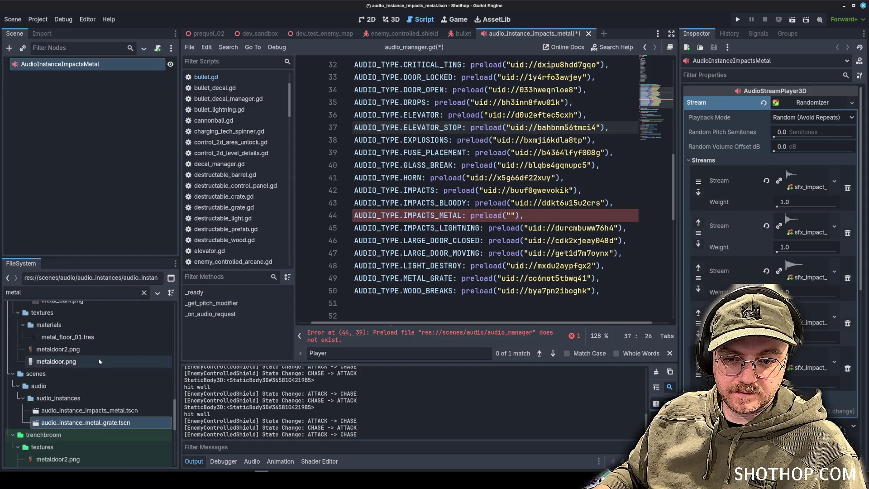
{"action": "right_click", "coordinate": [91, 410]}
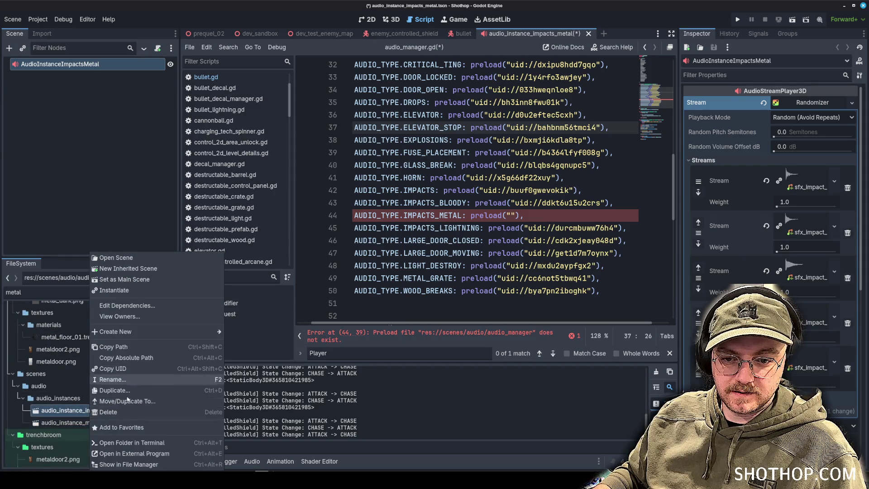
{"action": "left_click", "coordinate": [558, 268]}
{"action": "left_click", "coordinate": [504, 212]}
{"action": "type", "text": "uid://c07ys3i3ti7a6"}
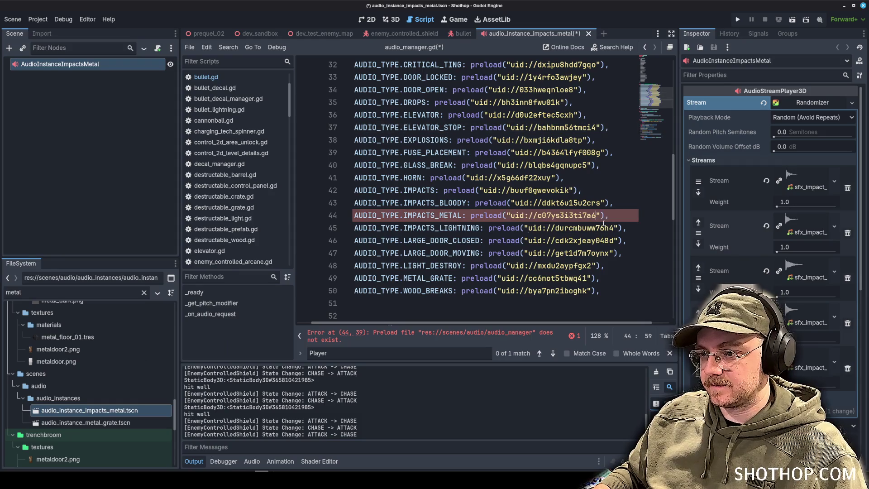
{"action": "key", "text": "ctrl+s"}
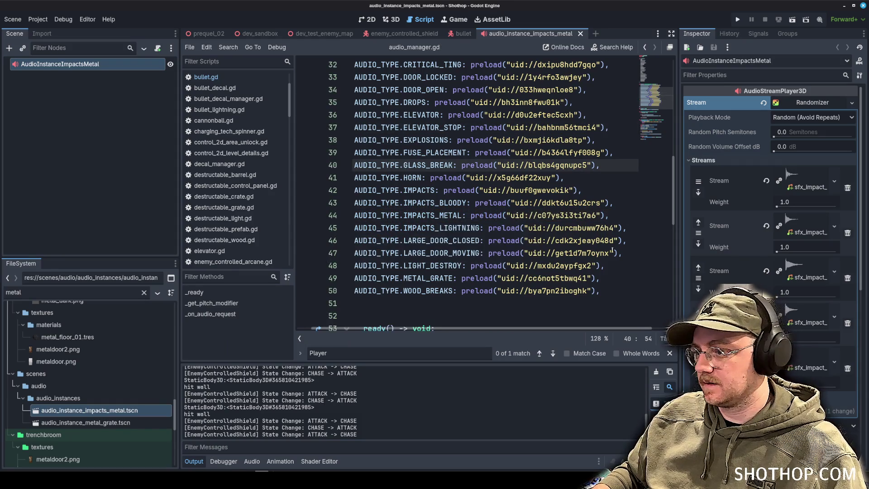
Step: Collapse the stream resource and confirm IMPACTS_METAL exists in the AUDIO_TYPE enum
{"action": "left_click", "coordinate": [743, 104]}
{"action": "left_click", "coordinate": [140, 146]}
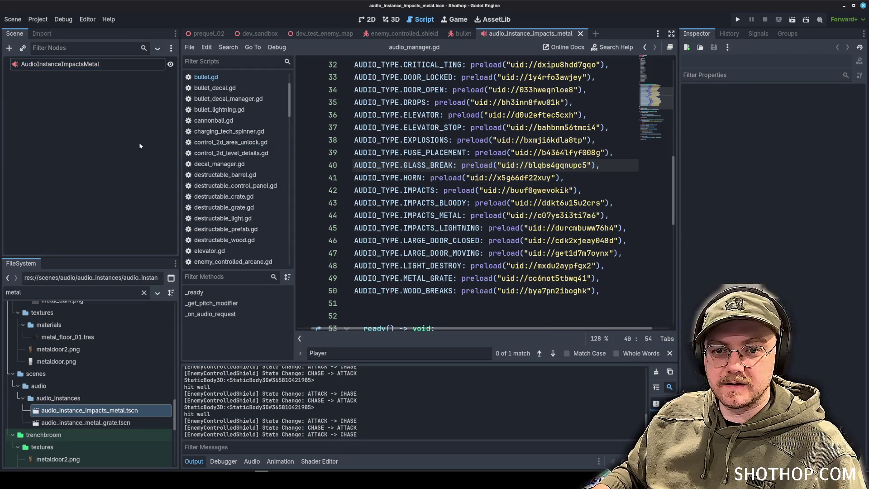
{"action": "scroll", "coordinate": [440, 131], "scroll_direction": "up", "scroll_amount": 5}
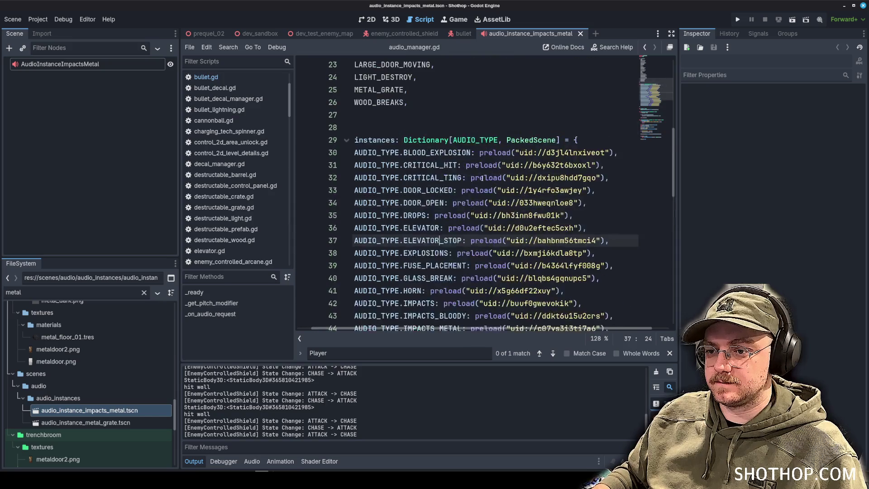
{"action": "scroll", "coordinate": [440, 131], "scroll_direction": "down", "scroll_amount": 5}
{"action": "double_click", "coordinate": [517, 216]}
{"action": "double_click", "coordinate": [434, 216]}
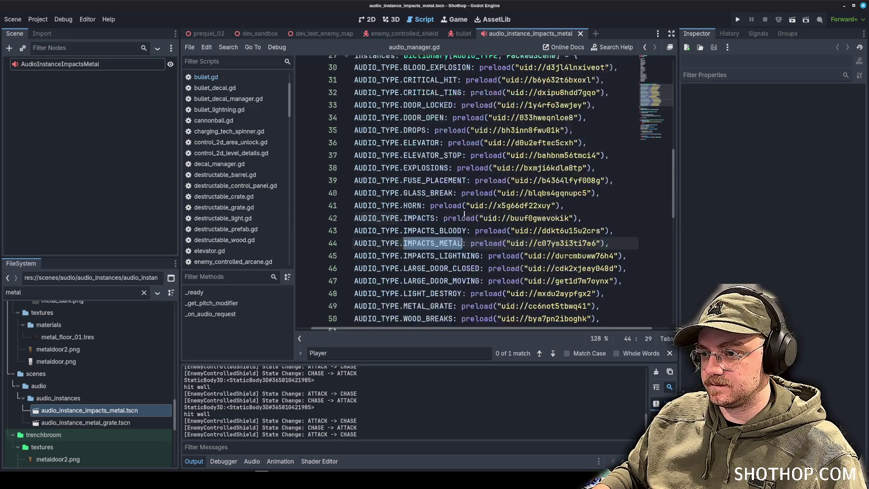
{"action": "scroll", "coordinate": [478, 75], "scroll_direction": "up", "scroll_amount": 10}
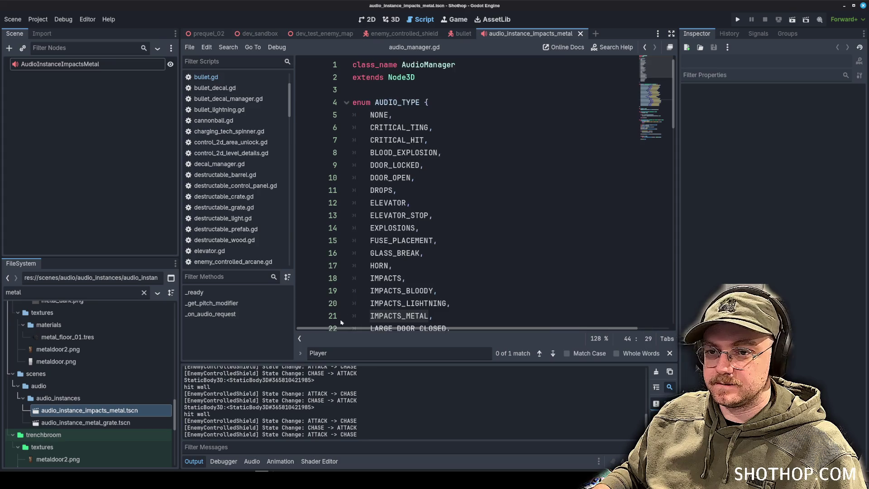
{"action": "left_click", "coordinate": [442, 153]}
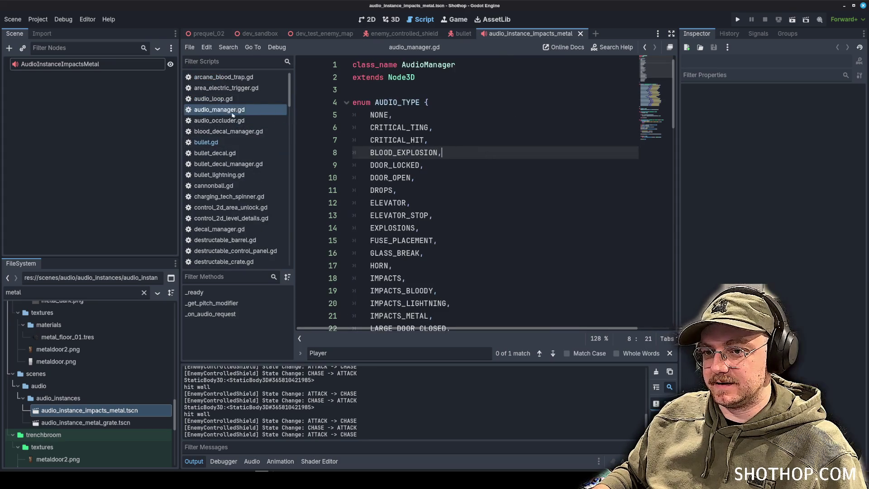
{"action": "scroll", "coordinate": [229, 127], "scroll_direction": "down", "scroll_amount": 1}
{"action": "left_click", "coordinate": [217, 119]}
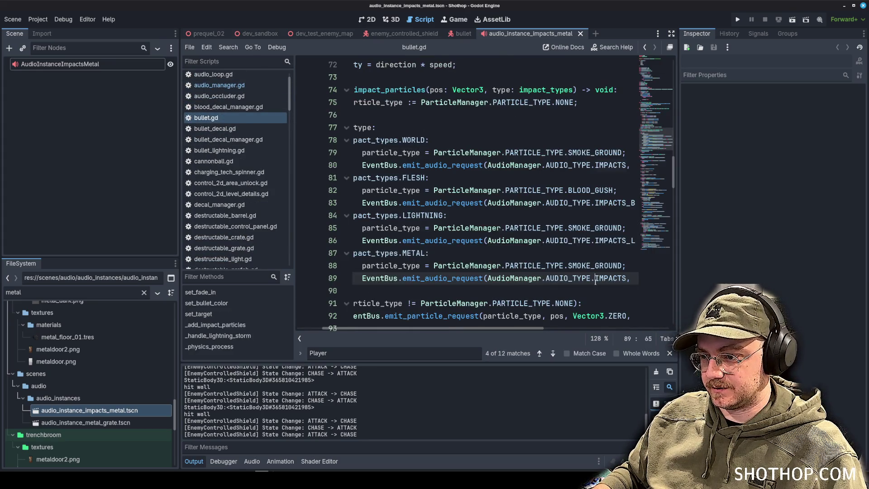
Step: Change the METAL case's audio request to AUDIO_TYPE.IMPACTS_METAL using autocomplete
{"action": "type", "text": ".gl"}
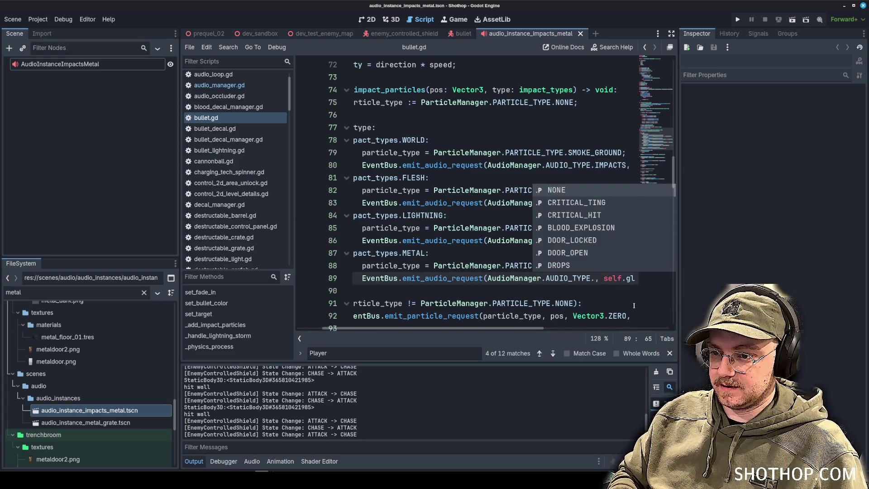
{"action": "type", "text": "IMP"}
{"action": "key", "text": "Down"}
{"action": "key", "text": "Down"}
{"action": "key", "text": "Down"}
{"action": "key", "text": "Return"}
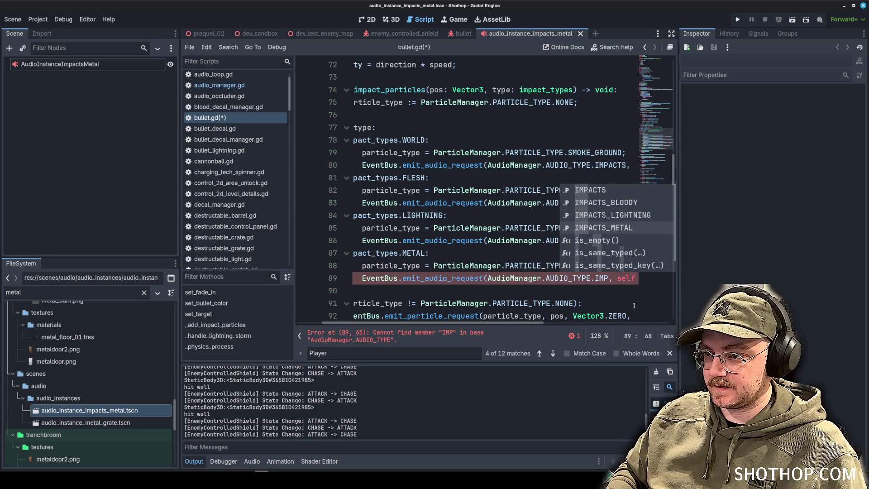
{"action": "left_click_drag", "start_coordinate": [679, 285], "coordinate": [775, 286]}
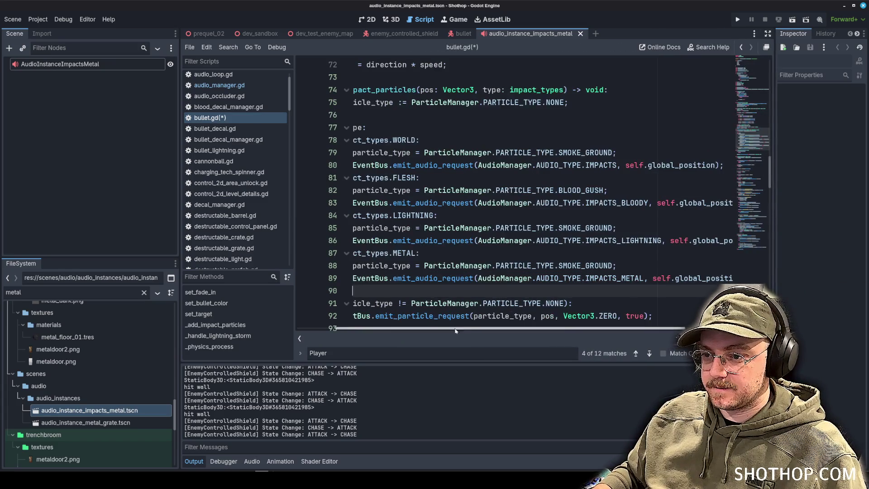
{"action": "scroll", "coordinate": [453, 204], "scroll_direction": "down", "scroll_amount": 5}
Step: Select the _add_impact_particles function name and search for its calls
{"action": "left_click", "coordinate": [413, 202]}
{"action": "scroll", "coordinate": [413, 202], "scroll_direction": "up", "scroll_amount": 9}
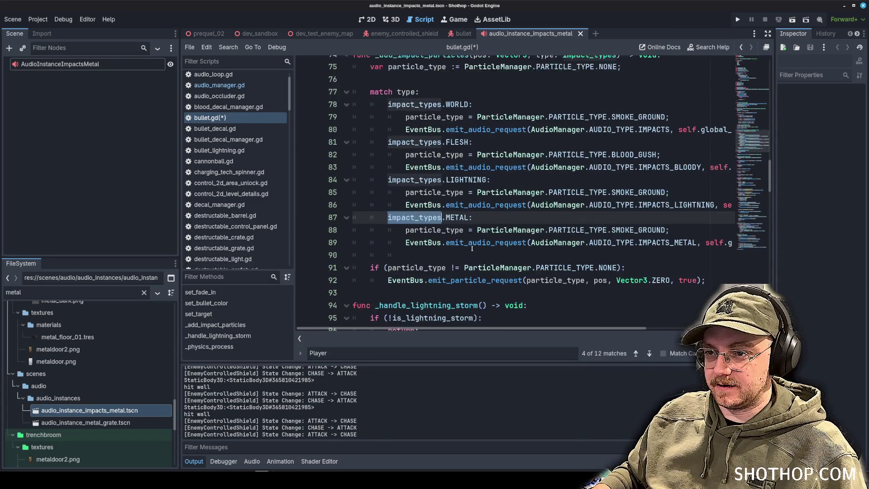
{"action": "double_click", "coordinate": [423, 228]}
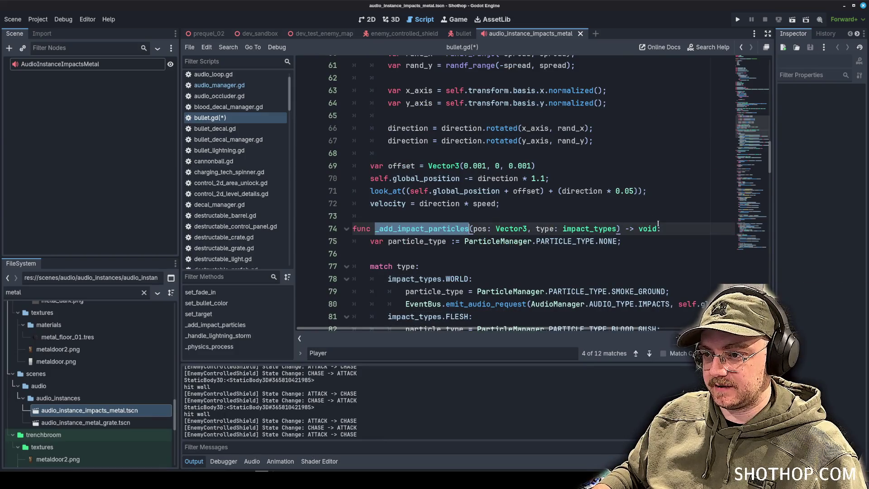
{"action": "scroll", "coordinate": [600, 196], "scroll_direction": "up", "scroll_amount": 20}
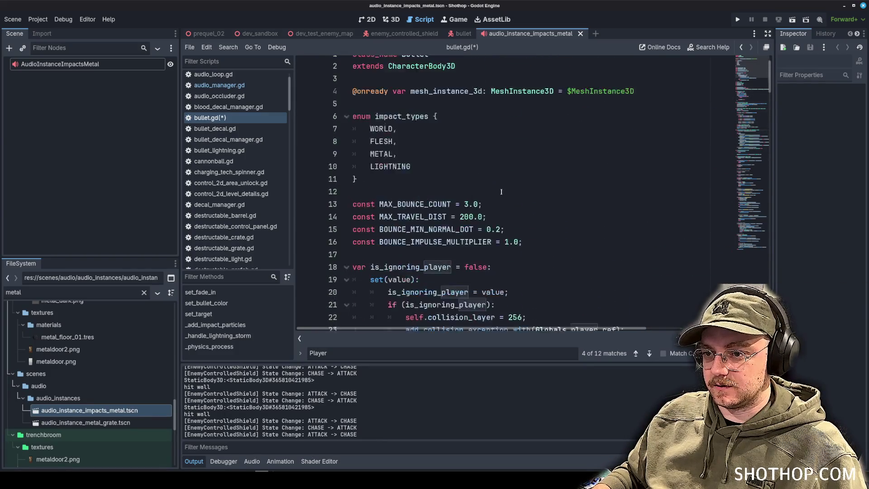
{"action": "key", "text": "ctrl+f"}
Step: Add an 'elif (collider is StaticMetal)' branch after the FLESH branch
{"action": "key", "text": "Return"}
{"action": "key", "text": "Return"}
{"action": "key", "text": "Return"}
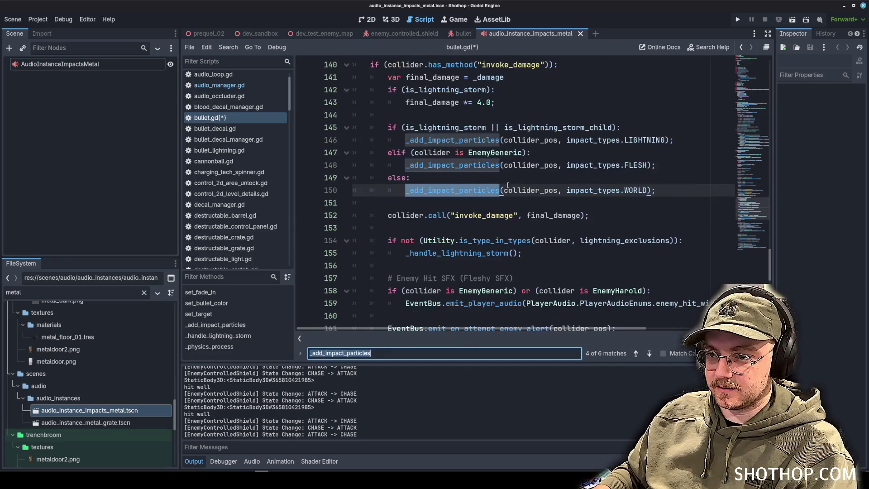
{"action": "left_click_drag", "start_coordinate": [495, 103], "coordinate": [593, 219]}
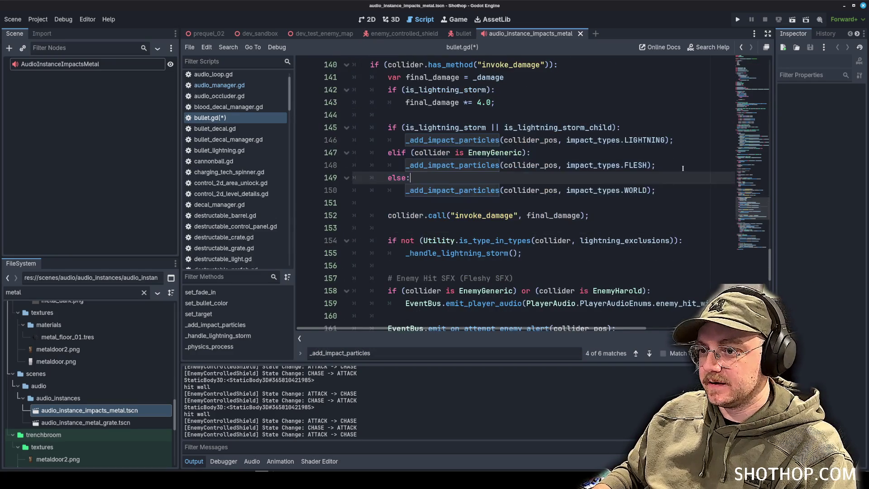
{"action": "left_click", "coordinate": [658, 165]}
{"action": "key", "text": "Return"}
{"action": "key", "text": "Return"}
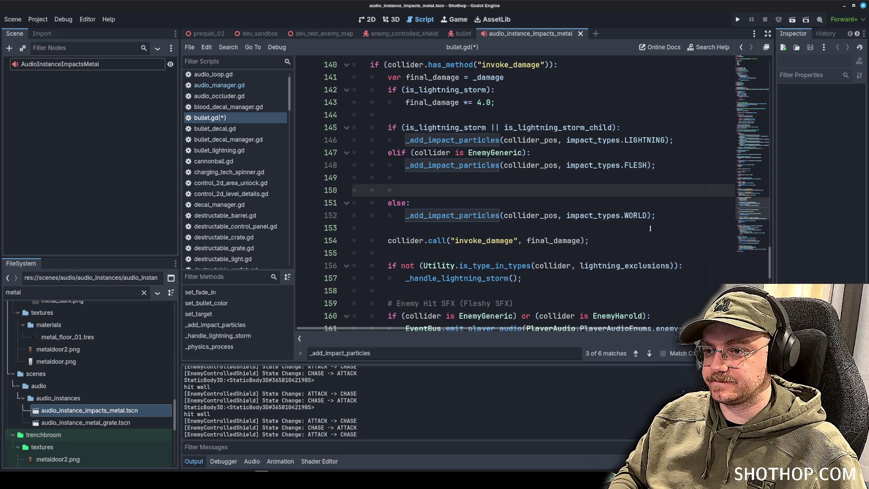
{"action": "key", "text": "Up"}
{"action": "type", "text": "el"}
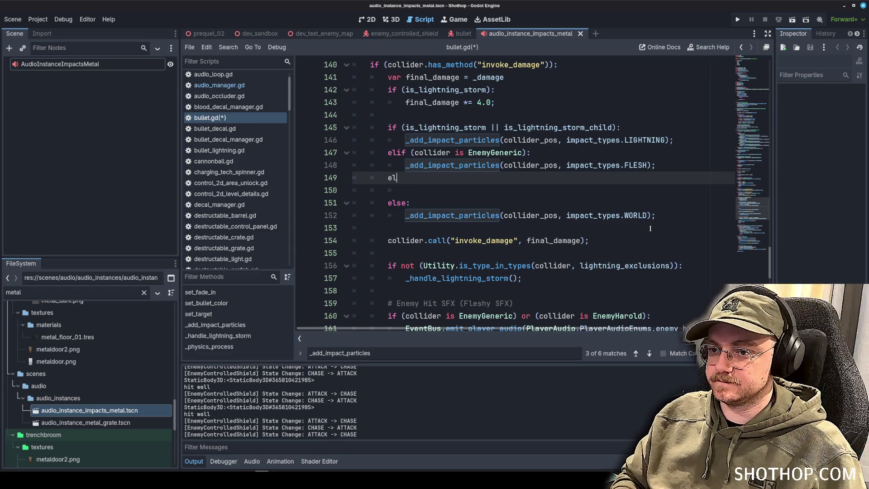
{"action": "type", "text": "if (collider is "}
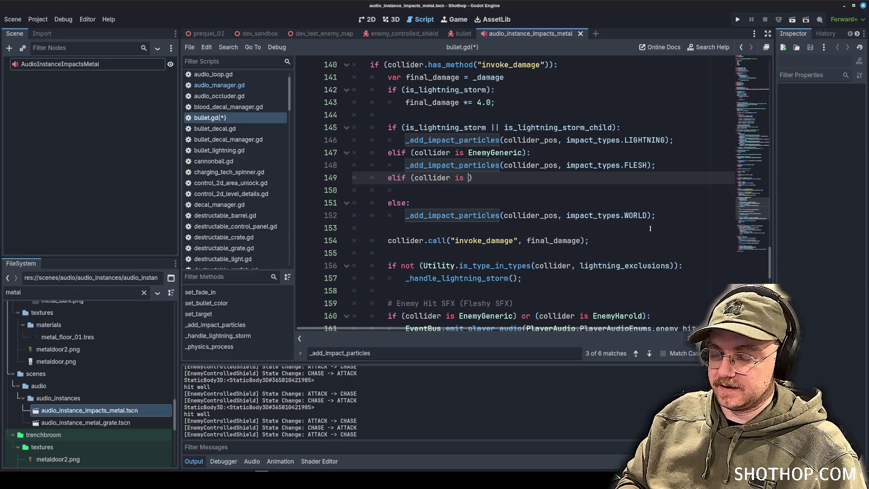
{"action": "type", "text": "StaticMetal)"}
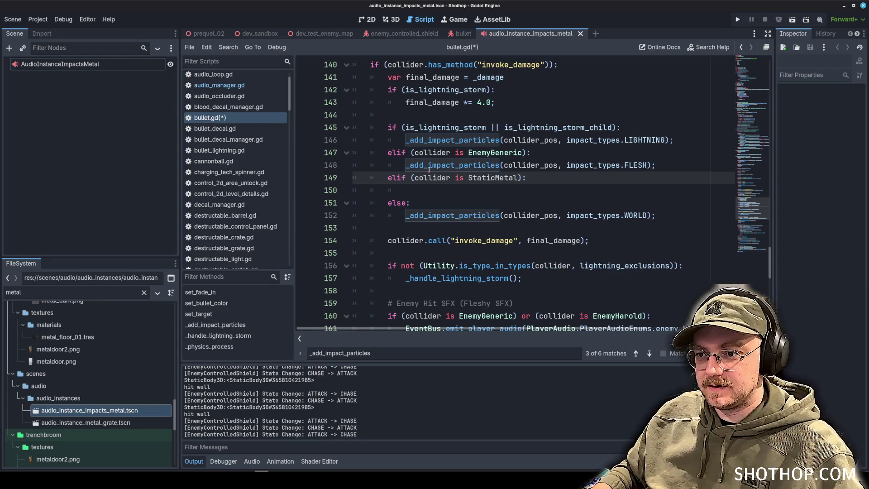
Step: Copy the FLESH particles call under the StaticMetal branch, change it to METAL, and save
{"action": "left_click_drag", "start_coordinate": [408, 165], "coordinate": [655, 165]}
{"action": "key", "text": "ctrl+c"}
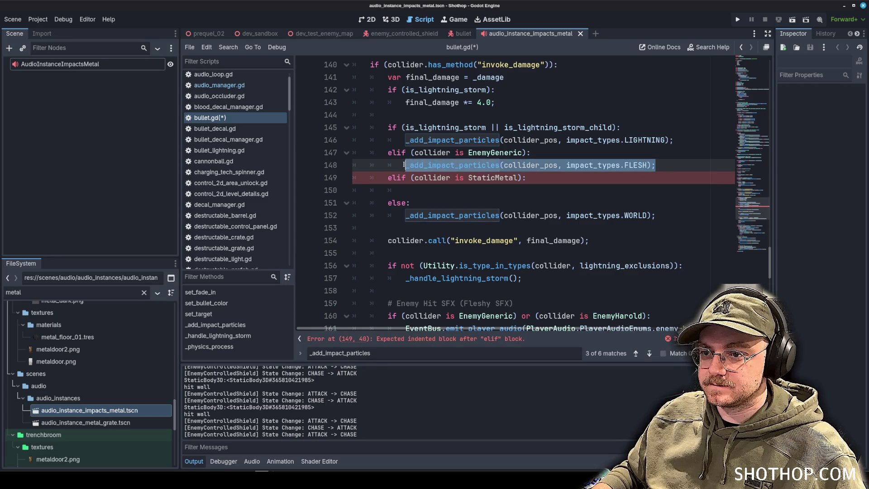
{"action": "left_click", "coordinate": [452, 189]}
{"action": "key", "text": "ctrl+v"}
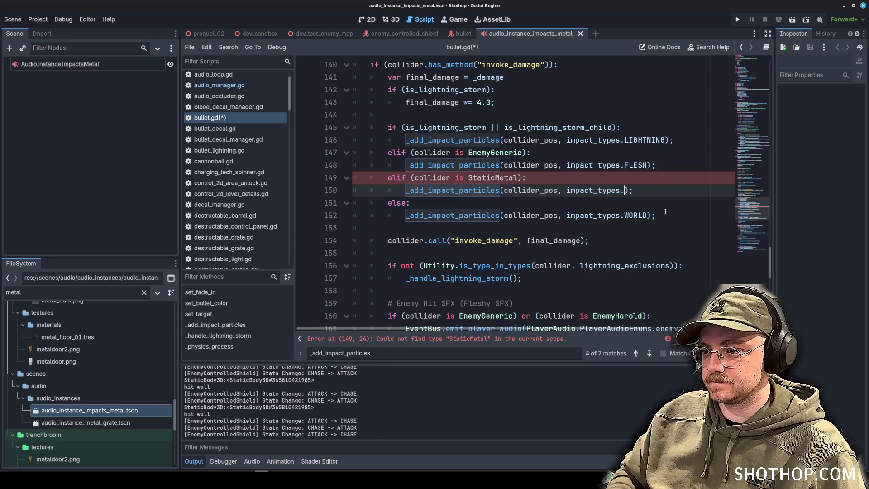
{"action": "type", "text": "METAL"}
{"action": "key", "text": "Escape"}
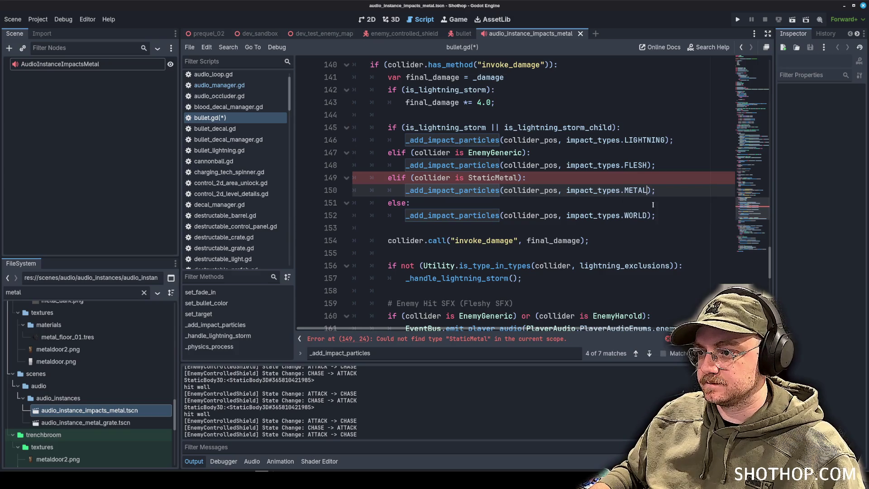
{"action": "left_click", "coordinate": [430, 165]}
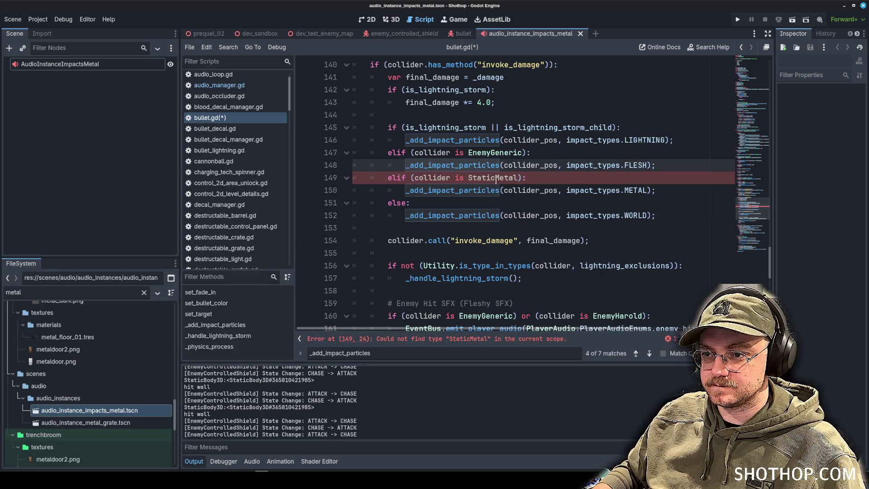
{"action": "double_click", "coordinate": [495, 178]}
{"action": "key", "text": "ctrl+s"}
{"action": "scroll", "coordinate": [227, 116], "scroll_direction": "down", "scroll_amount": 10}
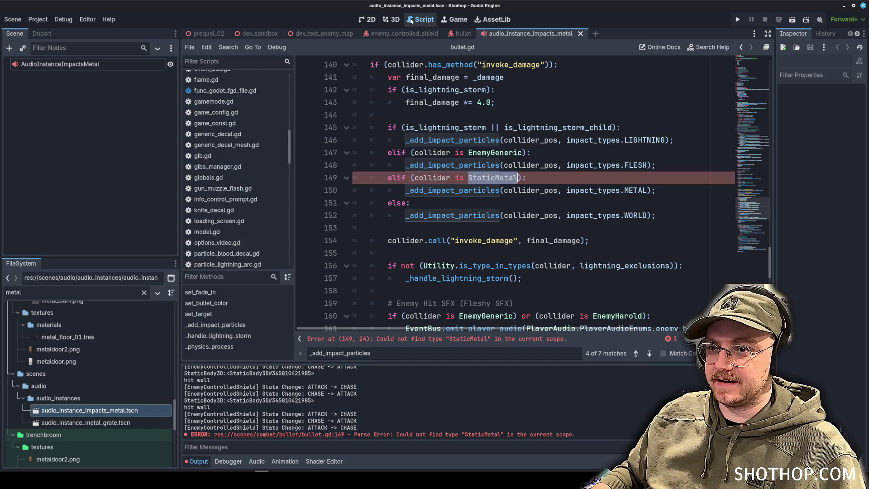
Step: Attach a new static_metal.gd script in scenes/world_static to the shield's StaticBody3D
{"action": "left_click", "coordinate": [400, 33]}
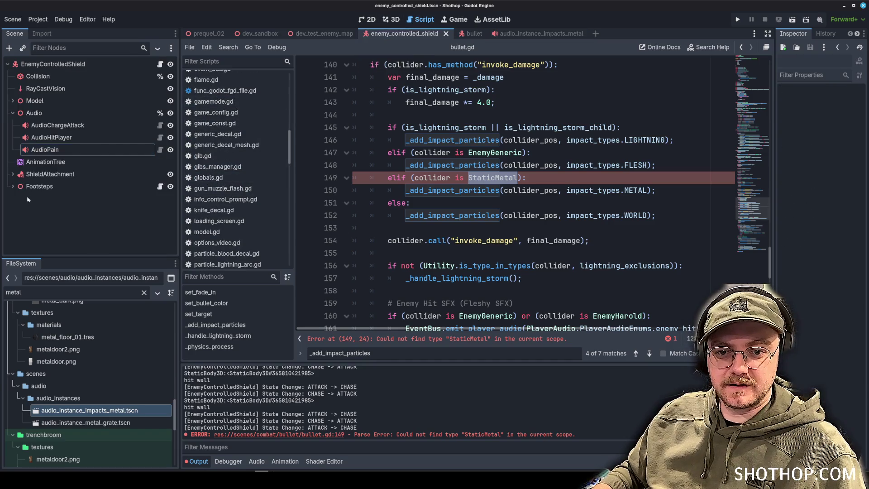
{"action": "right_click", "coordinate": [53, 186]}
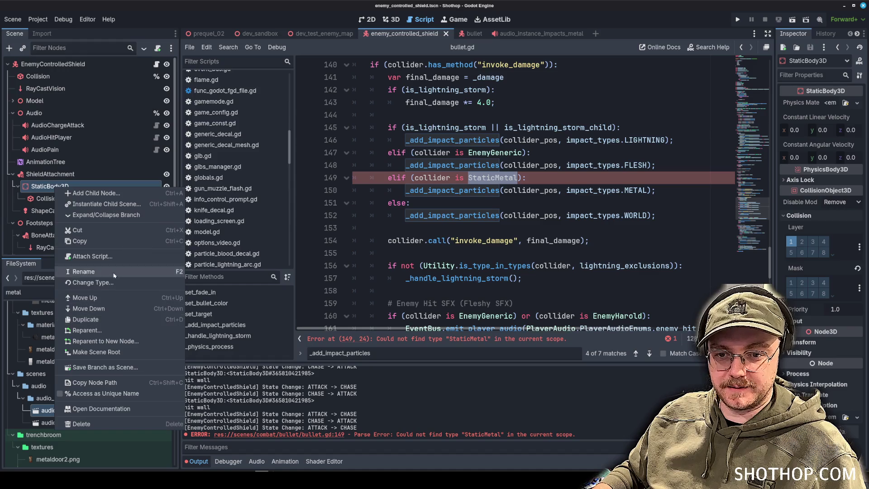
{"action": "left_click", "coordinate": [77, 257]}
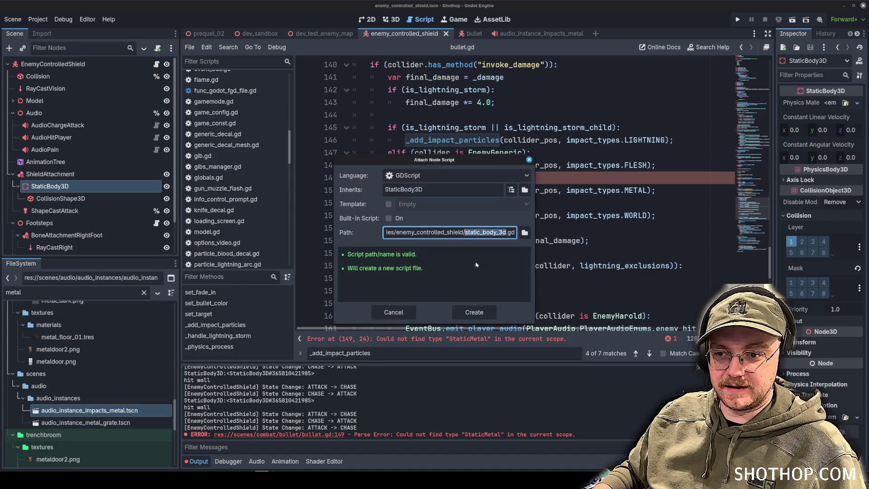
{"action": "left_click", "coordinate": [492, 232]}
{"action": "left_click", "coordinate": [526, 233]}
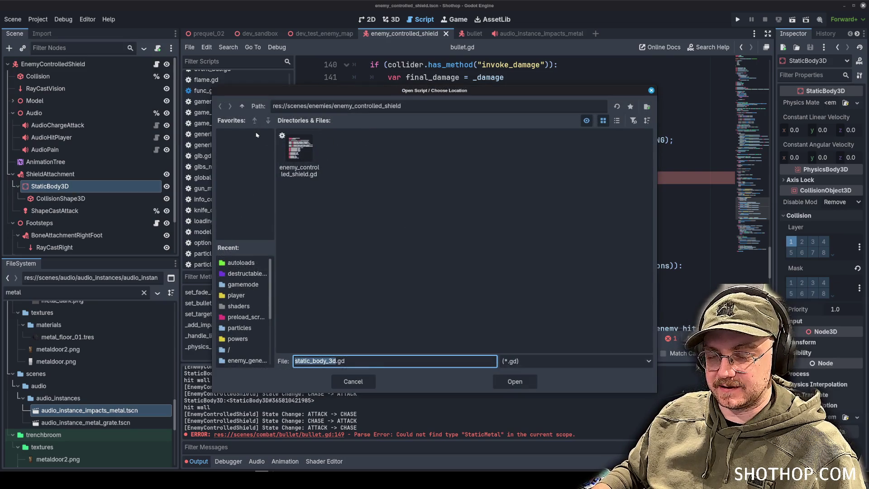
{"action": "left_click", "coordinate": [243, 107]}
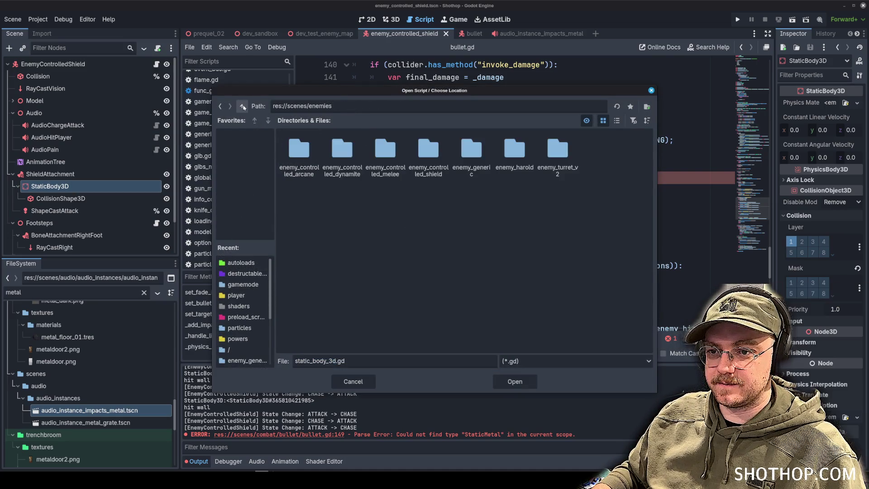
{"action": "left_click", "coordinate": [242, 106]}
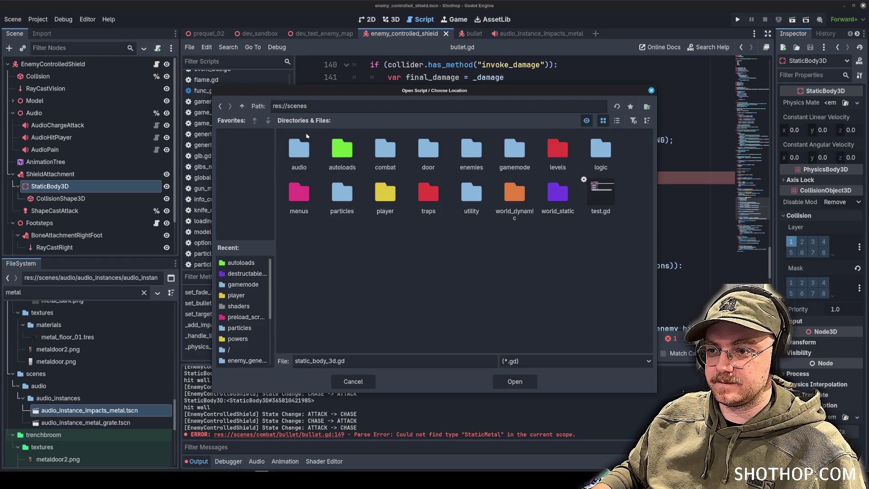
{"action": "double_click", "coordinate": [558, 151]}
{"action": "type", "text": "metal"}
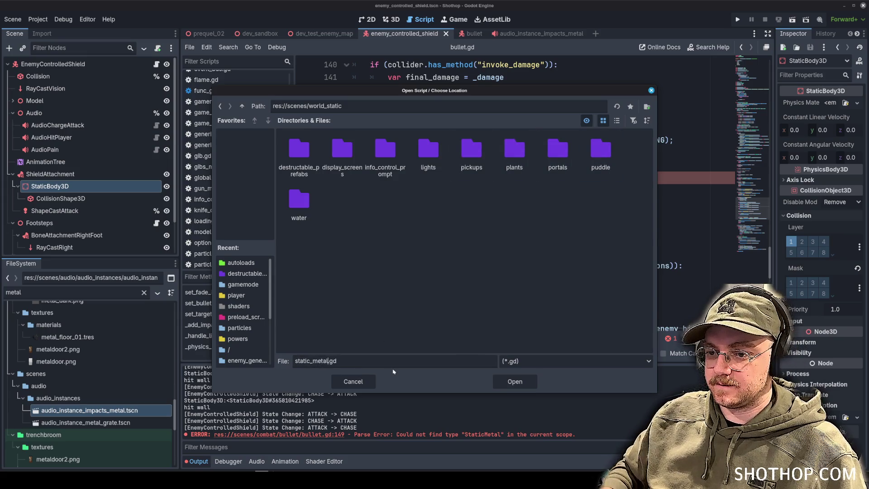
{"action": "left_click", "coordinate": [521, 381]}
{"action": "left_click", "coordinate": [474, 312]}
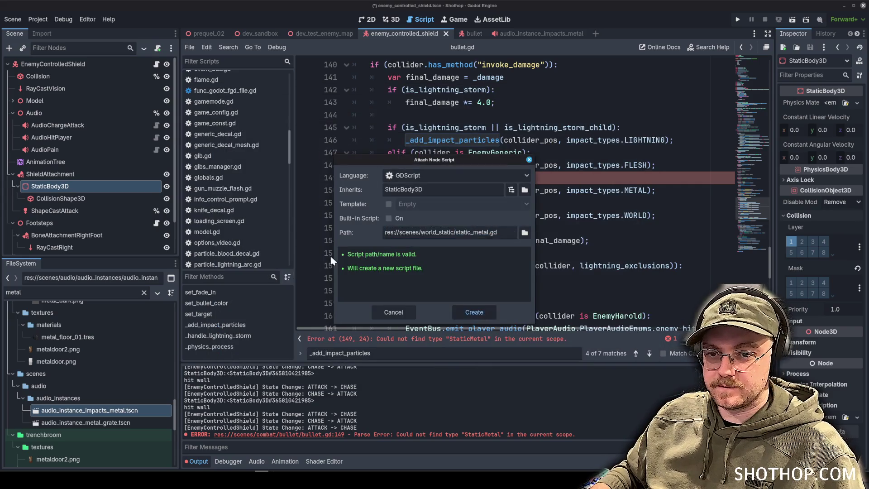
{"action": "key", "text": "Up"}
{"action": "key", "text": "Return"}
{"action": "key", "text": "Up"}
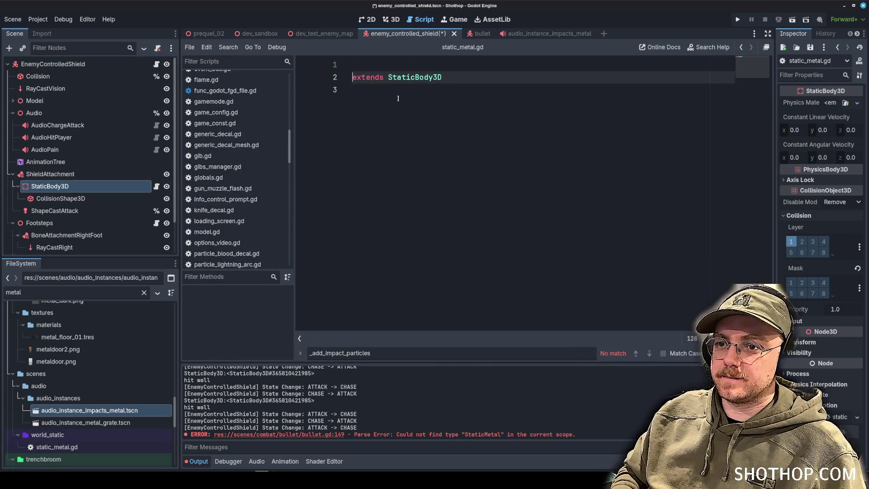
Step: Declare 'class_name StaticMetal' in static_metal.gd, save, and return to bullet.gd
{"action": "type", "text": "class_name StaticMetal"}
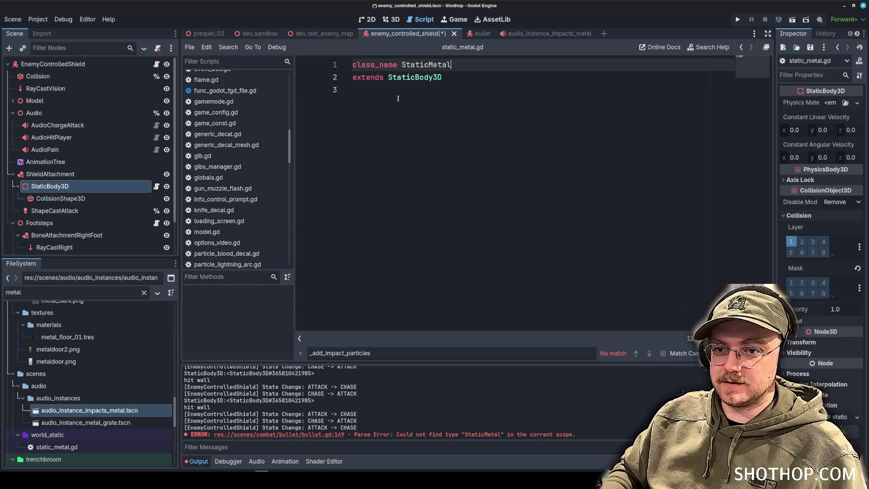
{"action": "key", "text": "ctrl+s"}
{"action": "scroll", "coordinate": [236, 136], "scroll_direction": "up", "scroll_amount": 10}
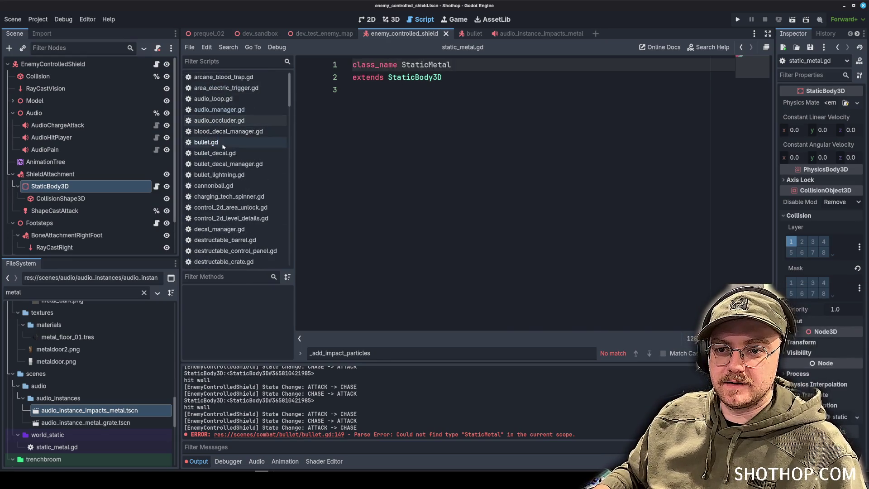
{"action": "left_click", "coordinate": [221, 142]}
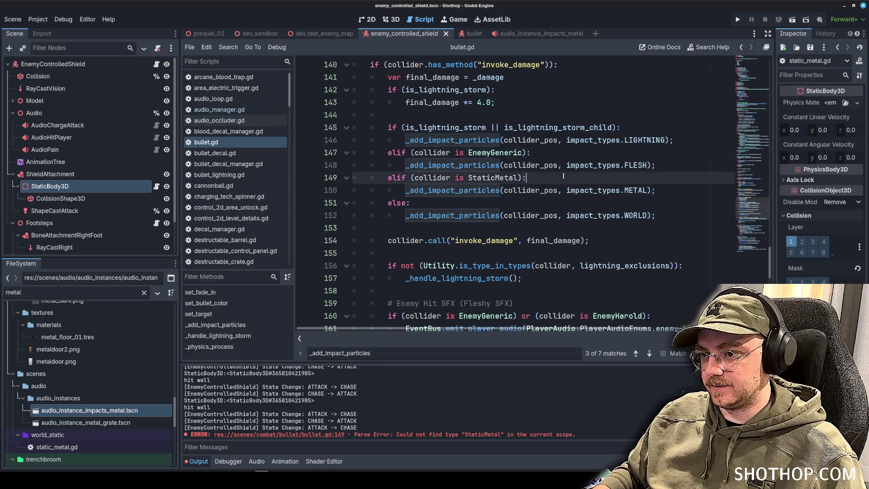
{"action": "left_click", "coordinate": [573, 165]}
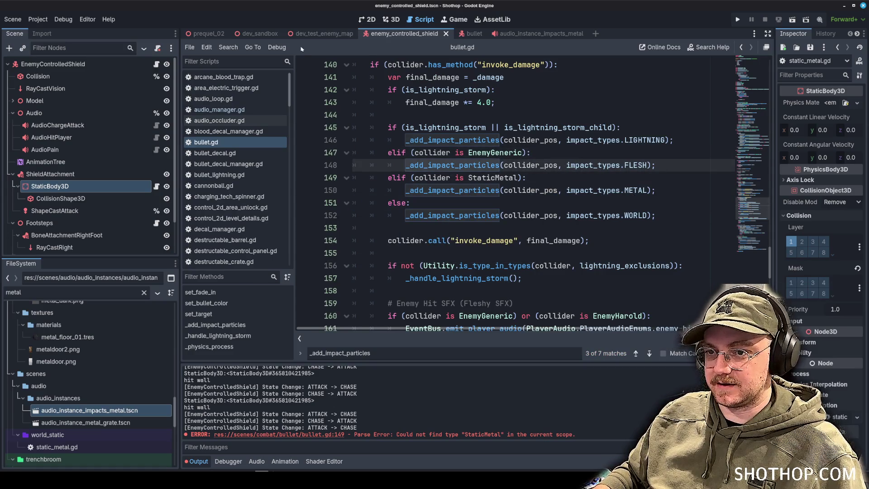
Step: Run the dev_test_enemy_map scene, shoot the shield enemy, and stop the game
{"action": "left_click", "coordinate": [473, 100]}
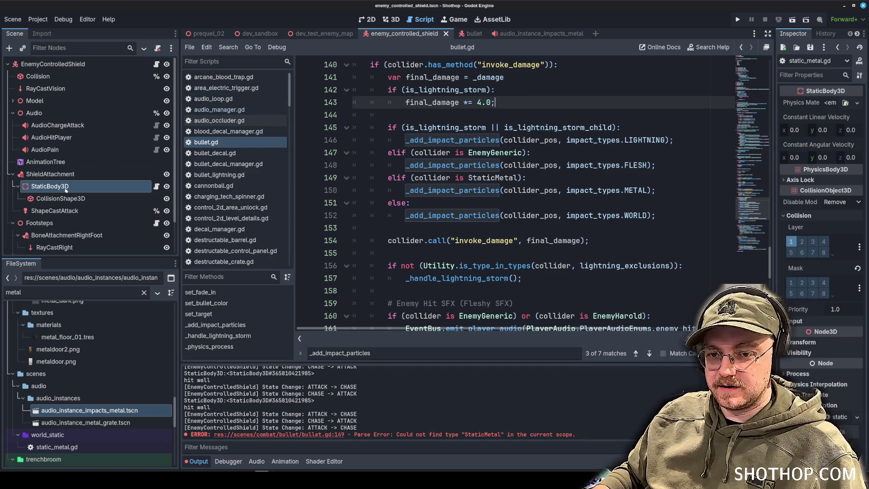
{"action": "scroll", "coordinate": [477, 88], "scroll_direction": "up", "scroll_amount": 2}
{"action": "left_click", "coordinate": [434, 125]}
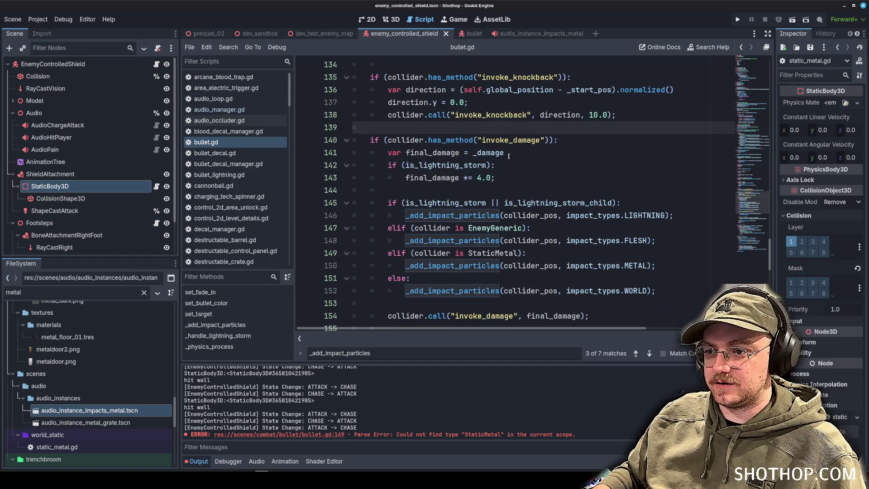
{"action": "key", "text": "Down"}
{"action": "key", "text": "Down"}
{"action": "key", "text": "End"}
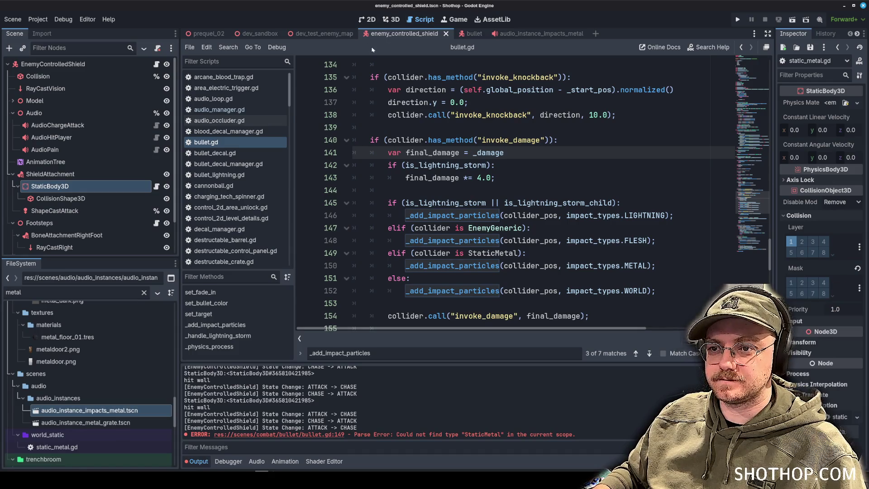
{"action": "left_click", "coordinate": [315, 34]}
{"action": "left_click", "coordinate": [387, 19]}
{"action": "key", "text": "F6"}
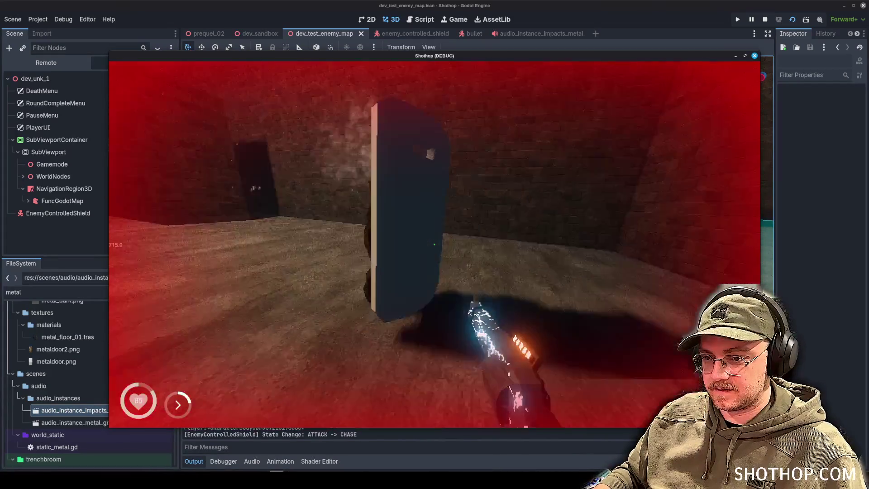
{"action": "left_click", "coordinate": [434, 244]}
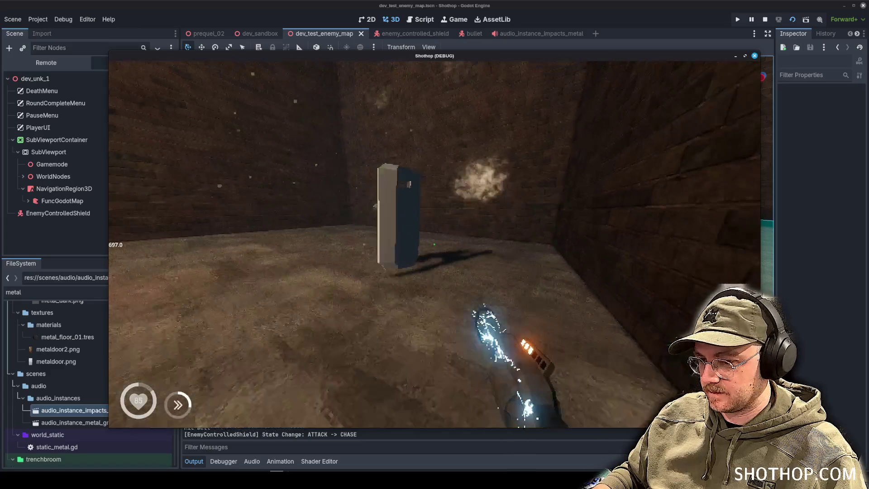
{"action": "key", "text": "F8"}
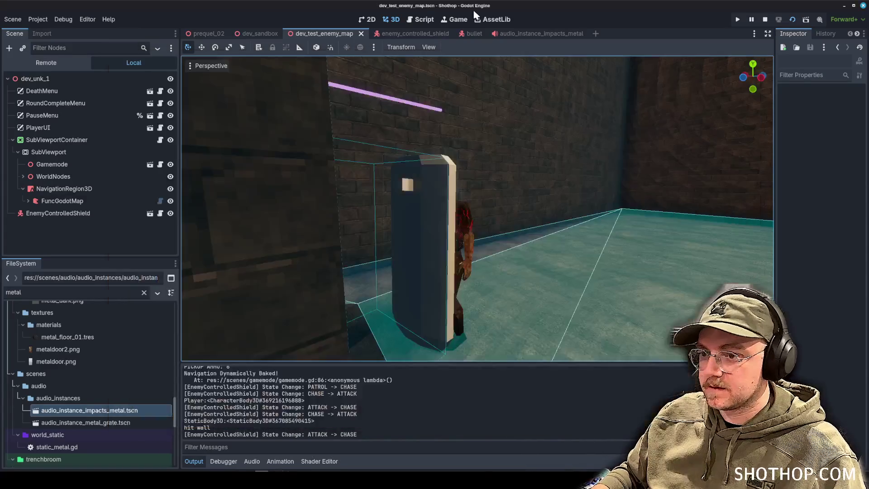
{"action": "left_click", "coordinate": [424, 20]}
{"action": "scroll", "coordinate": [571, 262], "scroll_direction": "down", "scroll_amount": 4}
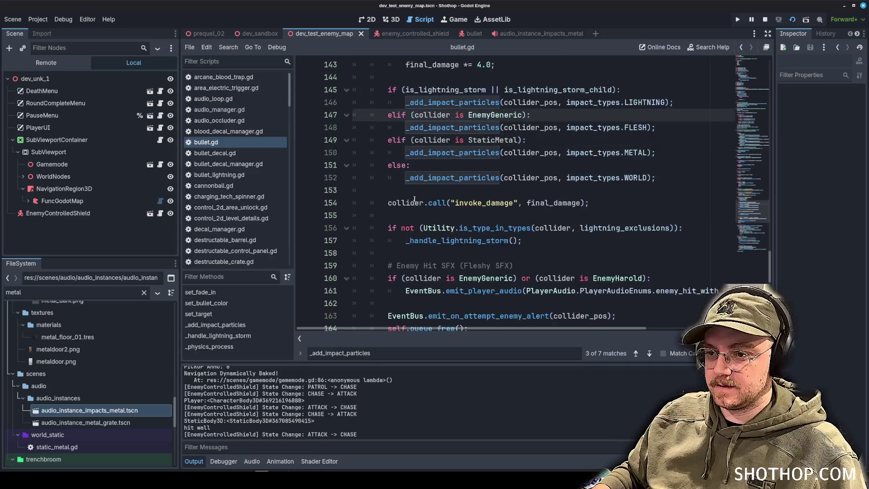
{"action": "scroll", "coordinate": [571, 261], "scroll_direction": "up", "scroll_amount": 1}
{"action": "key", "text": "Return"}
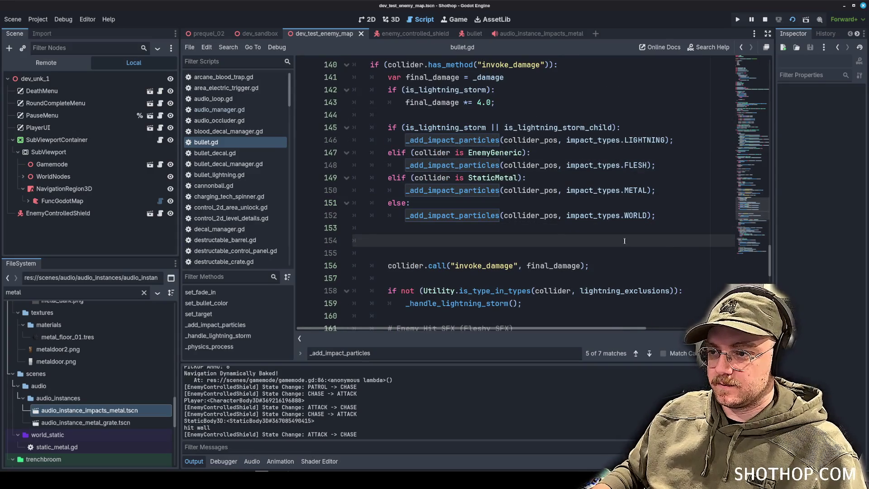
{"action": "left_click", "coordinate": [691, 196]}
{"action": "key", "text": "Return"}
{"action": "type", "text": "print("}
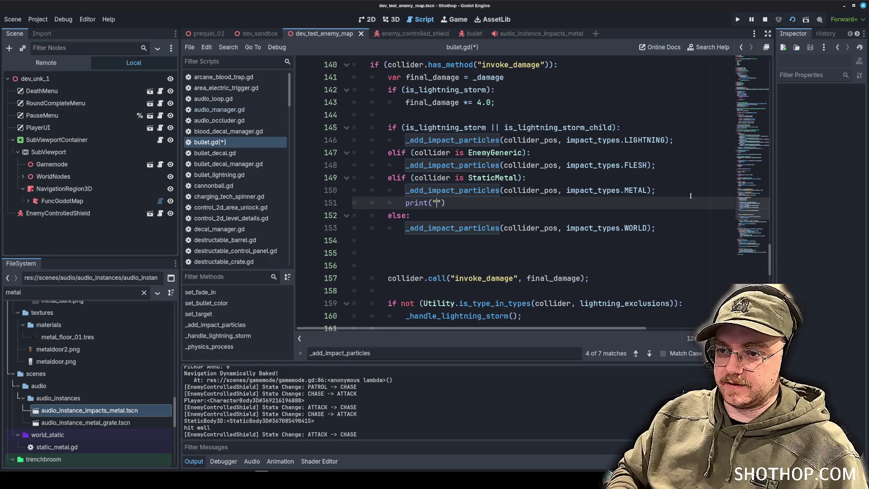
{"action": "type", "text": "it"}
{"action": "key", "text": "Escape"}
{"action": "key", "text": "F5"}
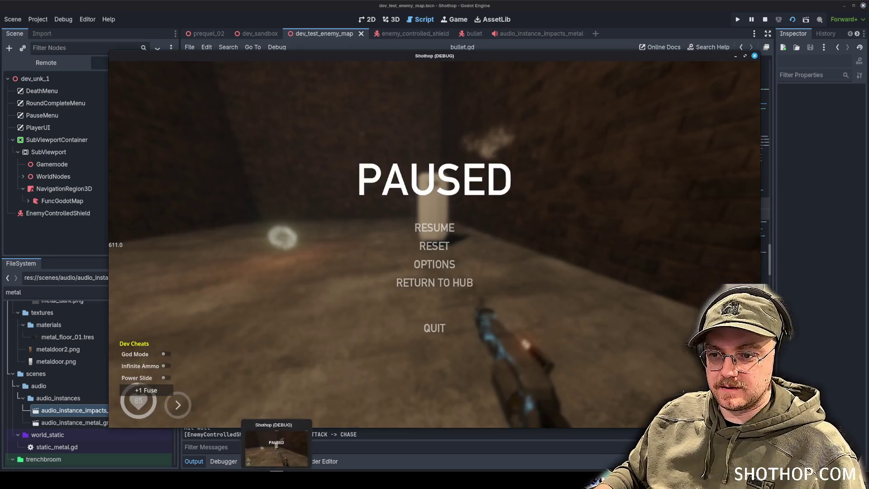
{"action": "key", "text": "Escape"}
{"action": "left_click", "coordinate": [392, 5]}
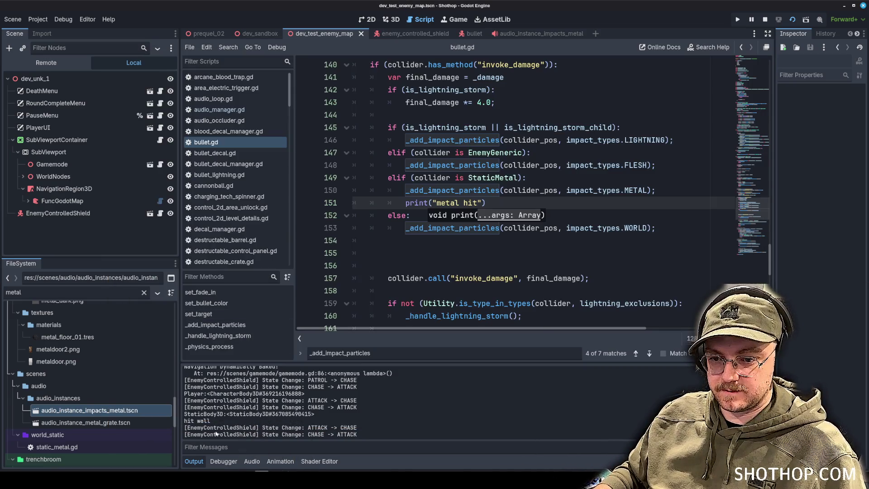
{"action": "scroll", "coordinate": [483, 183], "scroll_direction": "up", "scroll_amount": 4}
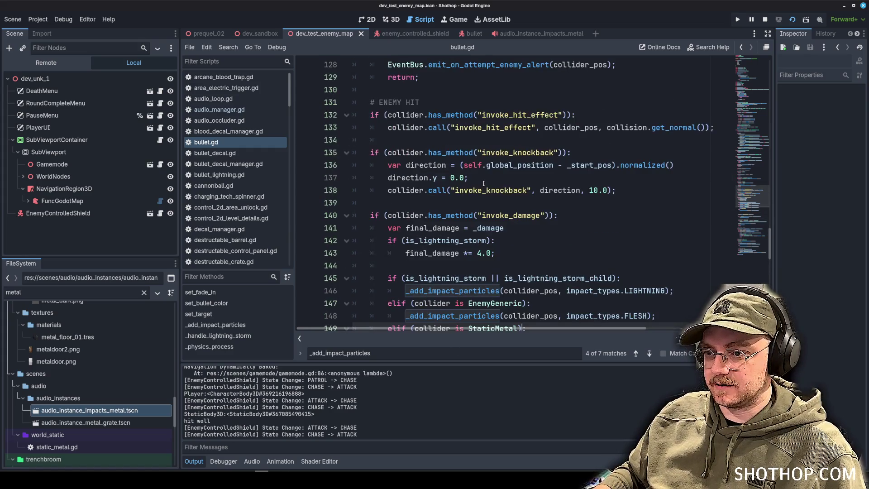
{"action": "left_click", "coordinate": [522, 216]}
{"action": "scroll", "coordinate": [506, 220], "scroll_direction": "down", "scroll_amount": 2}
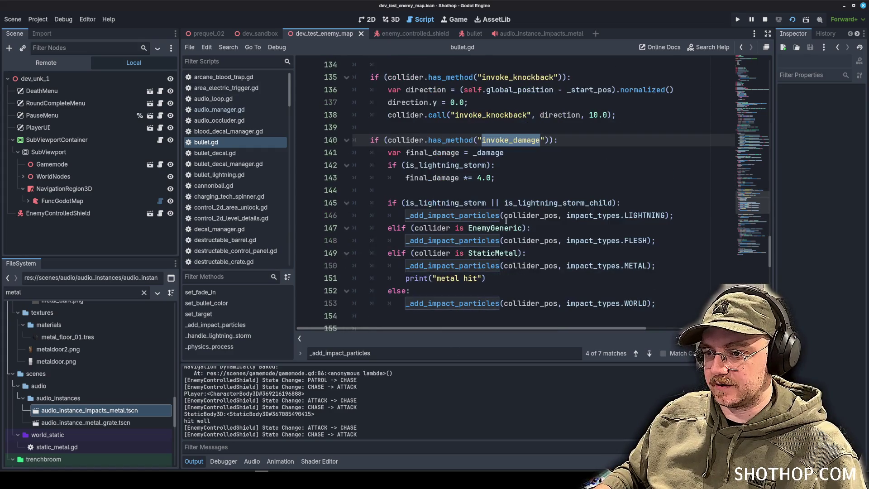
{"action": "scroll", "coordinate": [457, 204], "scroll_direction": "up", "scroll_amount": 2}
{"action": "left_click", "coordinate": [428, 156]}
{"action": "scroll", "coordinate": [426, 167], "scroll_direction": "up", "scroll_amount": 4}
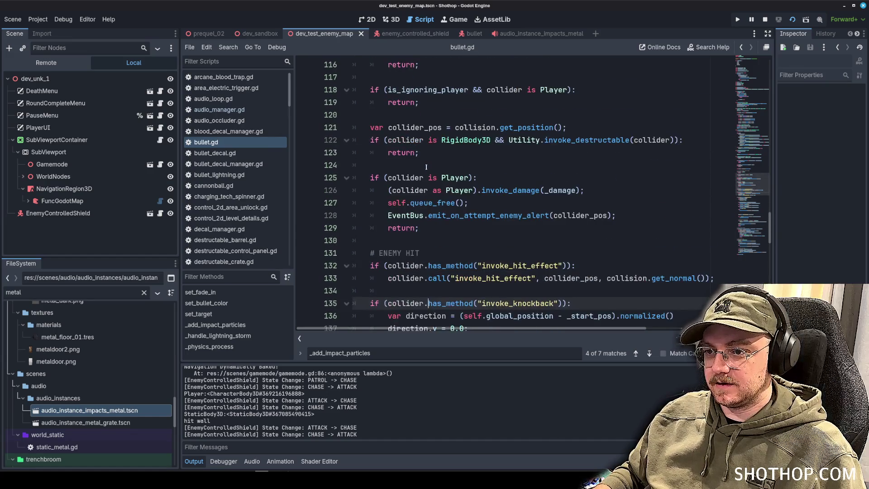
{"action": "scroll", "coordinate": [398, 151], "scroll_direction": "down", "scroll_amount": 12}
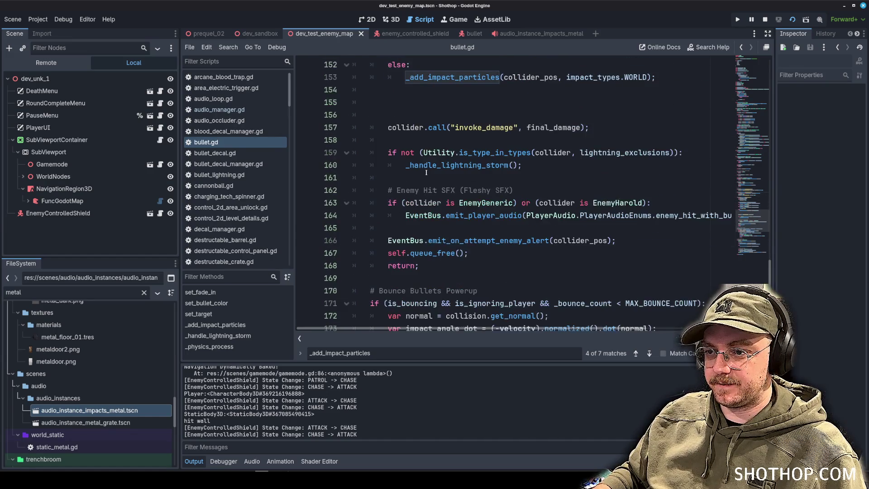
{"action": "scroll", "coordinate": [438, 183], "scroll_direction": "up", "scroll_amount": 4}
{"action": "left_click", "coordinate": [478, 215]}
{"action": "key", "text": "Up"}
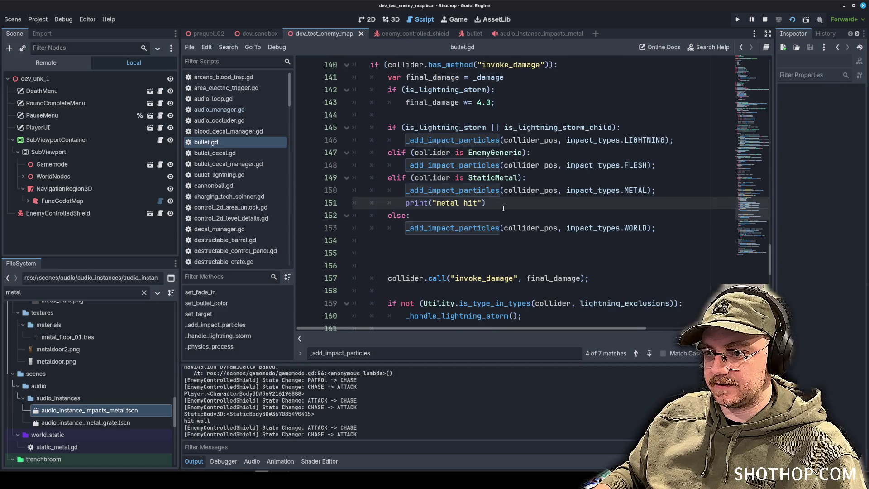
Step: Delete the print("metal hit") line and the StaticMetal branch from the damage block
{"action": "triple_click", "coordinate": [503, 208]}
{"action": "key", "text": "BackSpace"}
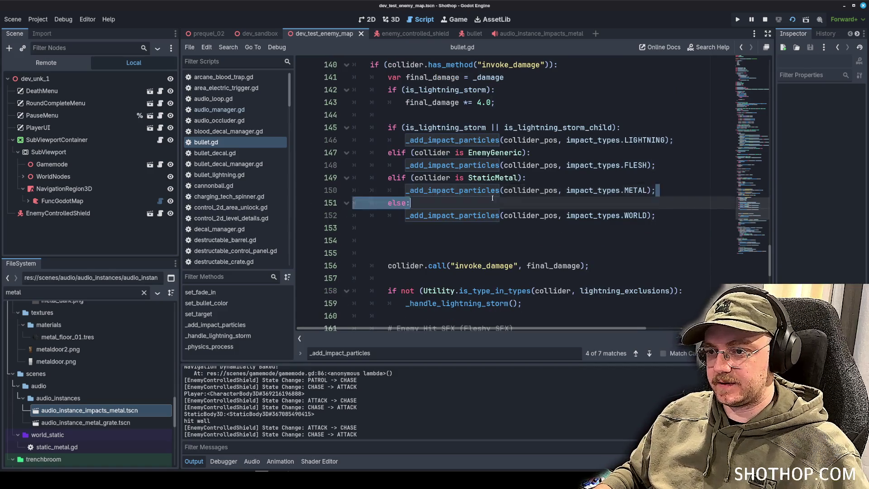
{"action": "left_click_drag", "start_coordinate": [493, 198], "coordinate": [384, 174]}
{"action": "key", "text": "ctrl+c"}
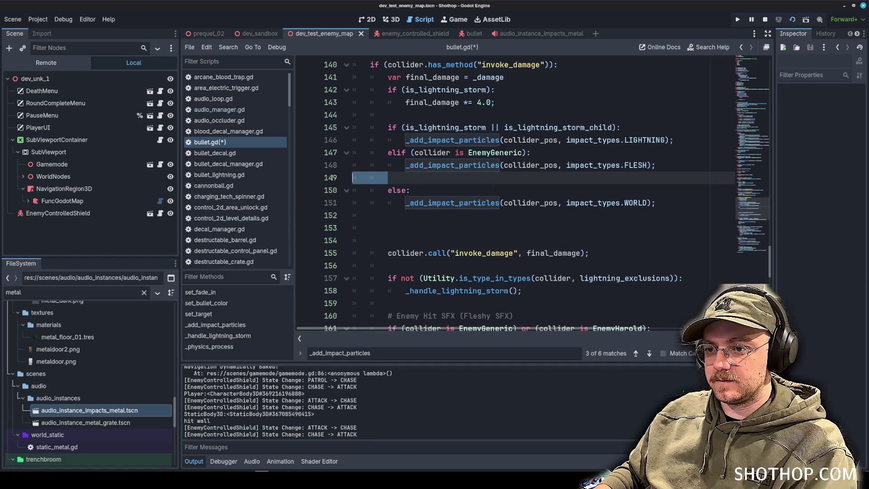
{"action": "key", "text": "BackSpace"}
Step: Paste the StaticMetal METAL particles branch after the LIGHTNING branch in the world-hit block and save
{"action": "scroll", "coordinate": [405, 215], "scroll_direction": "down", "scroll_amount": 5}
{"action": "left_click", "coordinate": [405, 211]}
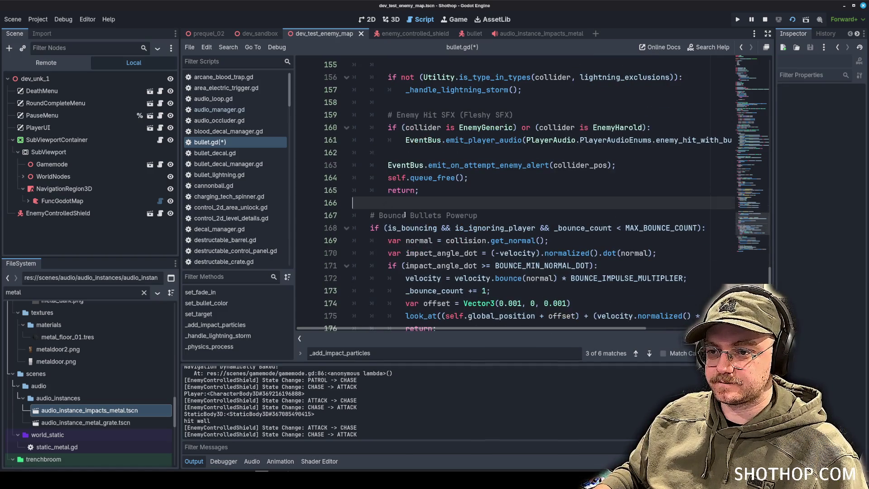
{"action": "scroll", "coordinate": [405, 215], "scroll_direction": "down", "scroll_amount": 4}
{"action": "double_click", "coordinate": [468, 219]}
{"action": "scroll", "coordinate": [521, 177], "scroll_direction": "down", "scroll_amount": 2}
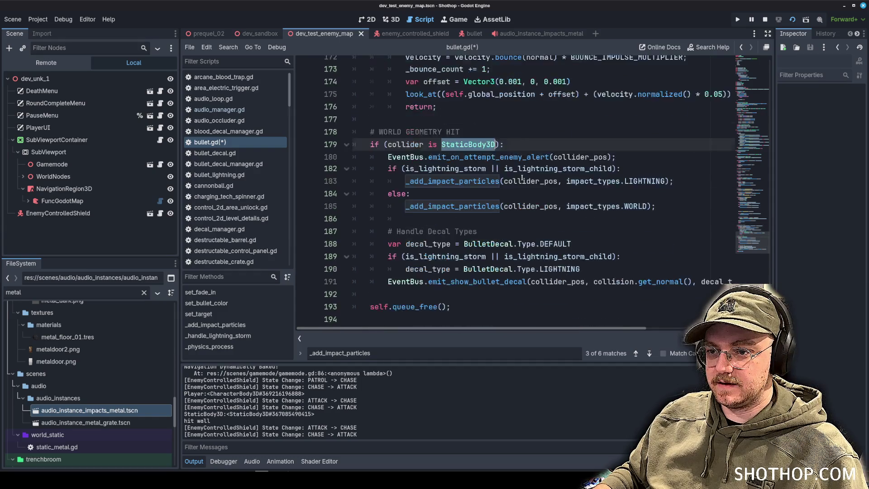
{"action": "scroll", "coordinate": [522, 178], "scroll_direction": "down", "scroll_amount": 1}
{"action": "left_click", "coordinate": [697, 180]}
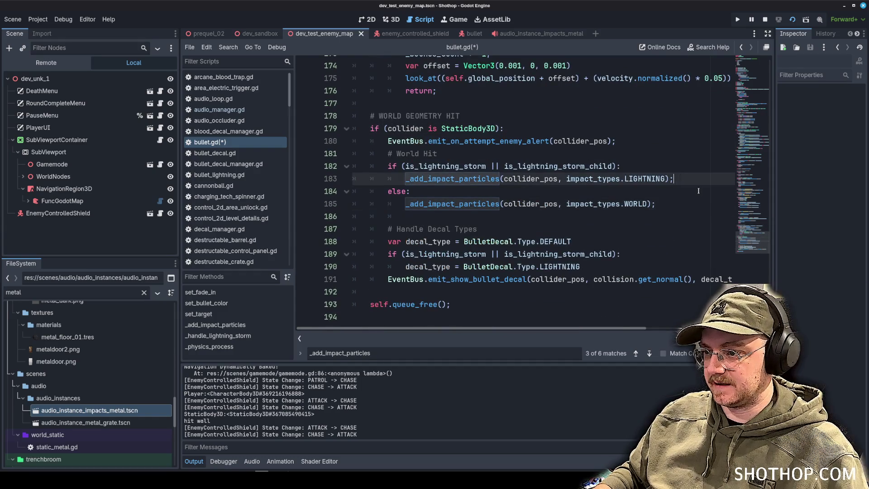
{"action": "key", "text": "Return"}
{"action": "key", "text": "ctrl+v"}
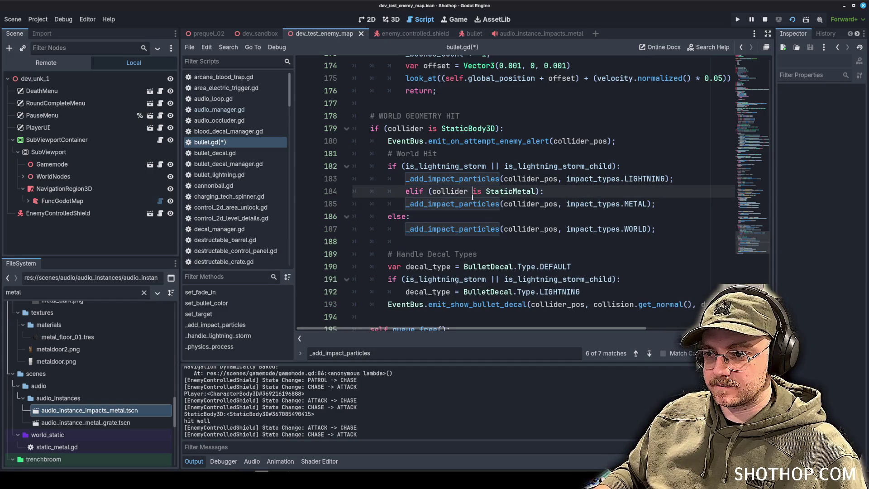
{"action": "left_click", "coordinate": [615, 151]}
{"action": "key", "text": "ctrl+s"}
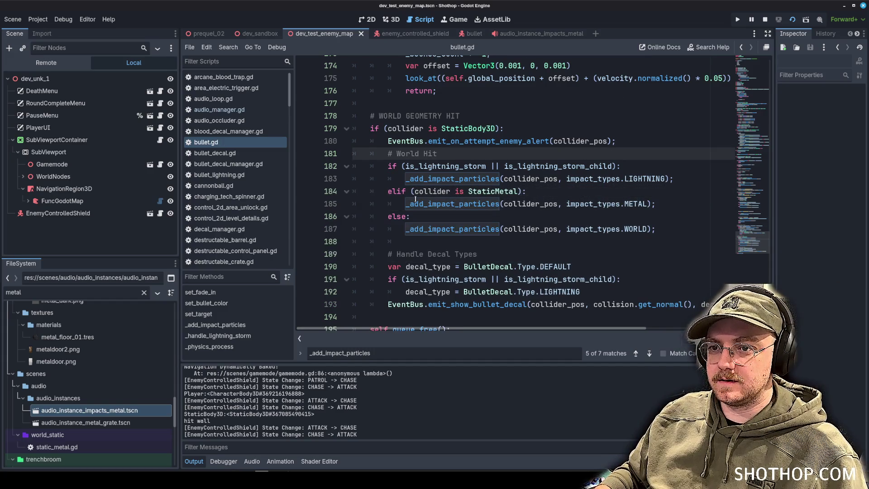
{"action": "key", "text": "alt+Tab"}
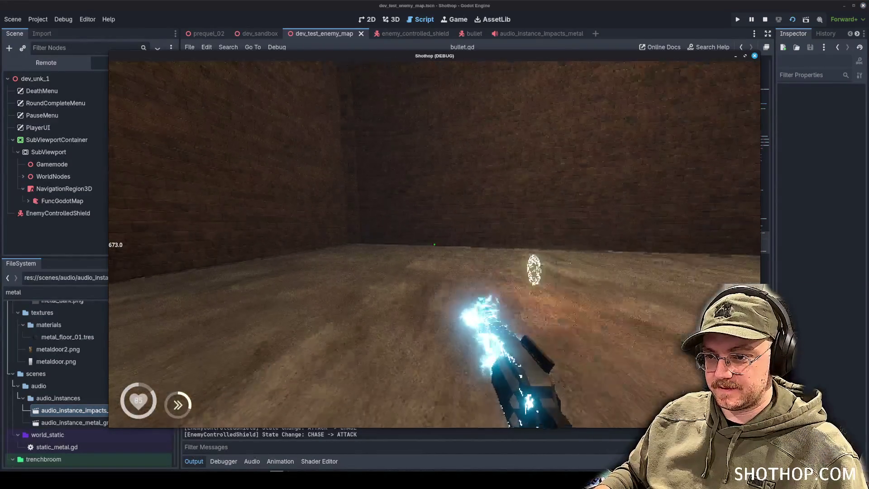
Step: Reset the game level, then recheck the new METAL particles line in bullet.gd
{"action": "key", "text": "Escape"}
{"action": "left_click", "coordinate": [435, 245]}
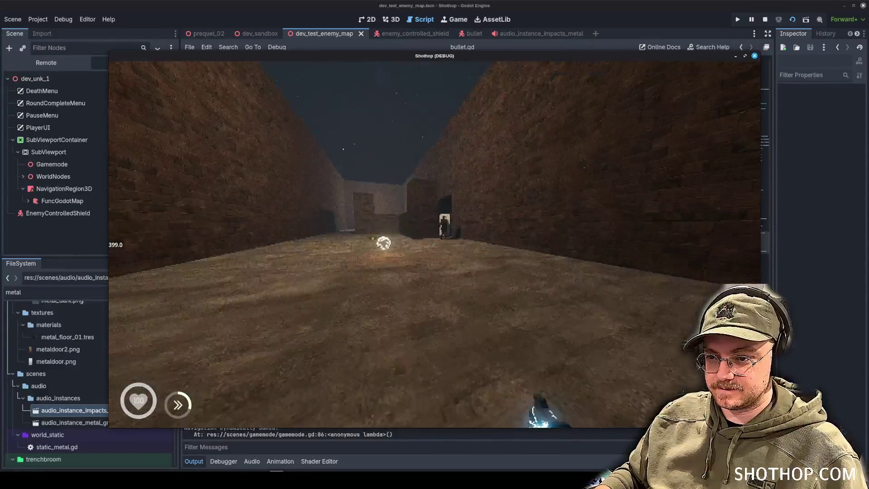
{"action": "key", "text": "Escape"}
{"action": "key", "text": "alt+Tab"}
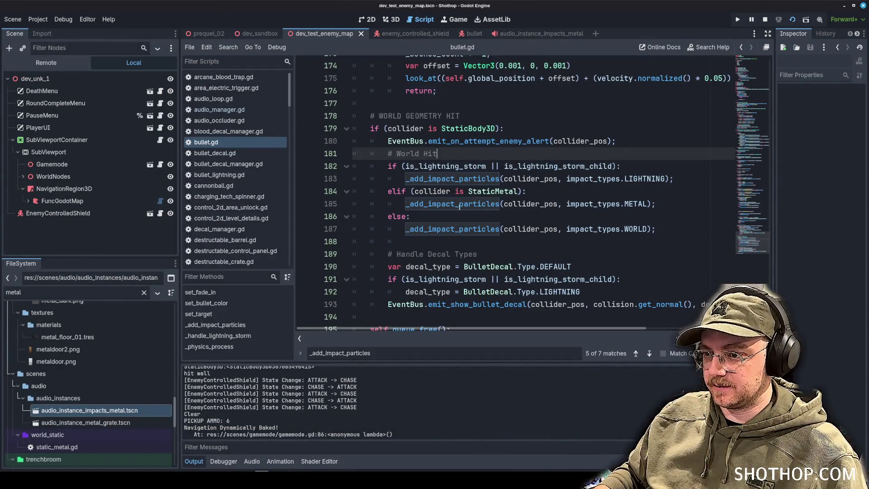
{"action": "left_click", "coordinate": [517, 204]}
{"action": "left_click", "coordinate": [281, 470]}
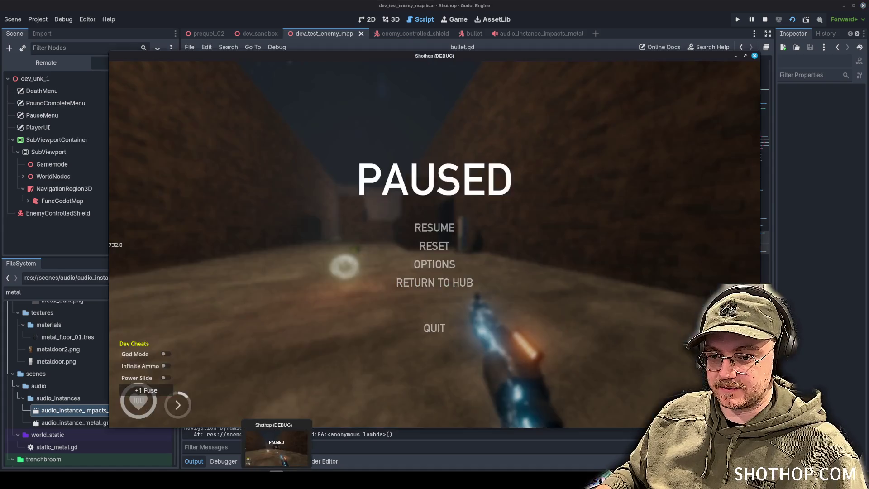
Step: Shoot the shield zombie with the default and electric guns, then stop the game
{"action": "key", "text": "Escape"}
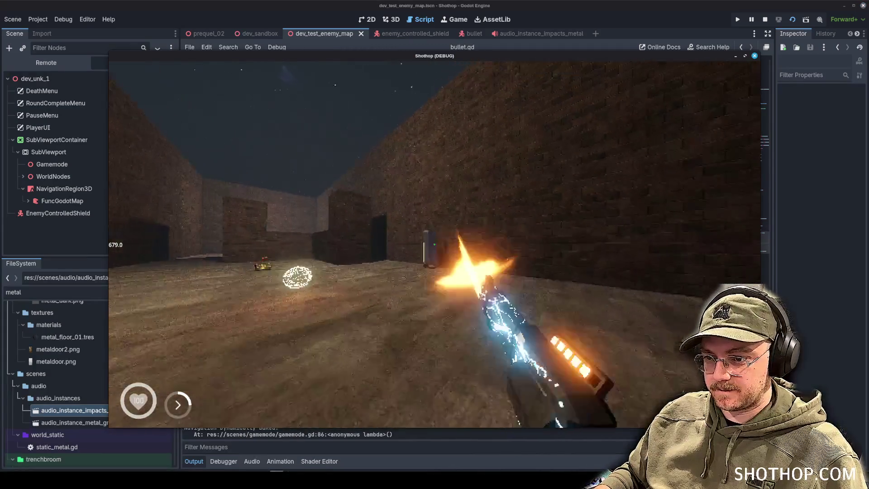
{"action": "left_click", "coordinate": [434, 244]}
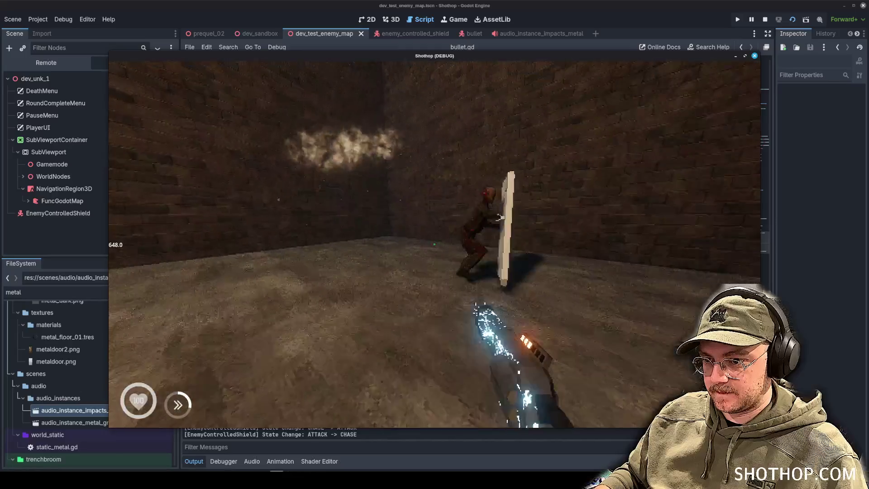
{"action": "left_click", "coordinate": [434, 244]}
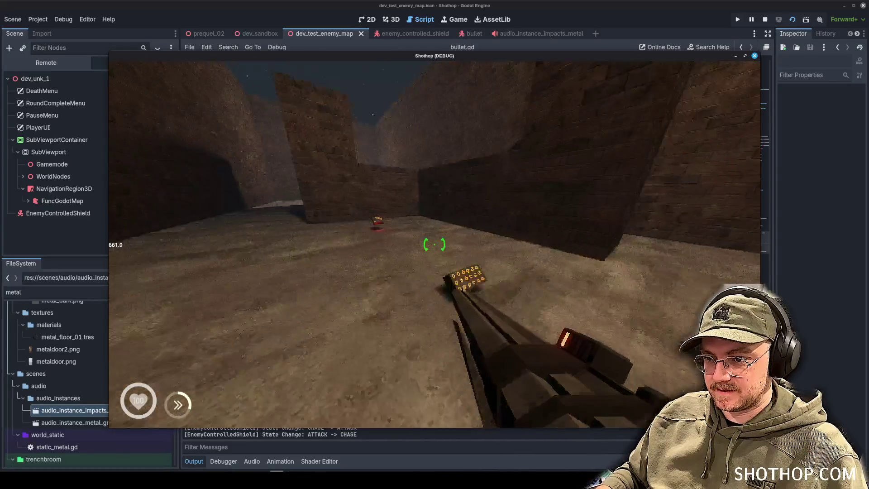
{"action": "left_click", "coordinate": [435, 245]}
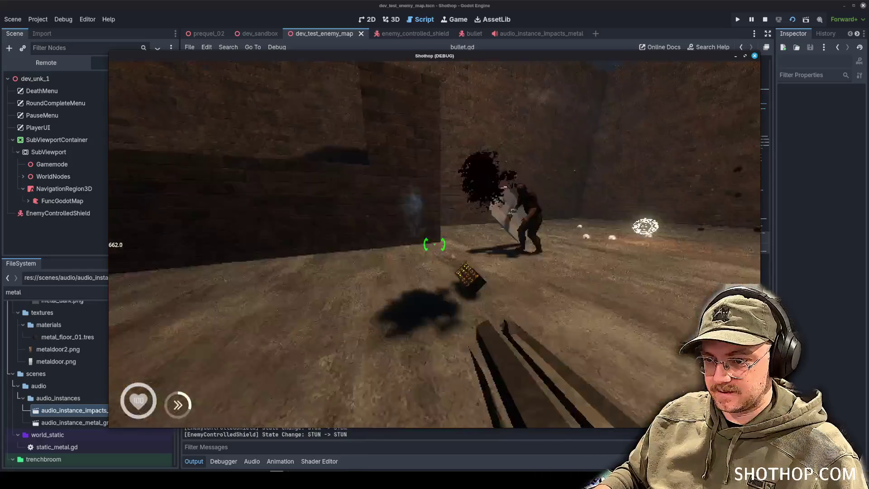
{"action": "key", "text": "2"}
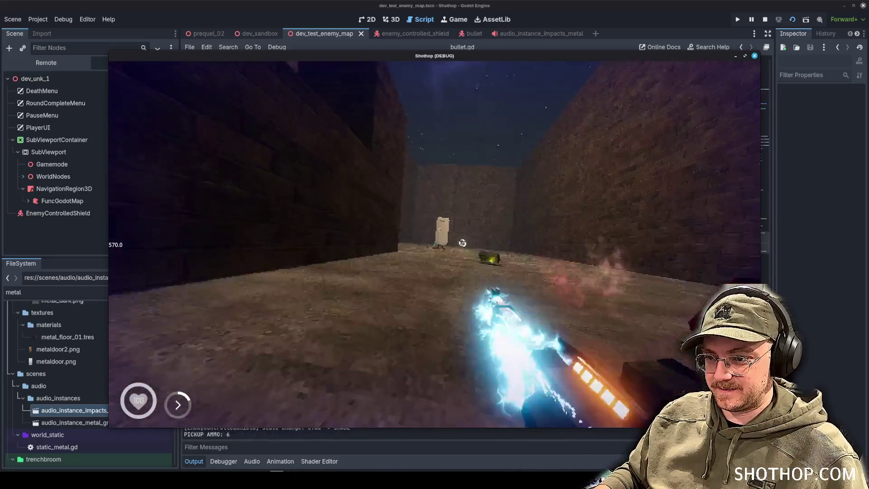
{"action": "left_click", "coordinate": [435, 245]}
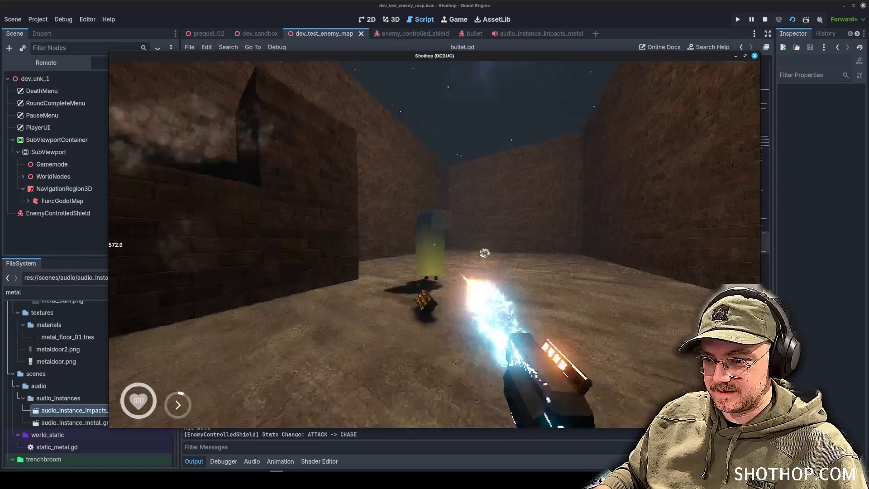
{"action": "key", "text": "1"}
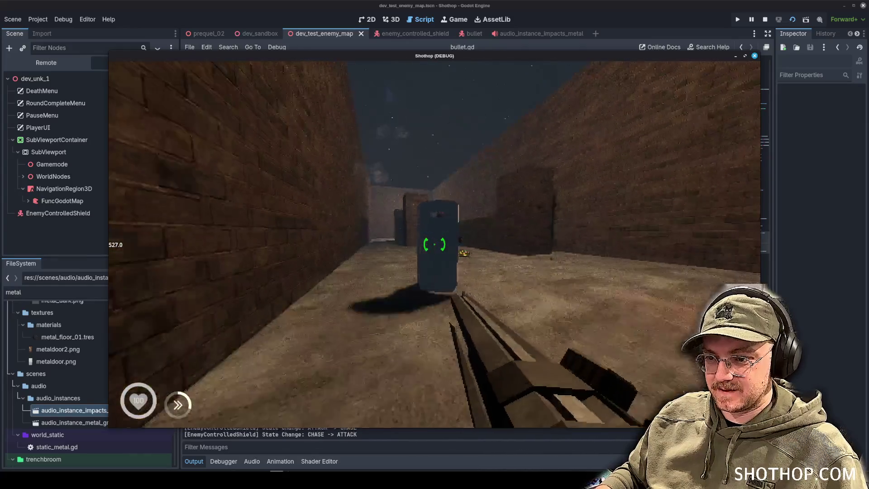
{"action": "key", "text": "Escape"}
{"action": "key", "text": "F8"}
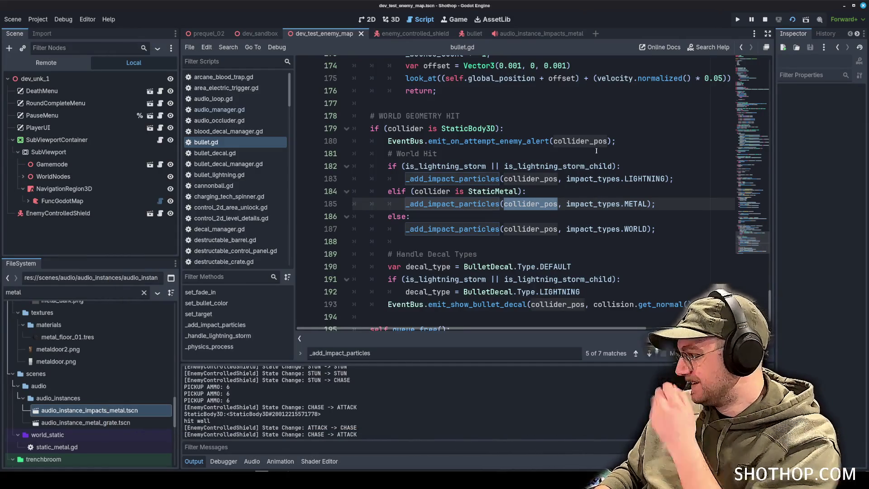
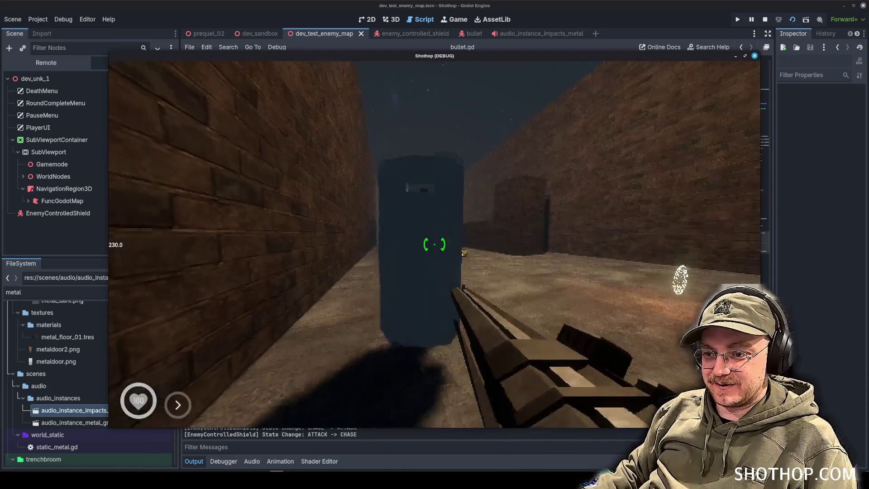
Step: Fire three shots at the shield enemy, stop the game, and refocus the bullet.gd code
{"action": "left_click", "coordinate": [435, 245]}
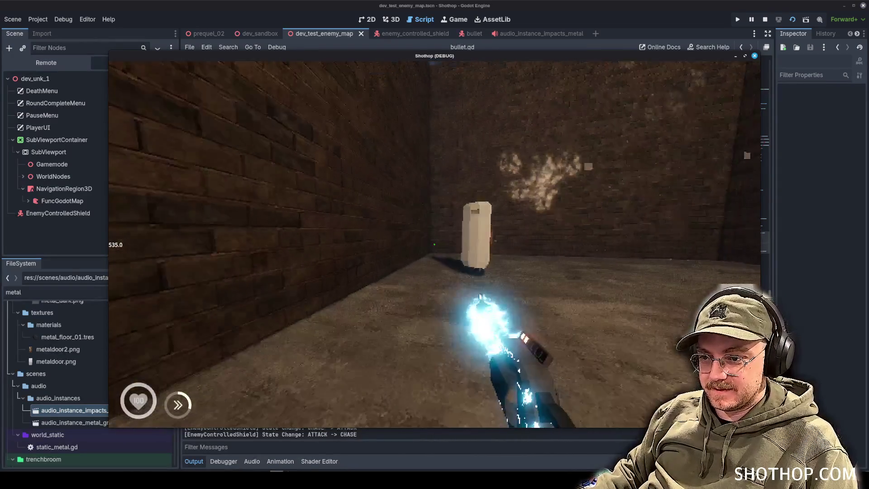
{"action": "left_click", "coordinate": [435, 244]}
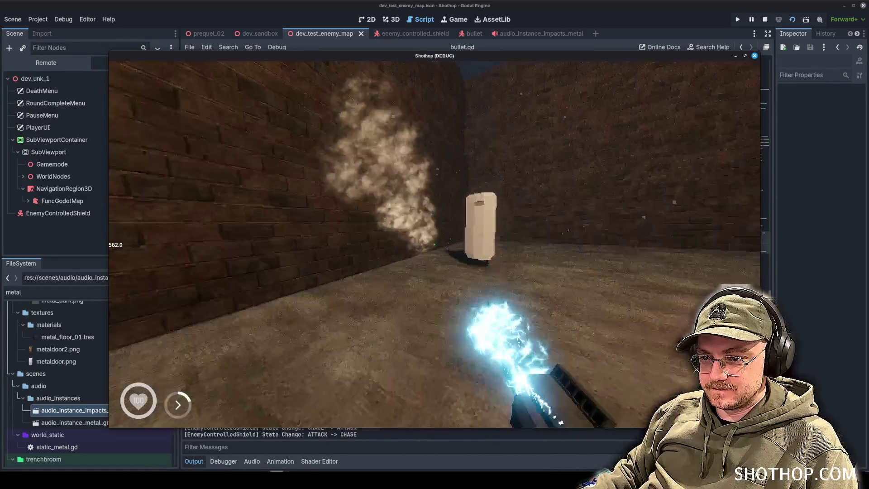
{"action": "left_click", "coordinate": [435, 245]}
{"action": "key", "text": "F8"}
{"action": "left_click", "coordinate": [547, 256]}
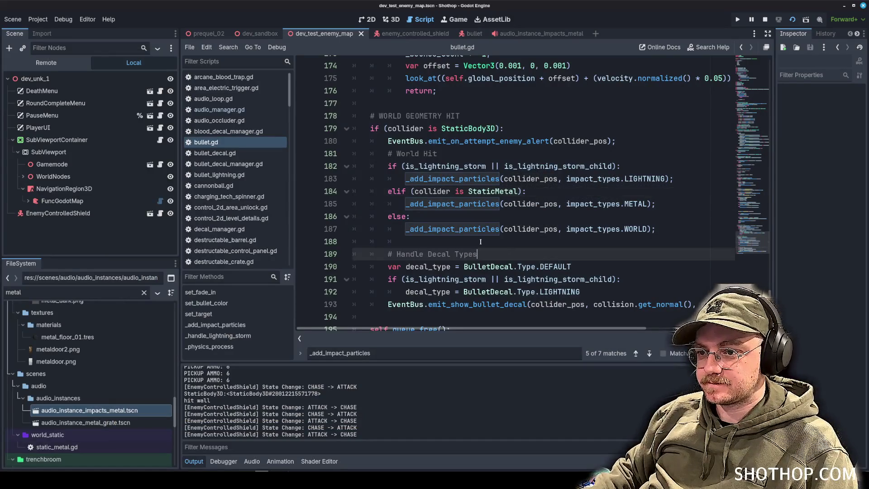
Step: Select the emit_show_bullet_decal call name on line 193 of bullet.gd
{"action": "scroll", "coordinate": [543, 253], "scroll_direction": "down", "scroll_amount": 1}
{"action": "double_click", "coordinate": [477, 279]}
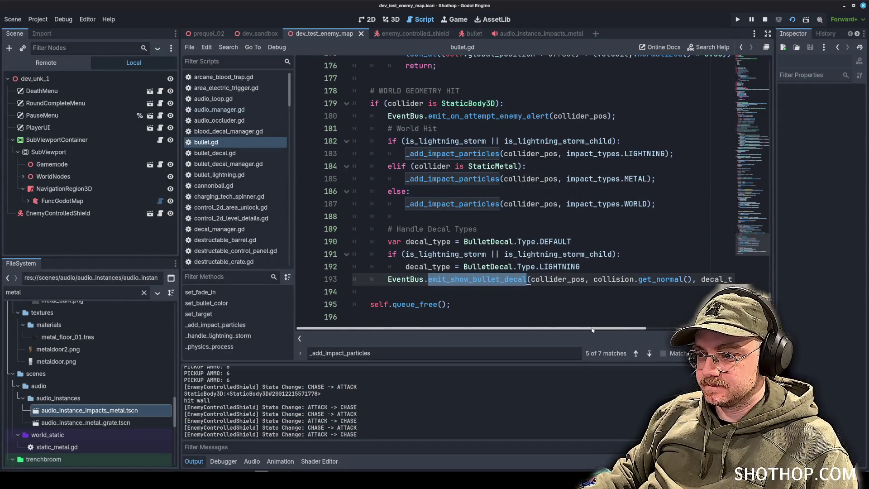
{"action": "mouse_move", "coordinate": [592, 330]}
{"action": "left_mouse_down"}
{"action": "mouse_move", "coordinate": [670, 330]}
{"action": "mouse_move", "coordinate": [566, 330]}
{"action": "left_mouse_up"}
{"action": "left_click", "coordinate": [464, 289]}
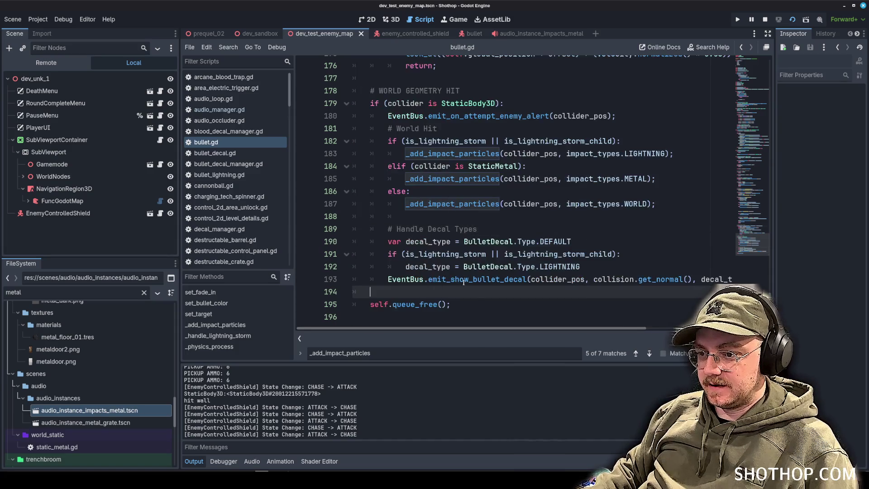
{"action": "double_click", "coordinate": [463, 279]}
{"action": "left_click", "coordinate": [507, 297]}
{"action": "double_click", "coordinate": [465, 279]}
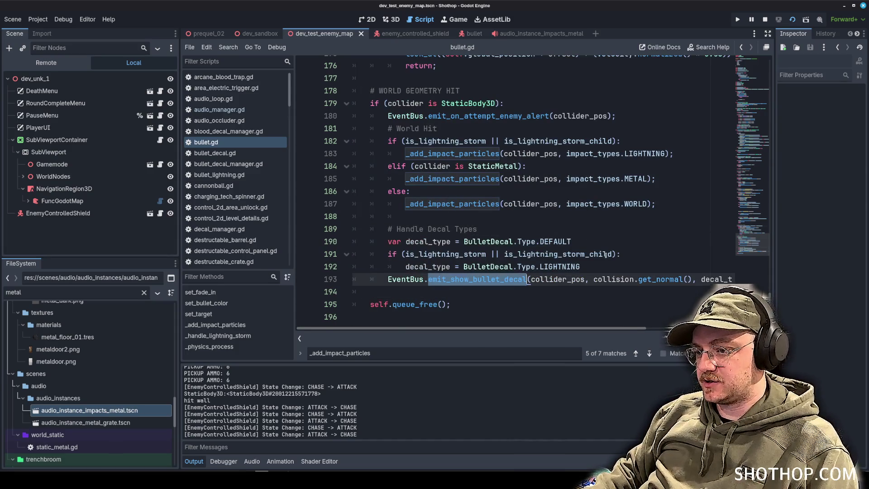
{"action": "left_click", "coordinate": [612, 254]}
{"action": "double_click", "coordinate": [474, 278]}
Step: Search the project for emit_show_bullet_decal and open its definition in event_bus.gd
{"action": "key", "text": "ctrl+shift+f"}
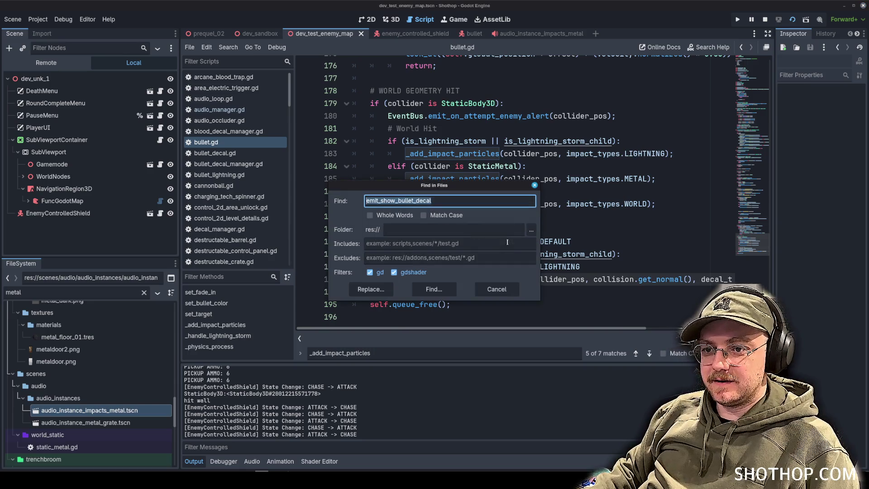
{"action": "left_click", "coordinate": [434, 289]}
{"action": "left_click", "coordinate": [272, 324]}
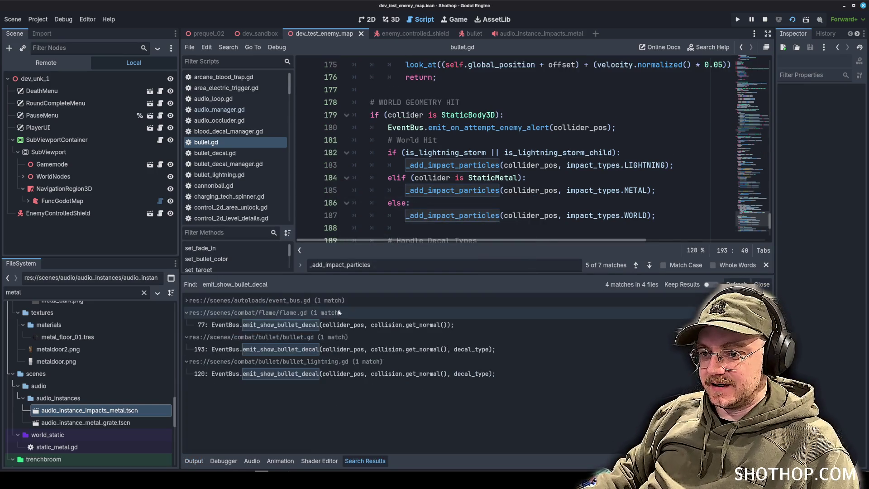
{"action": "left_click", "coordinate": [333, 312]}
{"action": "left_click", "coordinate": [333, 325]}
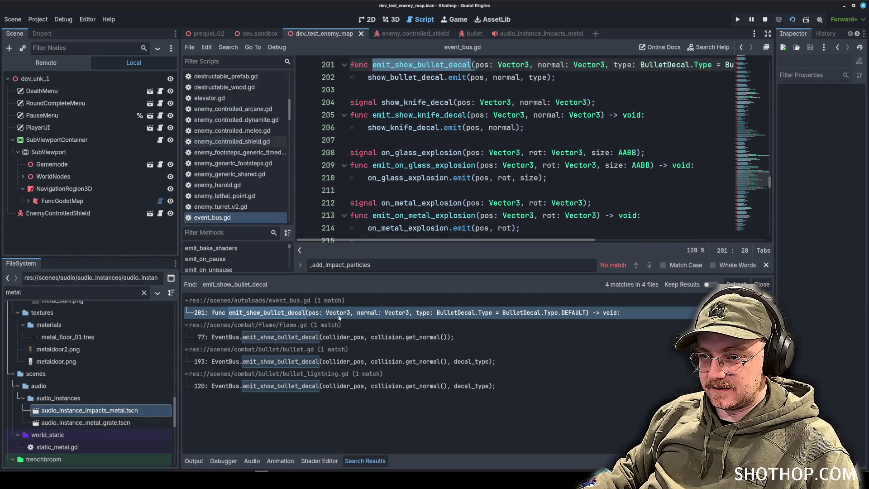
Step: Duplicate the show_bullet_decal signal and emitter lines 200–202 below the original block
{"action": "scroll", "coordinate": [403, 146], "scroll_direction": "down", "scroll_amount": 2}
{"action": "left_click", "coordinate": [419, 126]}
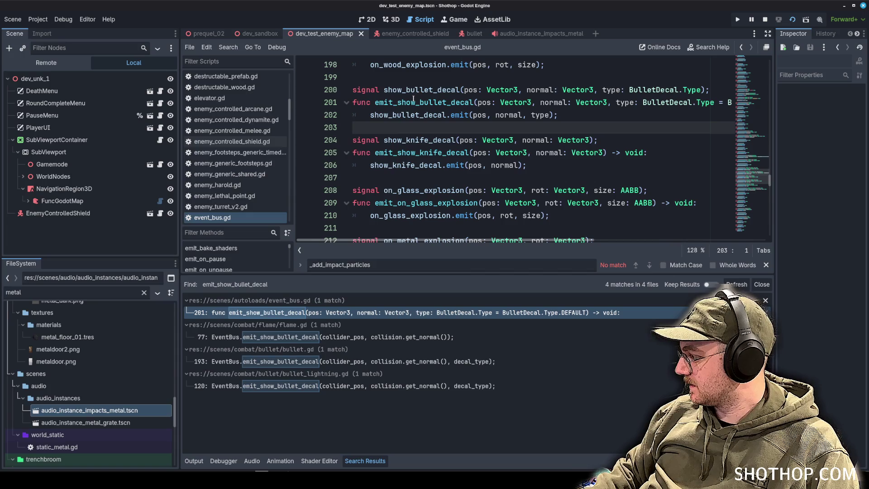
{"action": "left_click", "coordinate": [426, 114]}
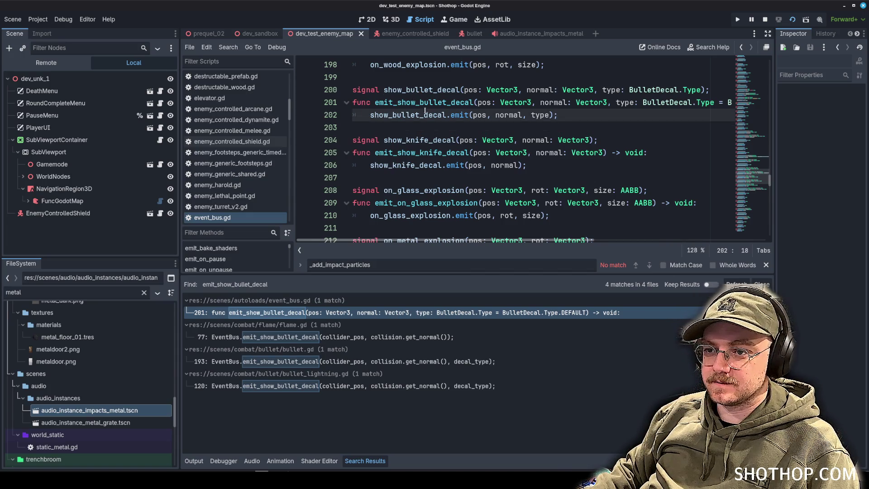
{"action": "double_click", "coordinate": [424, 108]}
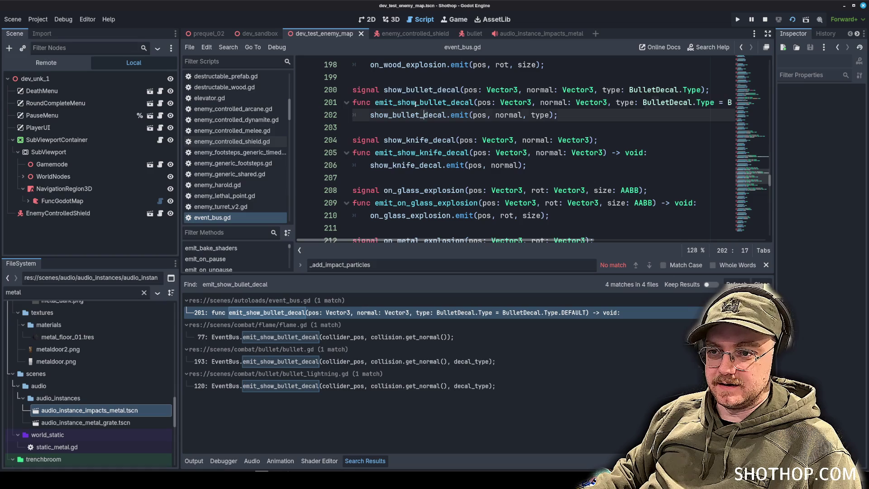
{"action": "scroll", "coordinate": [252, 179], "scroll_direction": "down", "scroll_amount": 3}
{"action": "double_click", "coordinate": [409, 115]}
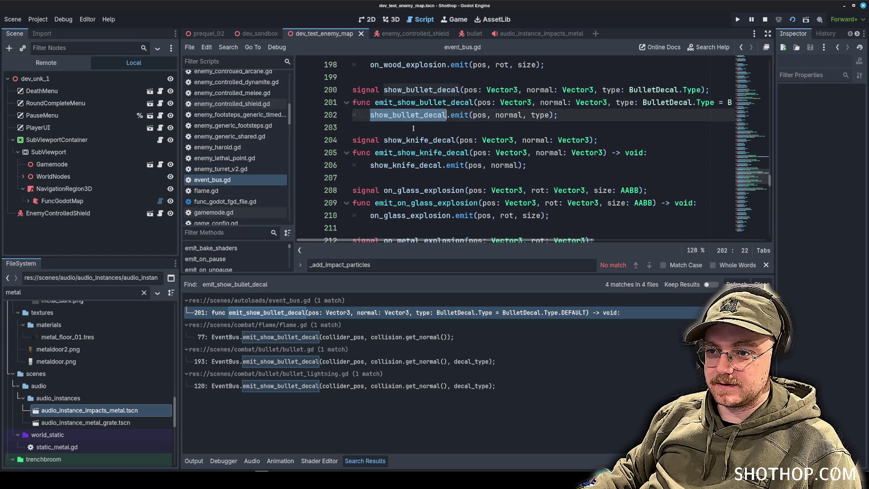
{"action": "left_click_drag", "start_coordinate": [413, 129], "coordinate": [273, 92]}
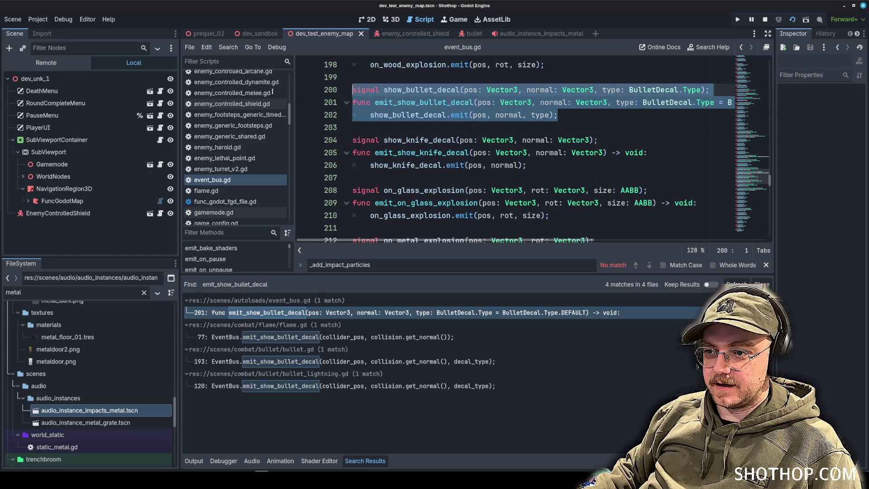
{"action": "key", "text": "ctrl+c"}
{"action": "left_click", "coordinate": [500, 135]}
{"action": "key", "text": "Up"}
{"action": "key", "text": "Return"}
{"action": "key", "text": "ctrl+v"}
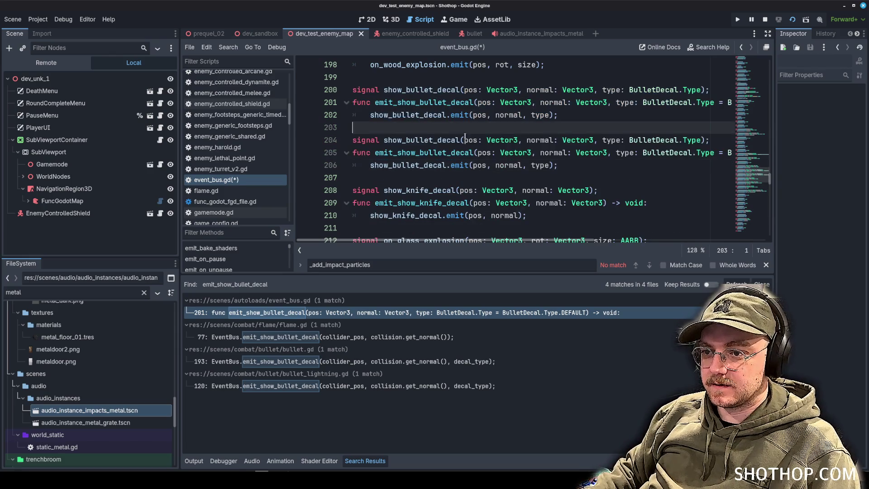
Step: Rename the copied signal show_bullet_decal_attached with a leading target: Node3D parameter
{"action": "left_click", "coordinate": [458, 140]}
{"action": "type", "text": "_"}
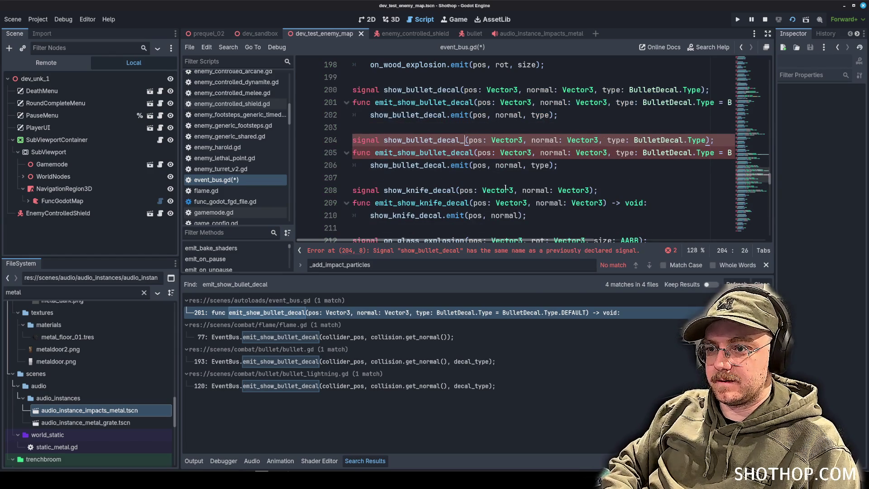
{"action": "type", "text": "attached("}
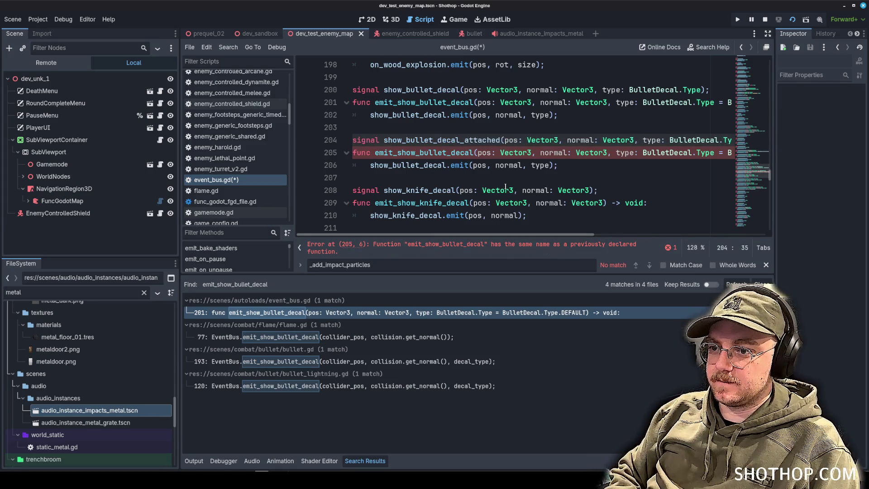
{"action": "type", "text": "target: V"}
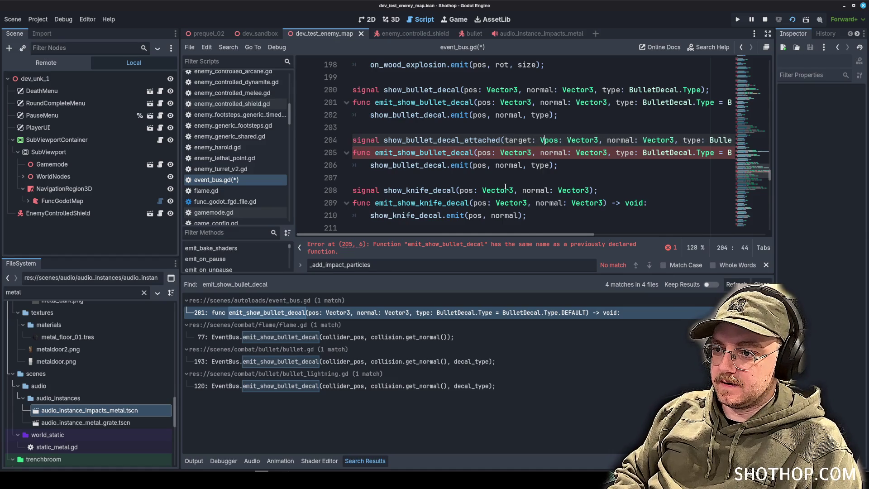
{"action": "key", "text": "BackSpace"}
{"action": "type", "text": "Node3D,"}
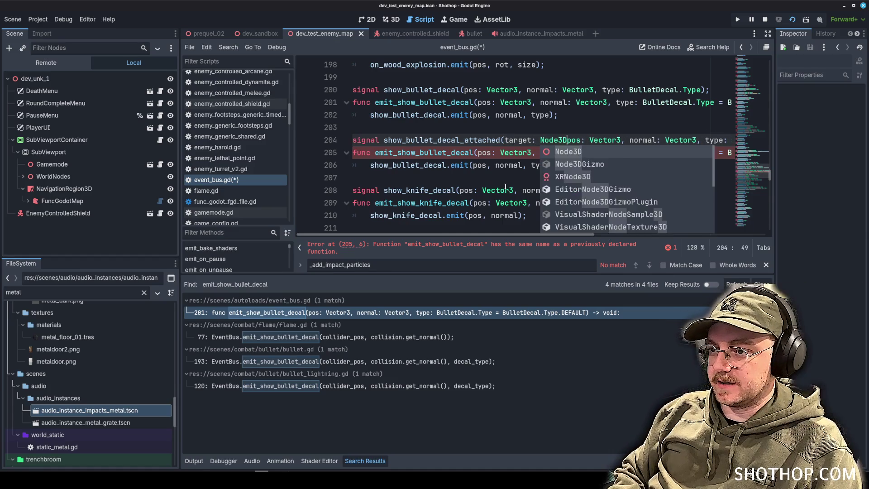
{"action": "left_click", "coordinate": [498, 138]}
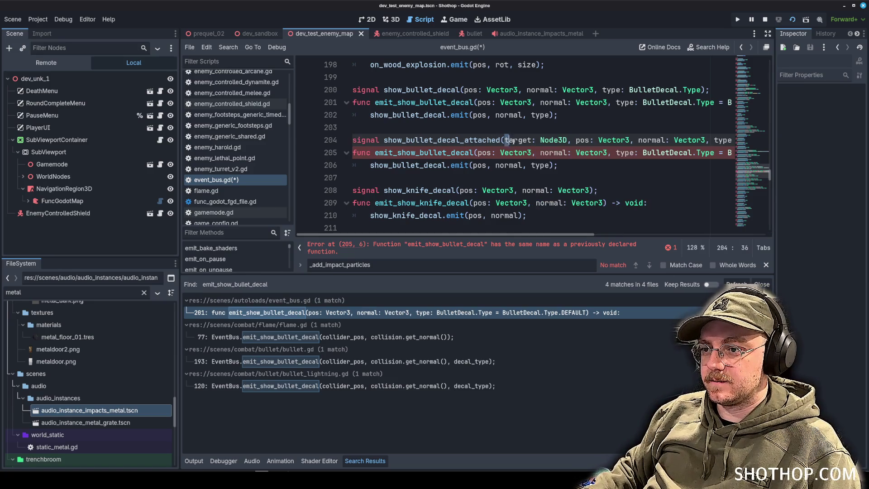
Step: Add target: Node3D before pos in the copied function and its emit call
{"action": "left_click_drag", "start_coordinate": [514, 141], "coordinate": [572, 140]}
{"action": "key", "text": "ctrl+c"}
{"action": "left_click", "coordinate": [479, 152]}
{"action": "key", "text": "ctrl+v"}
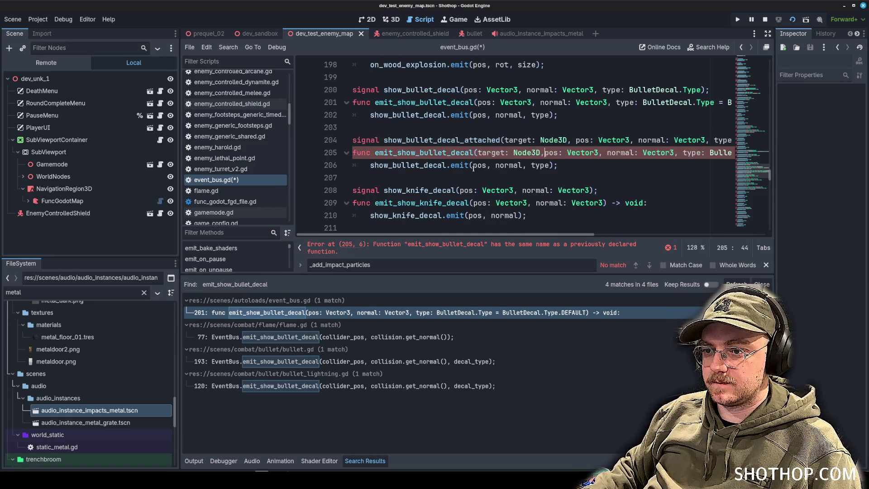
{"action": "left_click", "coordinate": [473, 165]}
{"action": "key", "text": "ctrl+v"}
{"action": "key", "text": "Up"}
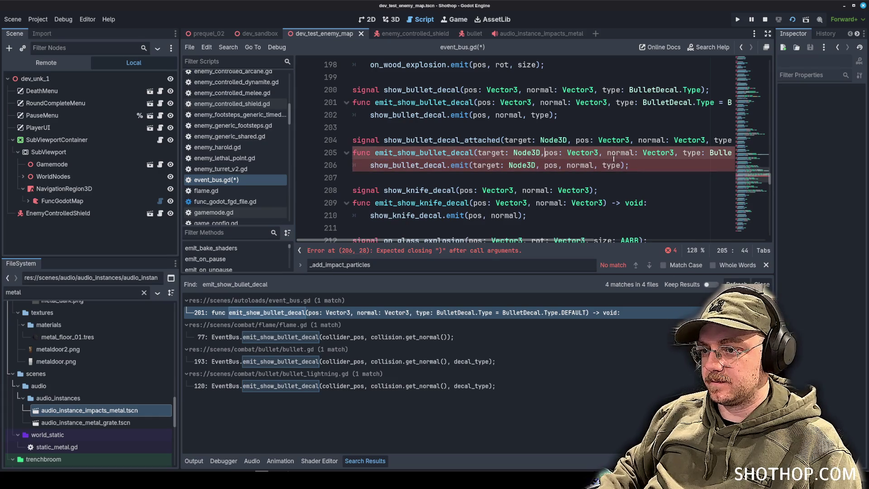
Step: Review the copied emitter function and emit call lines, then save event_bus.gd
{"action": "left_click", "coordinate": [589, 177]}
{"action": "mouse_move", "coordinate": [572, 241]}
{"action": "left_mouse_down"}
{"action": "mouse_move", "coordinate": [732, 239]}
{"action": "mouse_move", "coordinate": [742, 232]}
{"action": "mouse_move", "coordinate": [602, 229]}
{"action": "mouse_move", "coordinate": [755, 218]}
{"action": "mouse_move", "coordinate": [584, 222]}
{"action": "left_mouse_up"}
{"action": "left_click", "coordinate": [620, 168]}
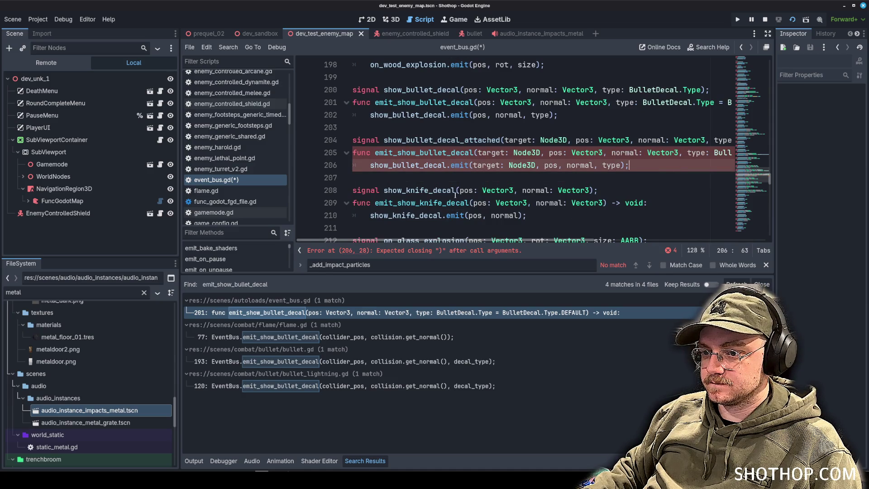
{"action": "left_click_drag", "start_coordinate": [508, 240], "coordinate": [661, 246]}
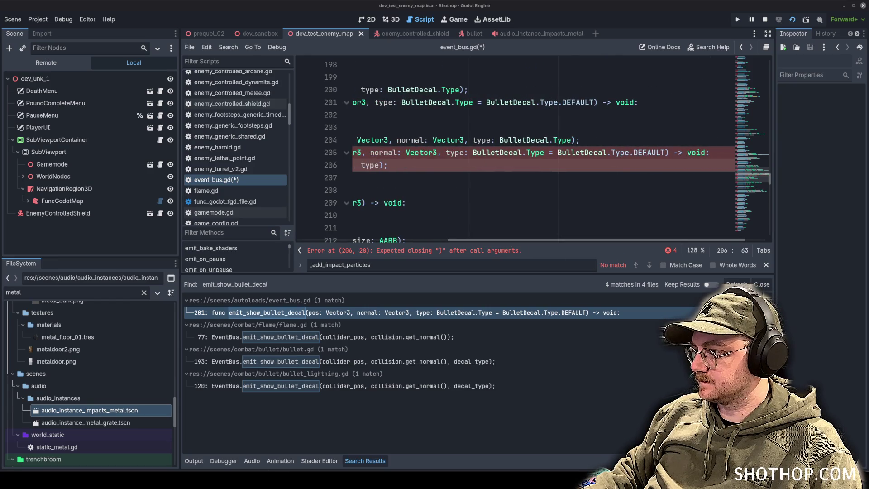
{"action": "key", "text": "Down"}
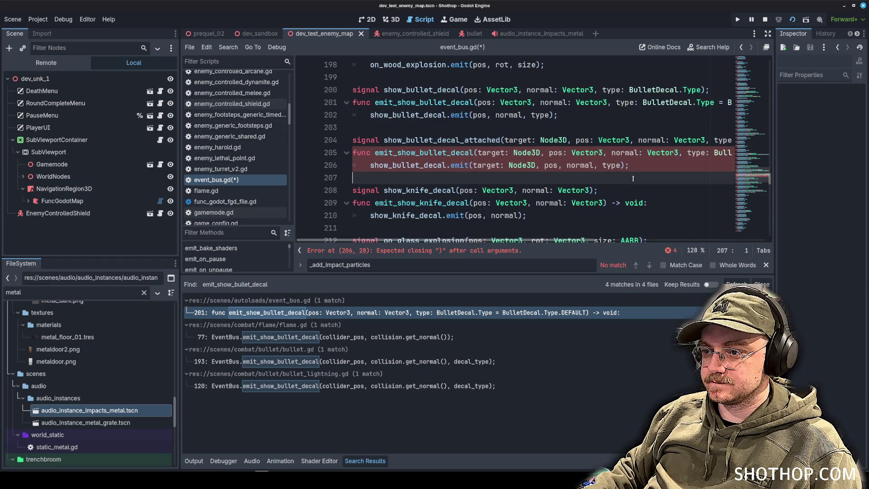
{"action": "left_click_drag", "start_coordinate": [441, 153], "coordinate": [705, 154]}
{"action": "left_click", "coordinate": [705, 154]}
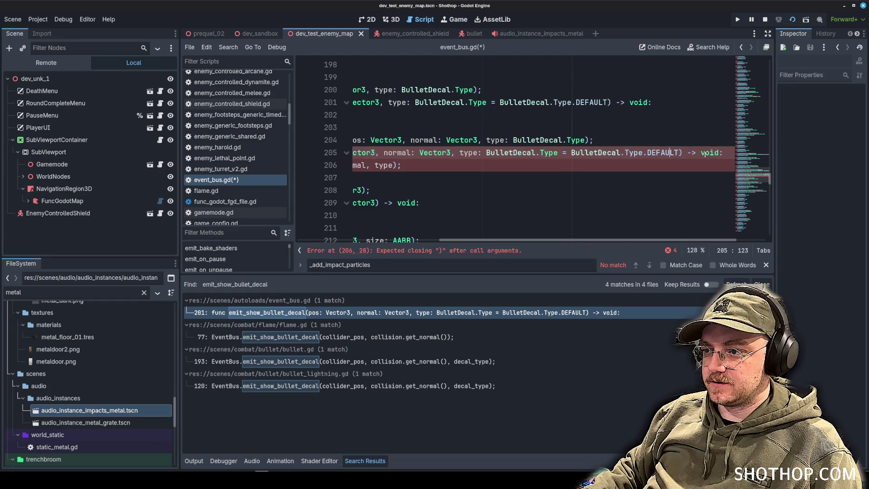
{"action": "left_click", "coordinate": [616, 141]}
{"action": "key", "text": "ctrl+Left"}
{"action": "key", "text": "ctrl+Left"}
{"action": "key", "text": "ctrl+Left"}
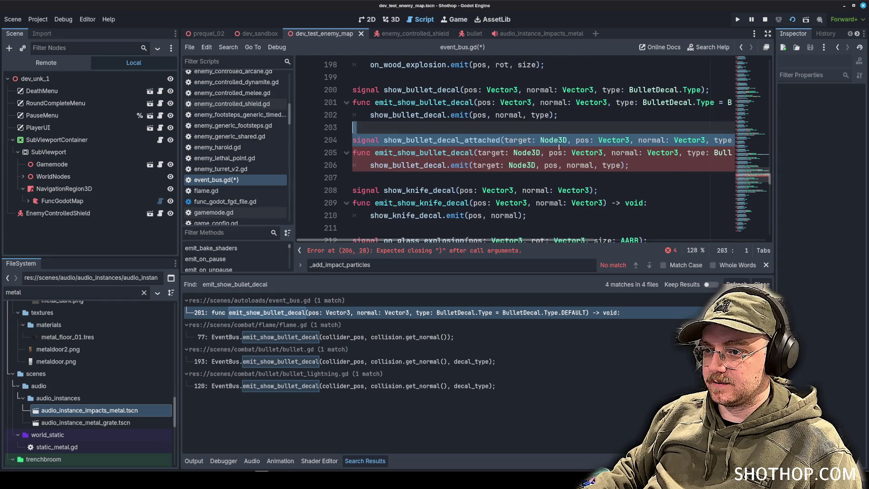
{"action": "left_click", "coordinate": [479, 166]}
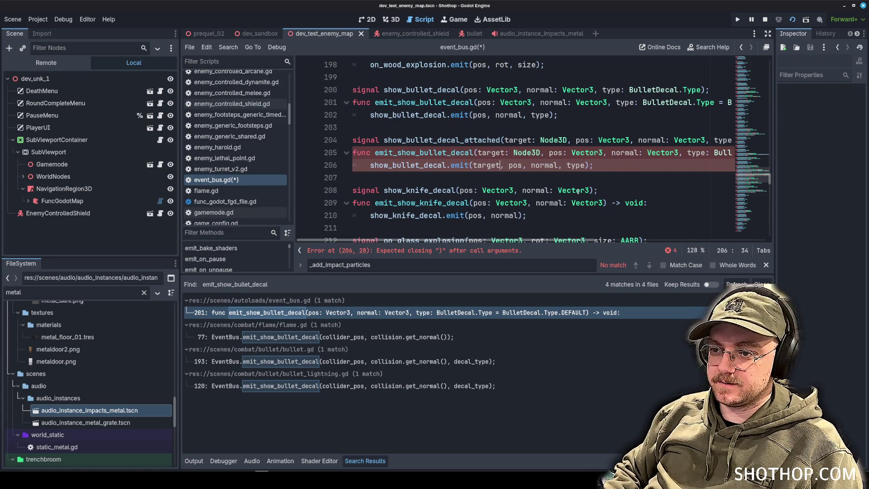
{"action": "key", "text": "ctrl+s"}
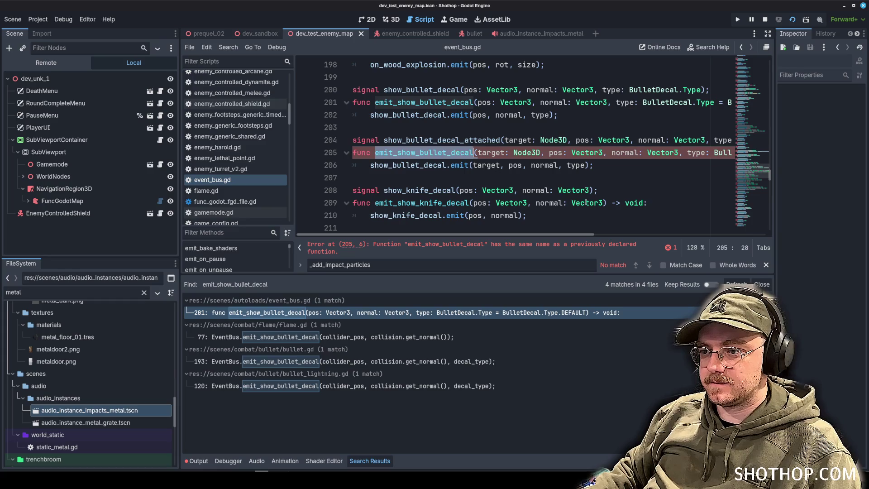
Step: Rename the function emit_show_bullet_decal_attached, make it emit show_bullet_decal_attached, and save
{"action": "scroll", "coordinate": [586, 202], "scroll_direction": "right", "scroll_amount": 3}
{"action": "scroll", "coordinate": [543, 208], "scroll_direction": "left", "scroll_amount": 3}
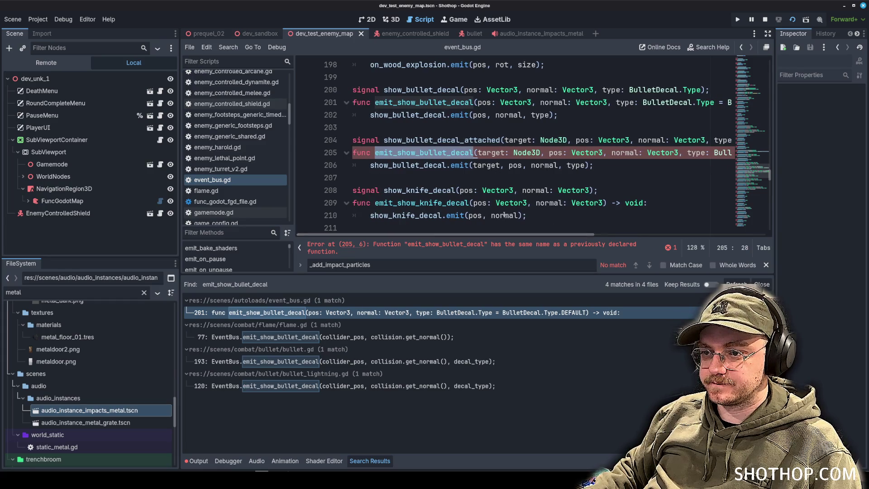
{"action": "double_click", "coordinate": [432, 142]}
{"action": "left_click", "coordinate": [474, 154]}
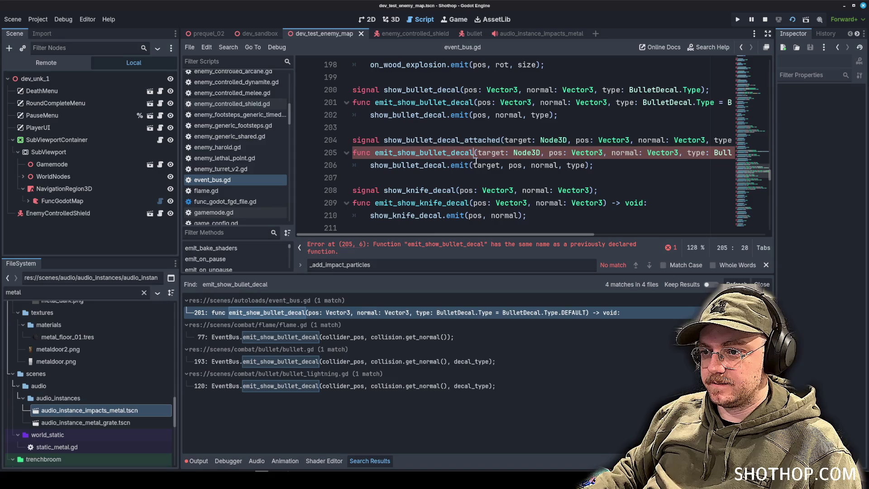
{"action": "type", "text": "_attached"}
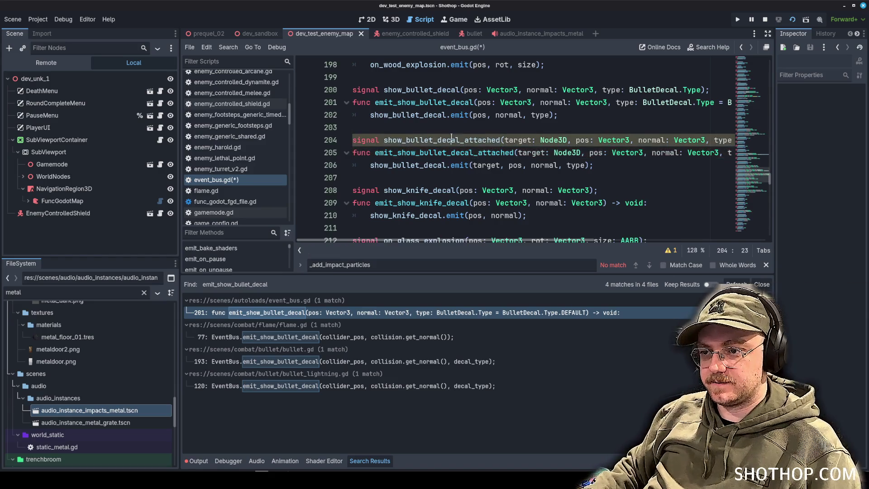
{"action": "double_click", "coordinate": [430, 142]}
{"action": "double_click", "coordinate": [430, 167]}
{"action": "key", "text": "ctrl+v"}
{"action": "key", "text": "ctrl+s"}
Step: Filter the FileSystem dock for bullet_decal
{"action": "left_click", "coordinate": [518, 130]}
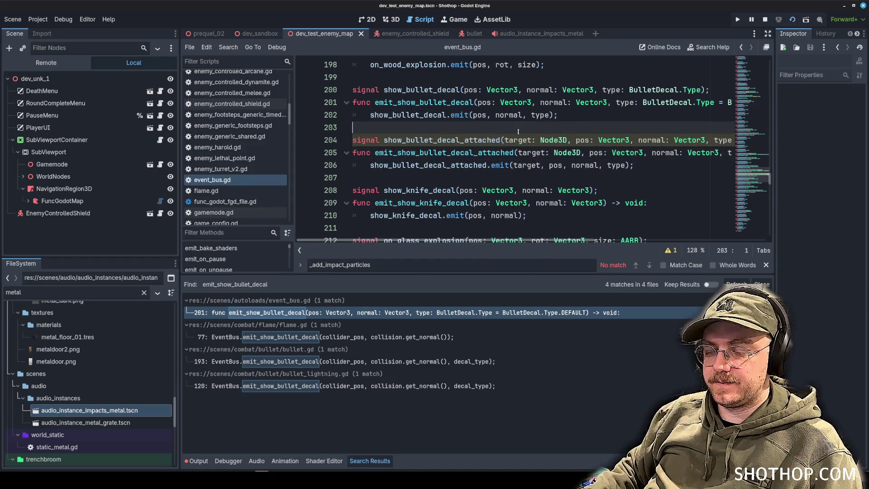
{"action": "scroll", "coordinate": [235, 145], "scroll_direction": "down", "scroll_amount": 3}
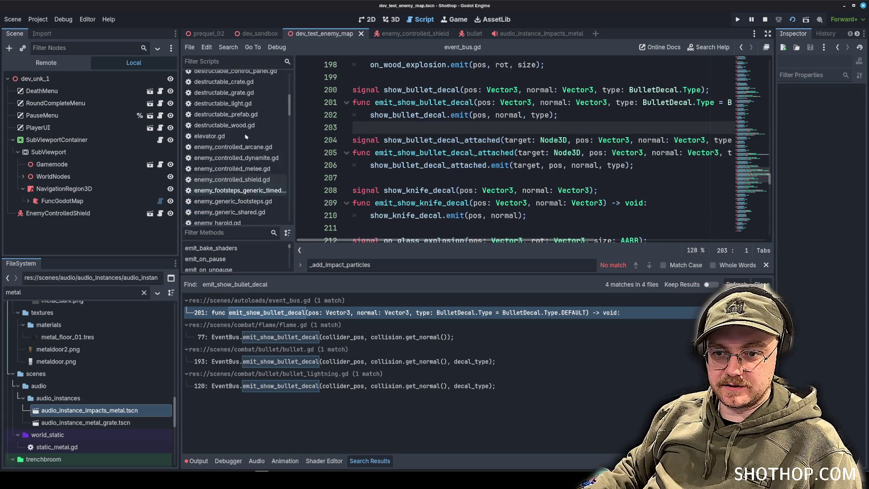
{"action": "double_click", "coordinate": [13, 292]}
{"action": "type", "text": "bullet_"}
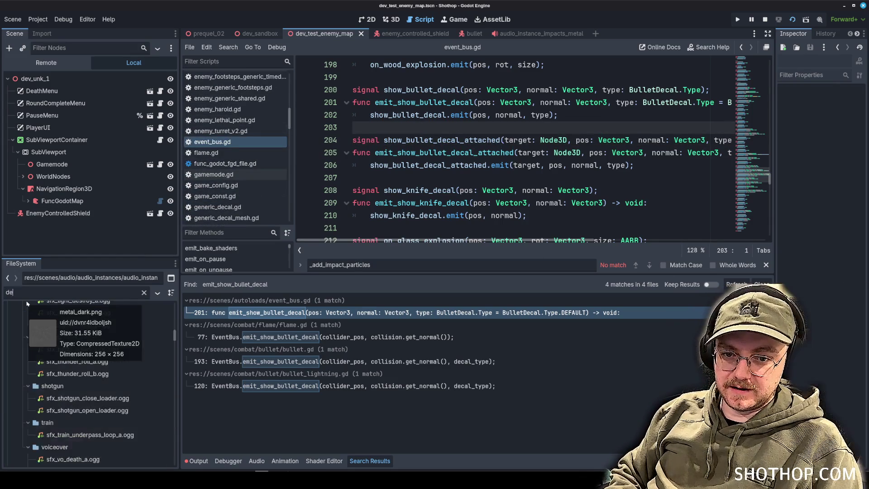
{"action": "type", "text": "decal"}
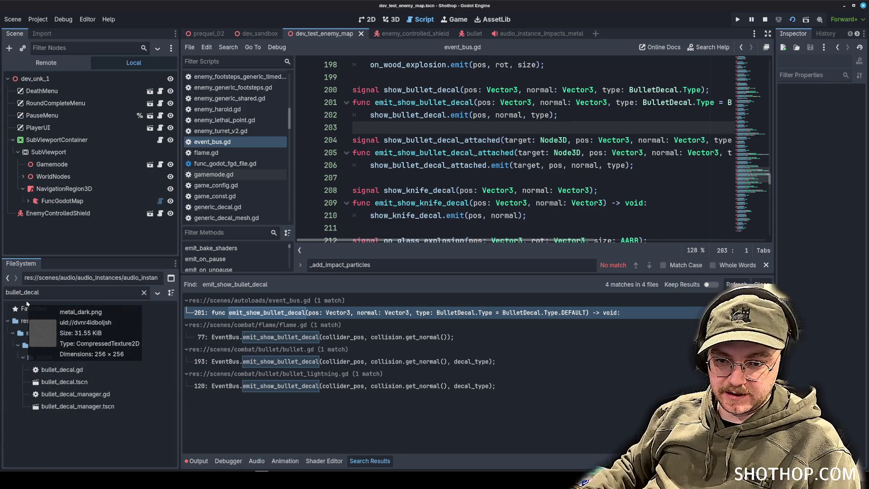
Step: Open the bullet_decal_manager scene and its bullet_decal_manager.gd script
{"action": "double_click", "coordinate": [78, 406]}
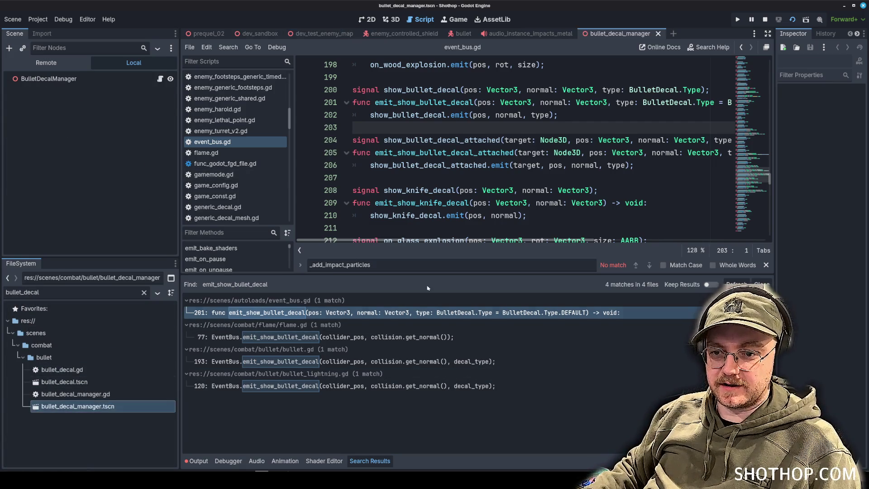
{"action": "left_click", "coordinate": [391, 19]}
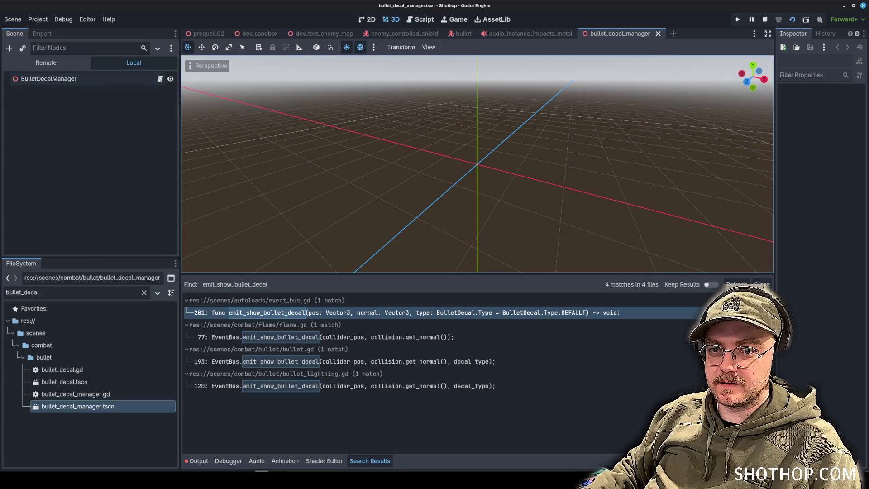
{"action": "left_click", "coordinate": [159, 79]}
{"action": "scroll", "coordinate": [518, 224], "scroll_direction": "up", "scroll_amount": 3}
{"action": "scroll", "coordinate": [519, 223], "scroll_direction": "down", "scroll_amount": 3}
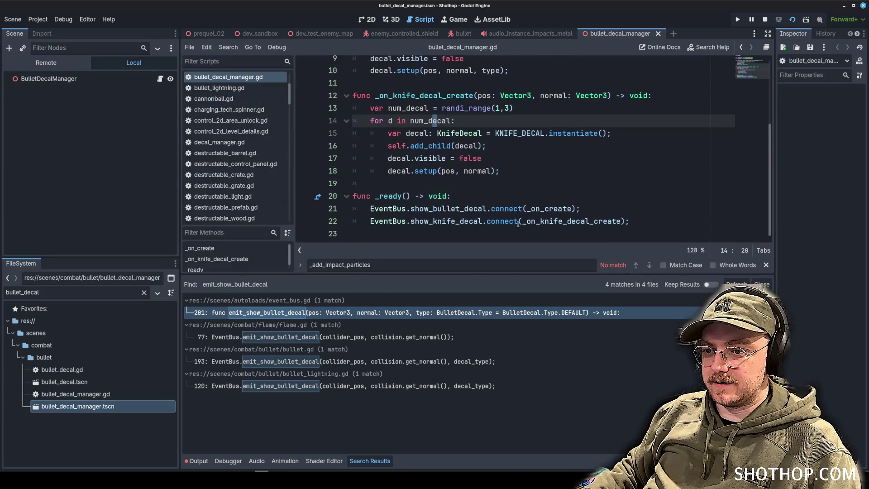
Step: Add a _ready connection line for EventBus.show_bullet_decal_attached
{"action": "left_click", "coordinate": [665, 221]}
{"action": "key", "text": "Return"}
{"action": "type", "text": "Event"}
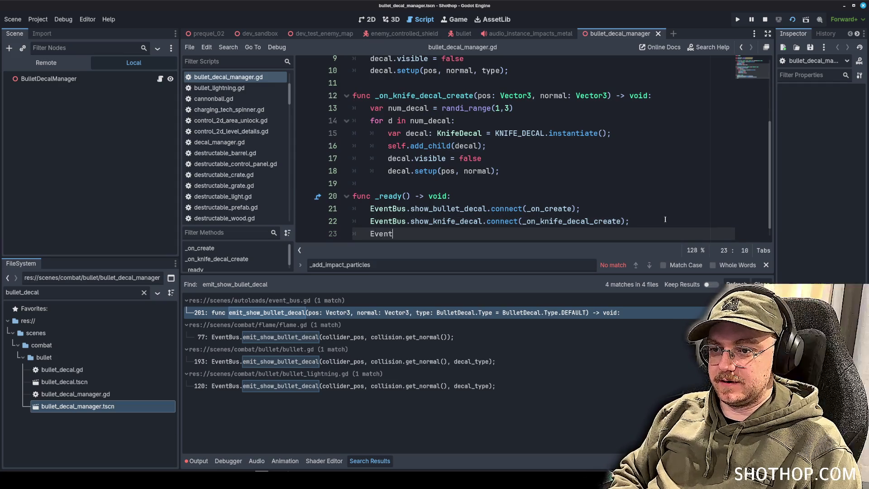
{"action": "type", "text": "Bus.show_bullet"}
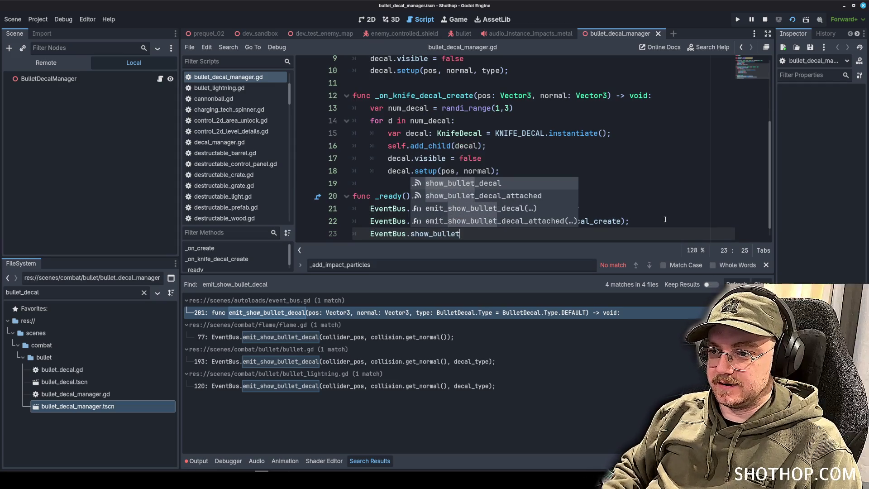
{"action": "key", "text": "Down"}
{"action": "key", "text": "Return"}
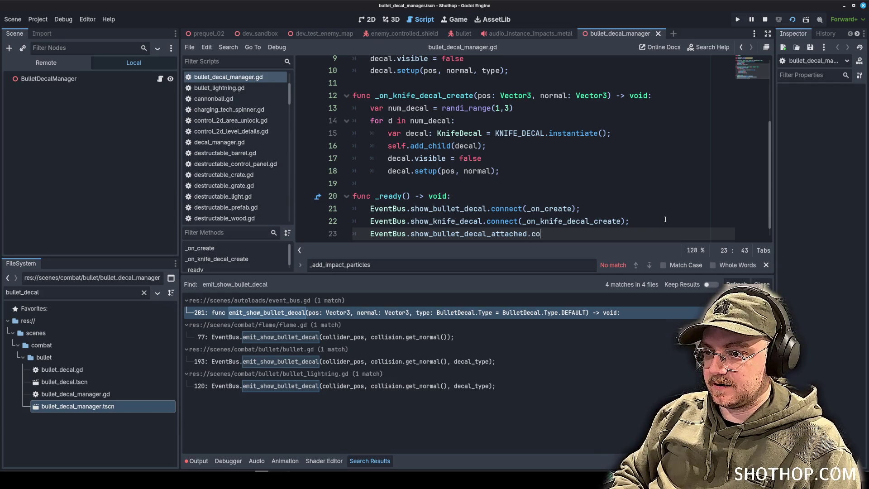
{"action": "type", "text": "nnect(_on_create_attached);"}
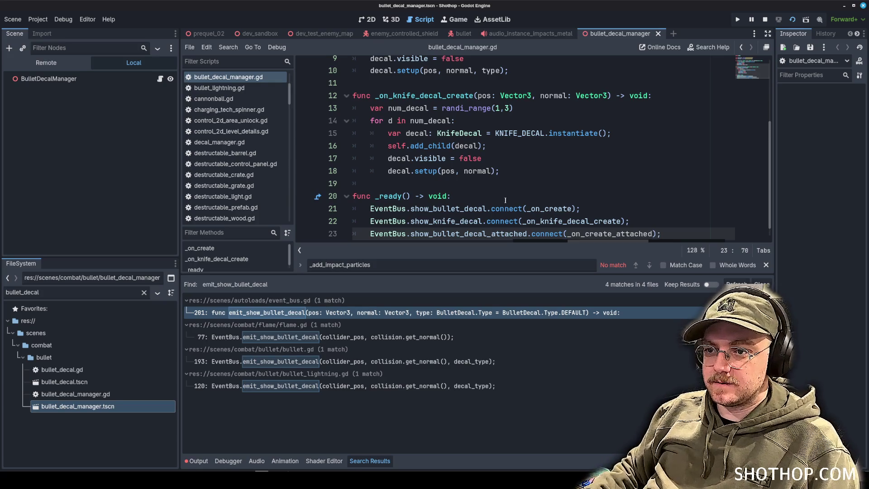
Step: Paste a copy of the _on_create function and rename it _on_create_attached
{"action": "scroll", "coordinate": [505, 200], "scroll_direction": "up", "scroll_amount": 3}
{"action": "left_click_drag", "start_coordinate": [391, 190], "coordinate": [353, 127]}
{"action": "left_click", "coordinate": [392, 189]}
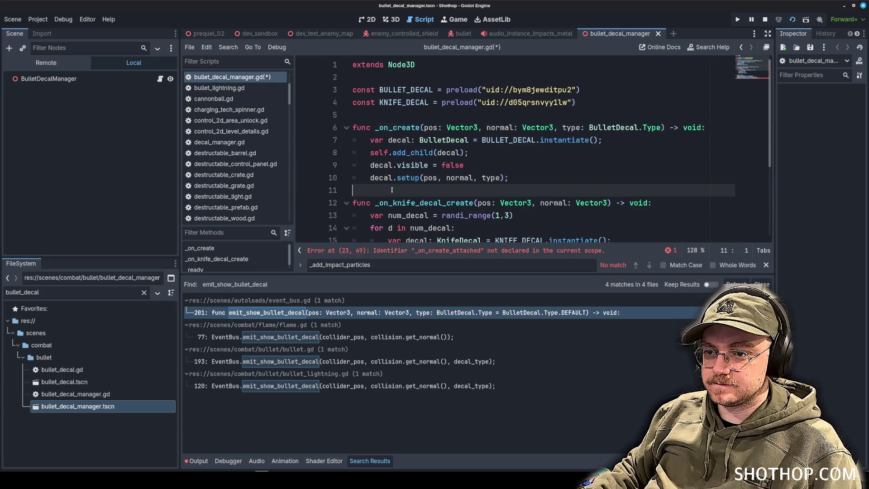
{"action": "key", "text": "ctrl+v"}
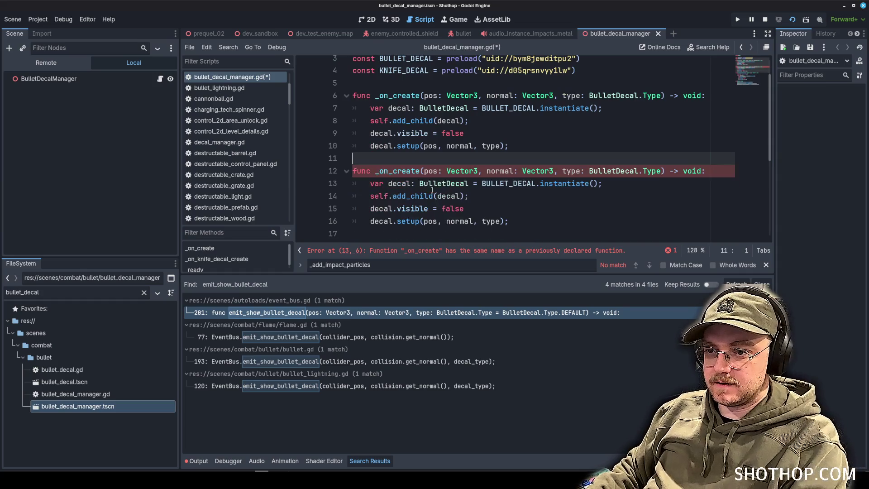
{"action": "left_click", "coordinate": [420, 171]}
{"action": "type", "text": "_attached"}
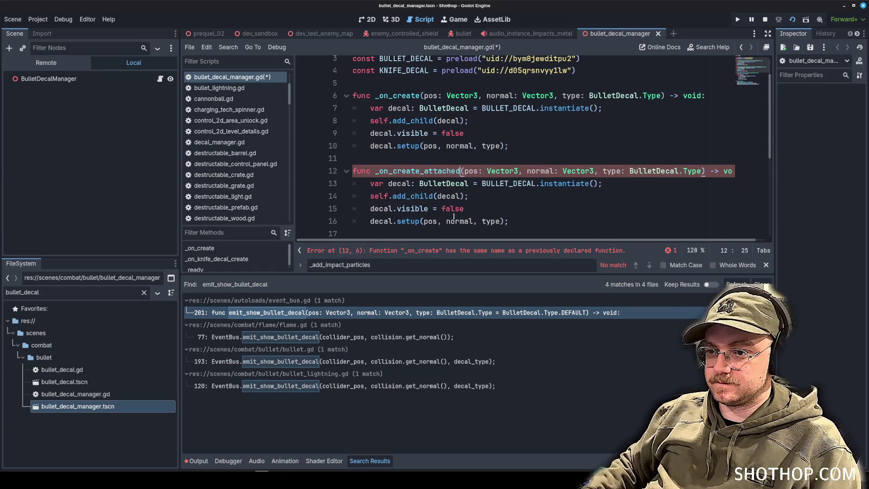
Step: Give _on_create_attached a target: Node3D parameter, use target.add_child, and save
{"action": "scroll", "coordinate": [453, 217], "scroll_direction": "down", "scroll_amount": 1}
{"action": "left_click", "coordinate": [466, 195]}
{"action": "double_click", "coordinate": [457, 133]}
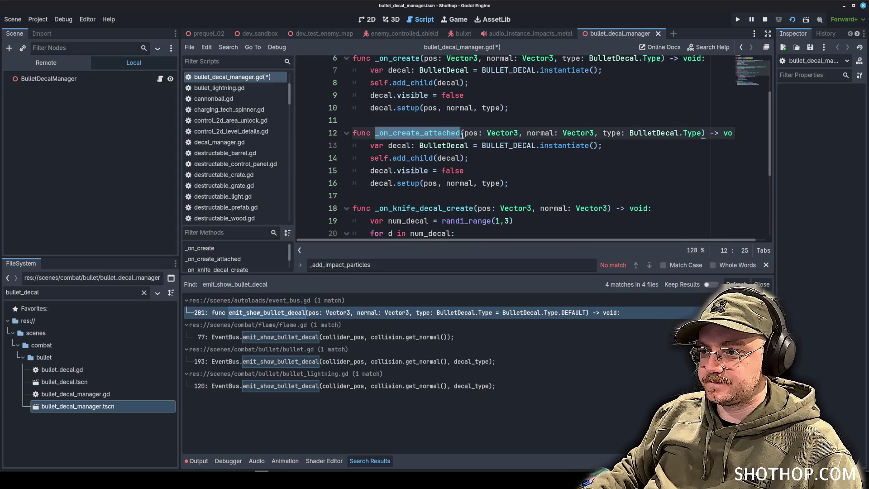
{"action": "left_click", "coordinate": [463, 133]}
{"action": "scroll", "coordinate": [485, 159], "scroll_direction": "up", "scroll_amount": 1}
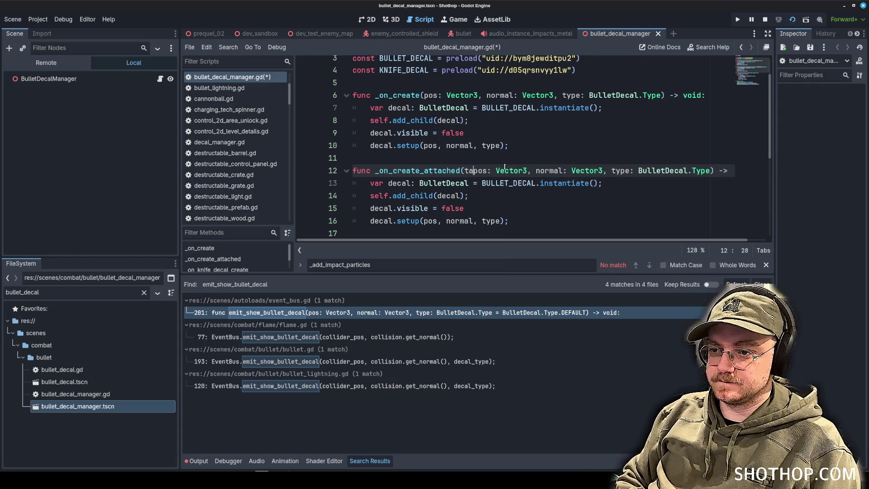
{"action": "type", "text": "target: Node3"}
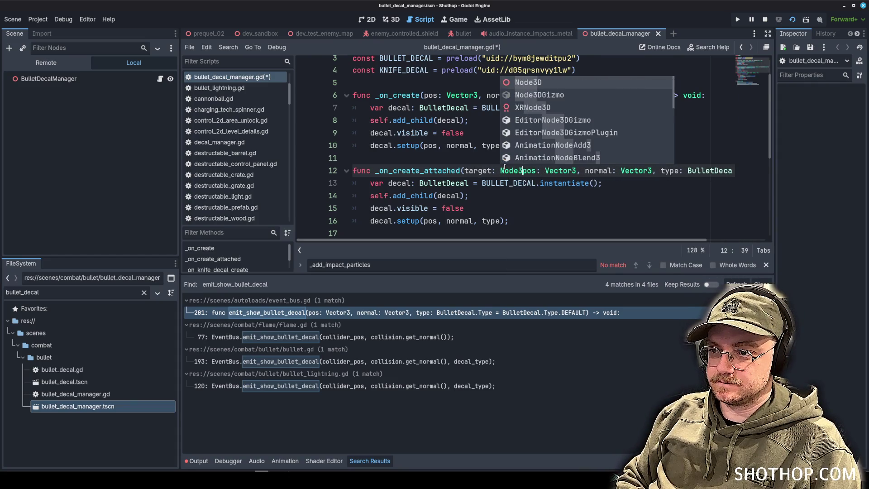
{"action": "type", "text": "D,"}
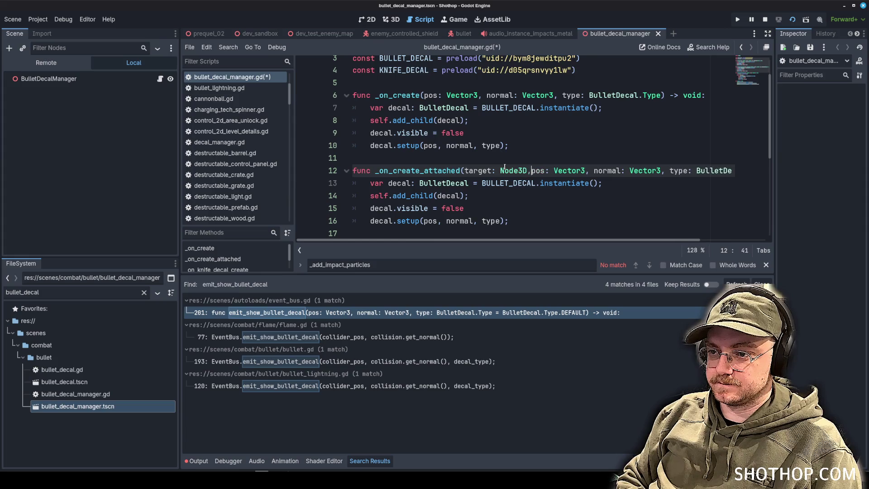
{"action": "left_click", "coordinate": [430, 145]}
{"action": "left_click", "coordinate": [431, 195]}
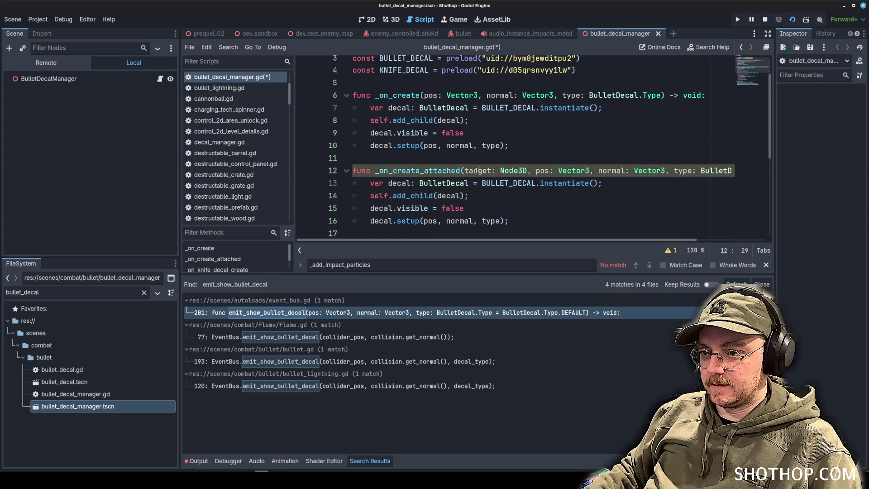
{"action": "double_click", "coordinate": [379, 196]}
{"action": "type", "text": "target"}
{"action": "left_click", "coordinate": [534, 145]}
{"action": "key", "text": "ctrl+s"}
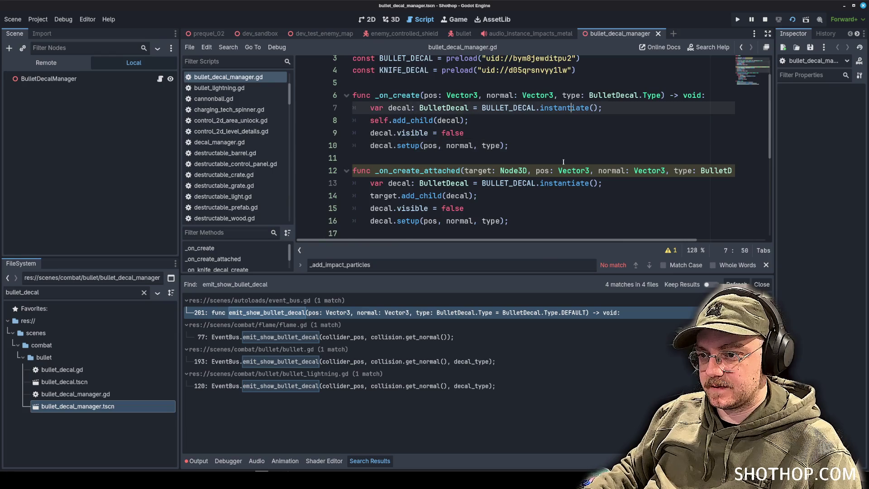
Step: Look over the updated bullet_decal_manager.gd code, then switch to bullet.gd
{"action": "scroll", "coordinate": [521, 181], "scroll_direction": "down", "scroll_amount": 1}
{"action": "left_click", "coordinate": [505, 172]}
{"action": "key", "text": "Up"}
{"action": "key", "text": "Down"}
{"action": "key", "text": "Down"}
{"action": "key", "text": "Down"}
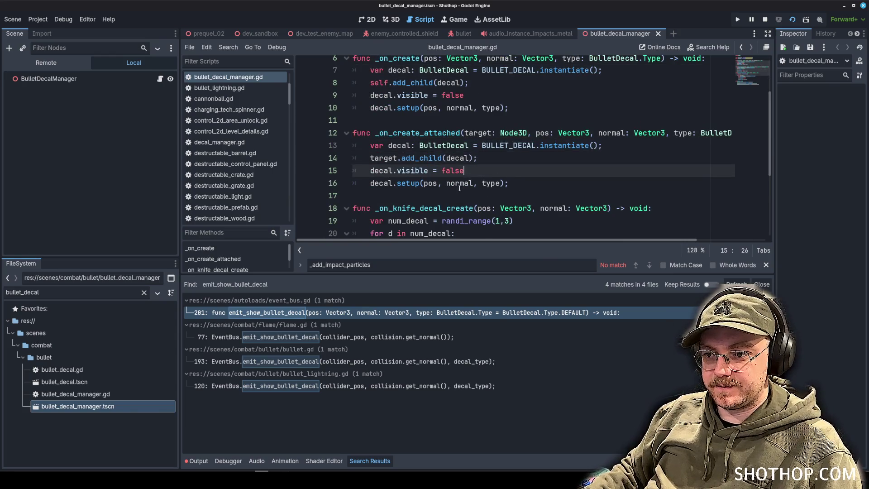
{"action": "left_click", "coordinate": [505, 172]}
{"action": "scroll", "coordinate": [601, 174], "scroll_direction": "down", "scroll_amount": 4}
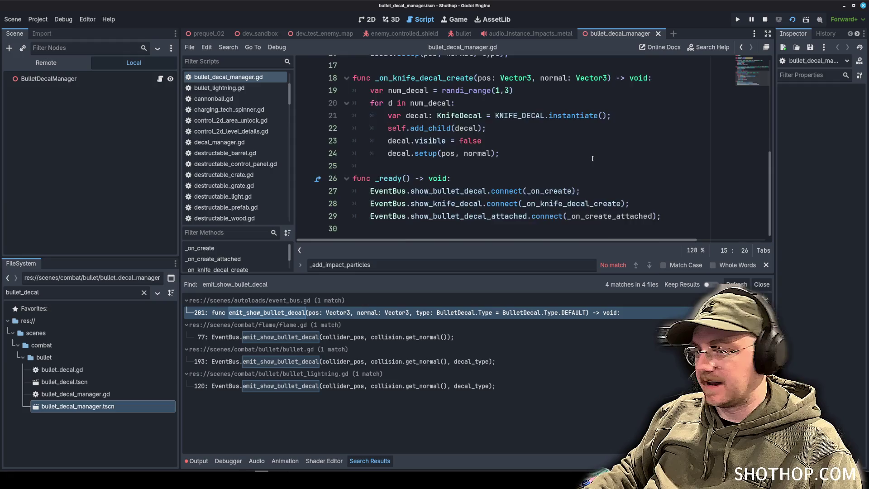
{"action": "scroll", "coordinate": [592, 158], "scroll_direction": "up", "scroll_amount": 4}
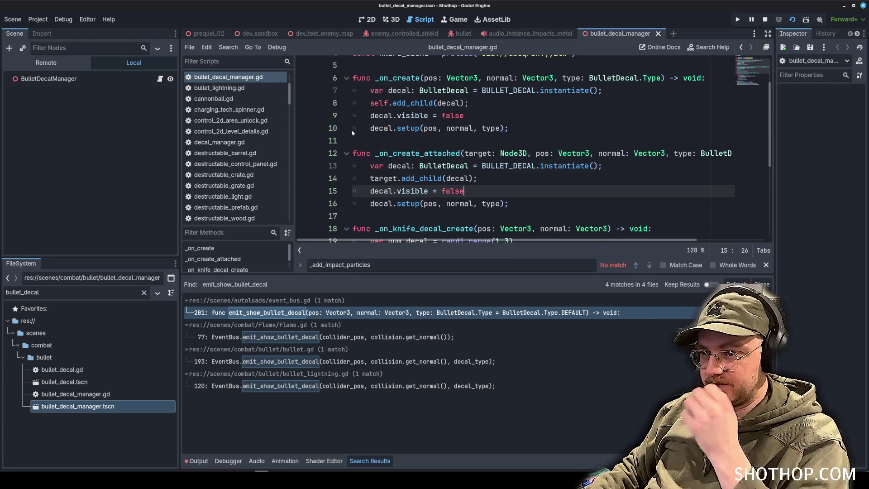
{"action": "scroll", "coordinate": [452, 149], "scroll_direction": "up", "scroll_amount": 2}
{"action": "scroll", "coordinate": [498, 144], "scroll_direction": "down", "scroll_amount": 3}
{"action": "left_click", "coordinate": [530, 136]}
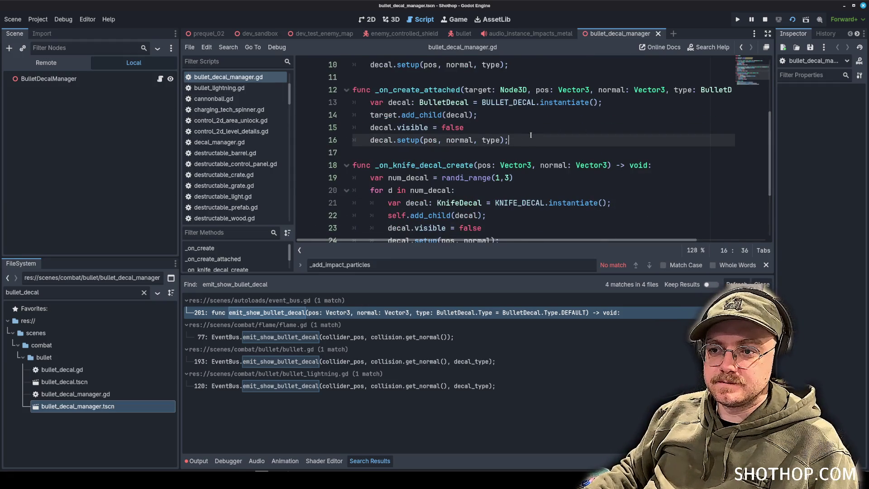
{"action": "scroll", "coordinate": [234, 143], "scroll_direction": "up", "scroll_amount": 3}
{"action": "scroll", "coordinate": [234, 143], "scroll_direction": "down", "scroll_amount": 3}
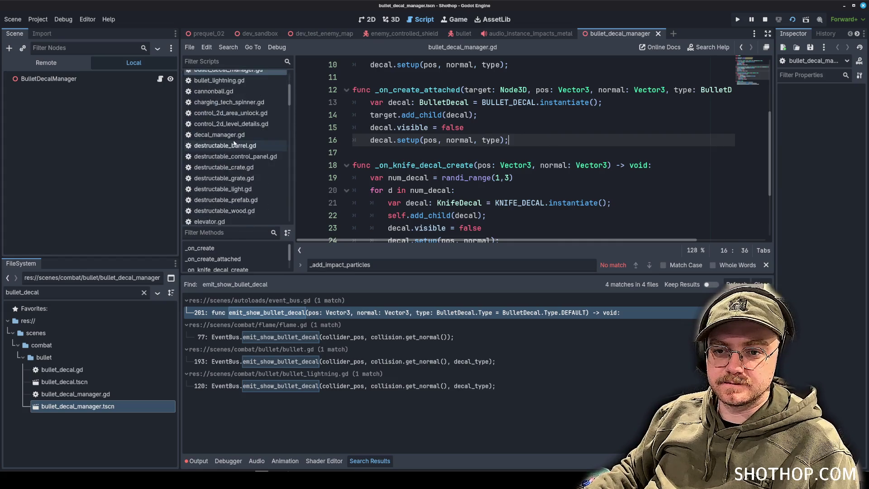
{"action": "scroll", "coordinate": [234, 143], "scroll_direction": "down", "scroll_amount": 10}
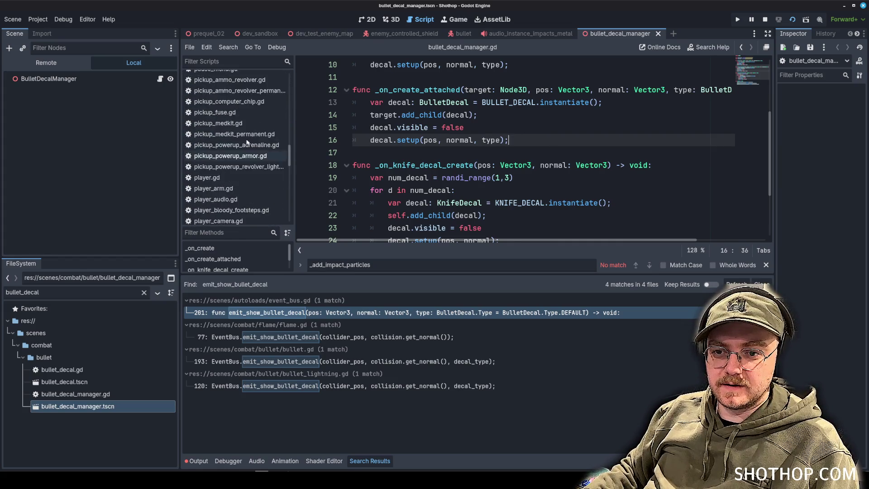
{"action": "scroll", "coordinate": [246, 143], "scroll_direction": "up", "scroll_amount": 15}
{"action": "left_click", "coordinate": [230, 143]}
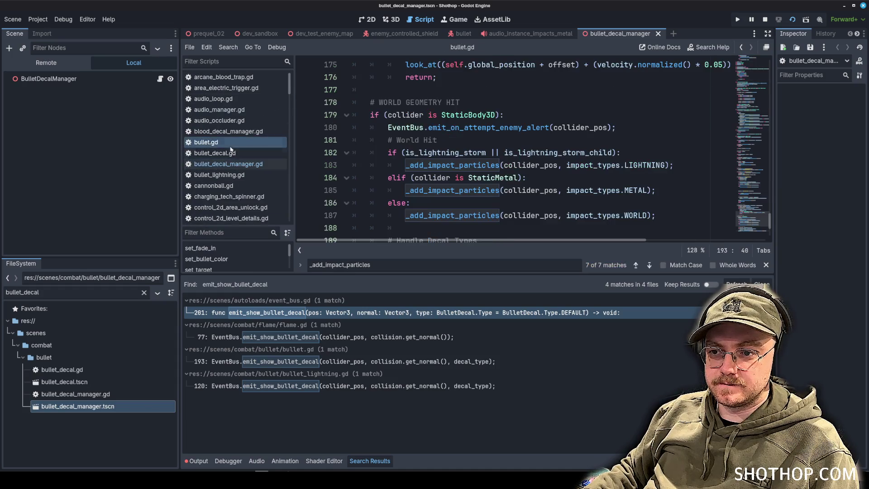
Step: Insert an 'if (collider is StaticMetal):' line above the decal emit call
{"action": "left_click", "coordinate": [613, 178]}
{"action": "scroll", "coordinate": [615, 178], "scroll_direction": "down", "scroll_amount": 1}
{"action": "left_click", "coordinate": [617, 179]}
{"action": "scroll", "coordinate": [589, 172], "scroll_direction": "down", "scroll_amount": 2}
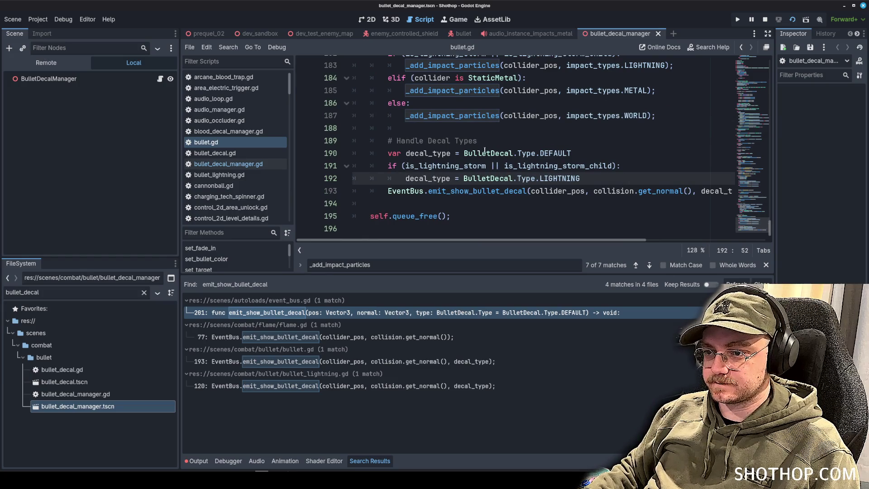
{"action": "key", "text": "Return"}
{"action": "key", "text": "BackSpace"}
{"action": "key", "text": "Return"}
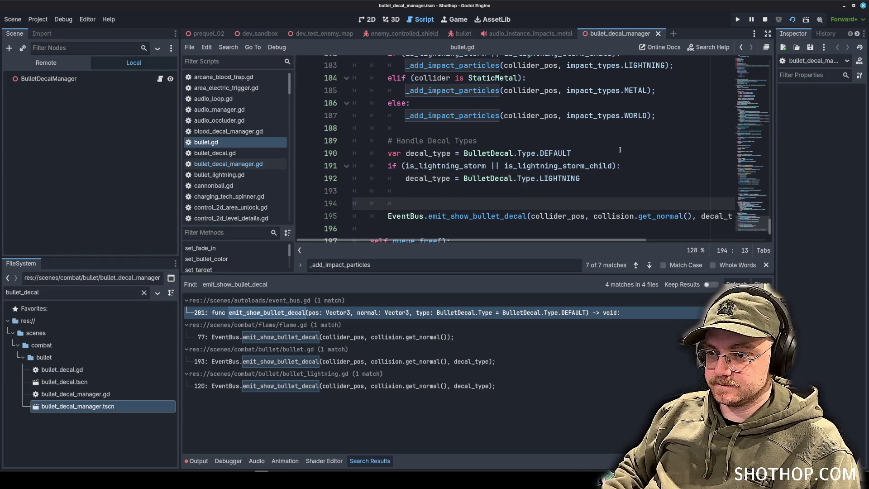
{"action": "type", "text": "if ("}
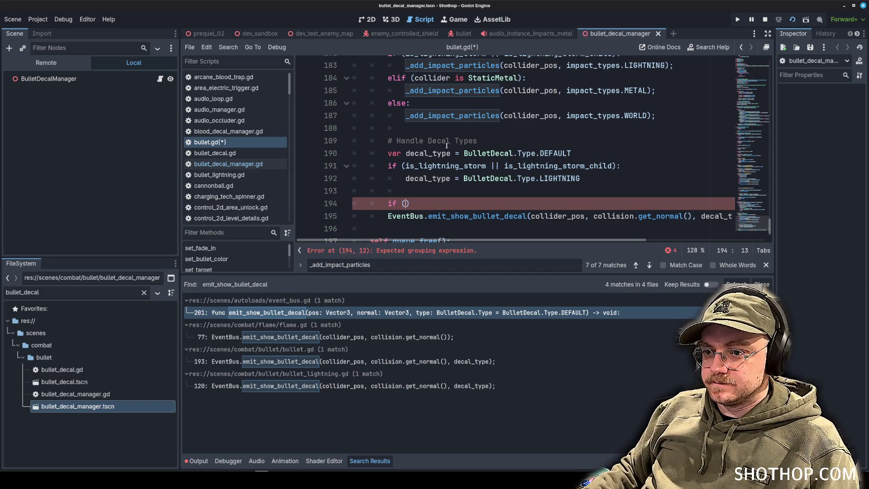
{"action": "type", "text": "collider is "}
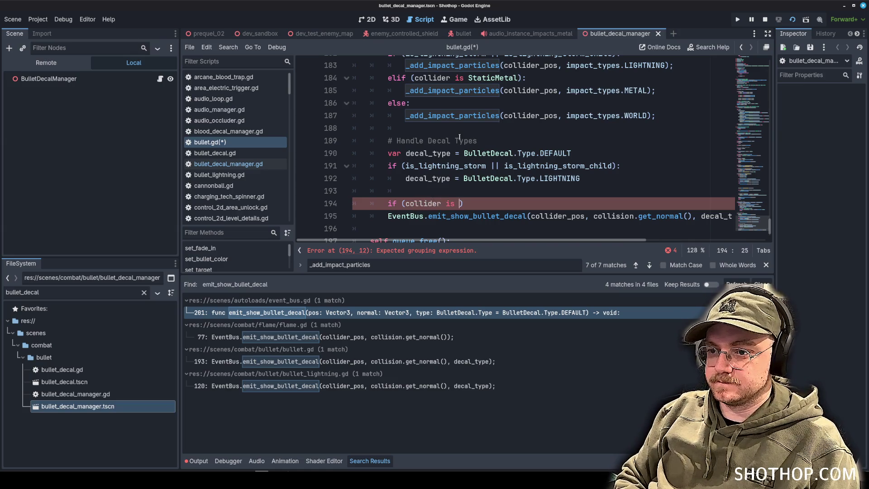
{"action": "type", "text": "StaticMetal):"}
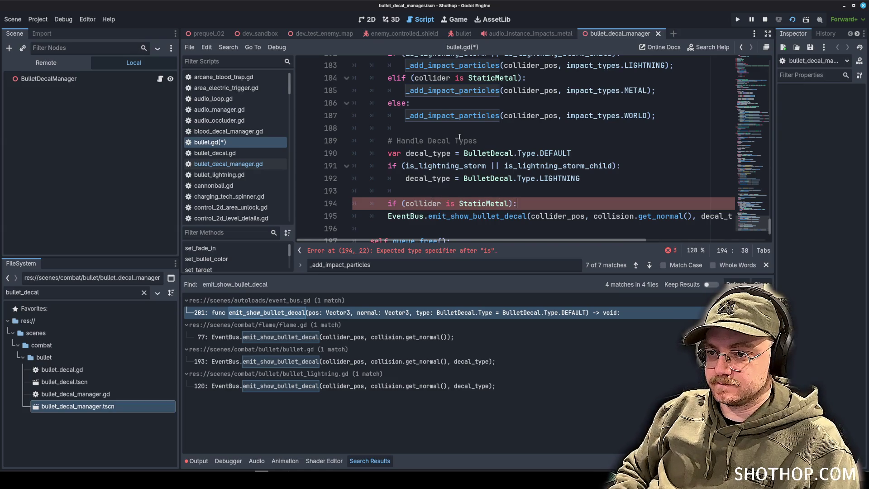
Step: Indent the emit_show_bullet_decal call under the StaticMetal check and launch the game
{"action": "key", "text": "Return"}
{"action": "scroll", "coordinate": [435, 154], "scroll_direction": "down", "scroll_amount": 1}
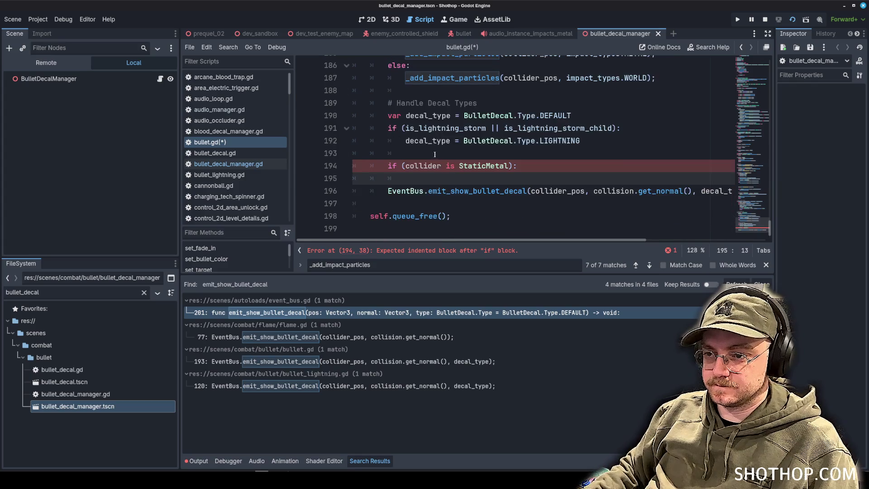
{"action": "left_click", "coordinate": [386, 191]}
{"action": "key", "text": "Tab"}
{"action": "left_click", "coordinate": [423, 180]}
{"action": "key", "text": "F5"}
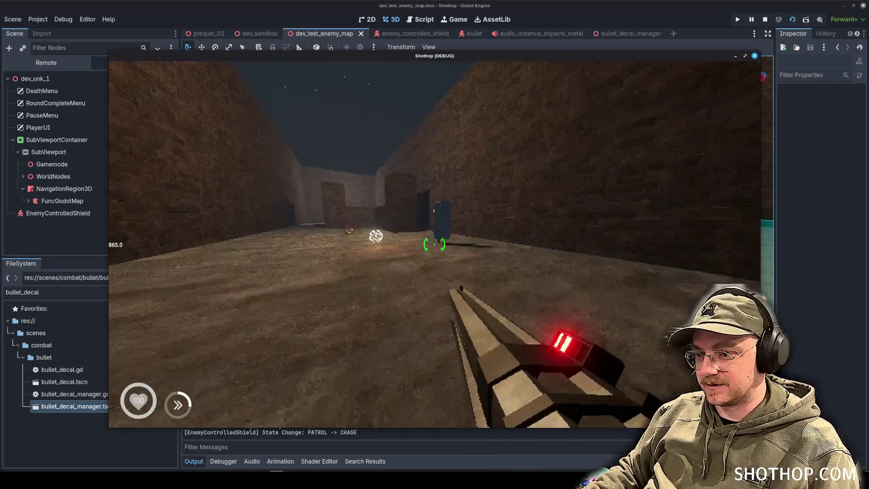
Step: Approach and shoot the shield enemy, then pause and stop the game
{"action": "left_click", "coordinate": [434, 245]}
{"action": "key", "text": "w"}
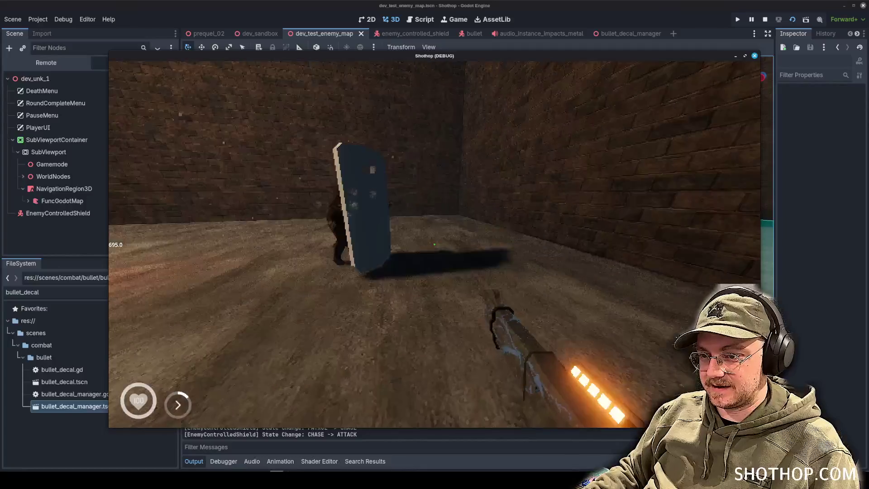
{"action": "left_click", "coordinate": [434, 244]}
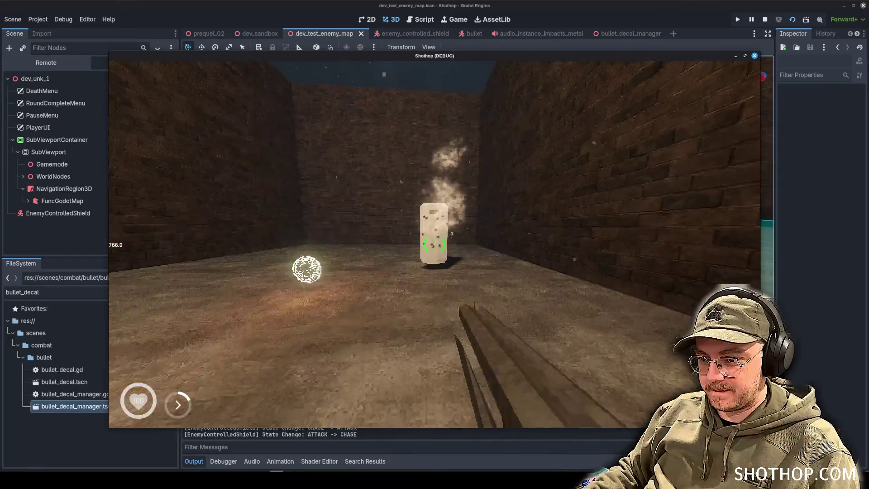
{"action": "key", "text": "w"}
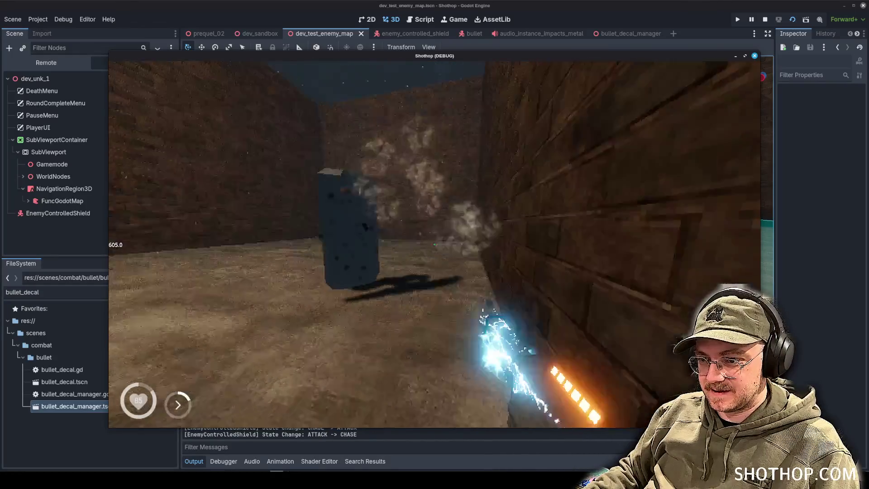
{"action": "key", "text": "Escape"}
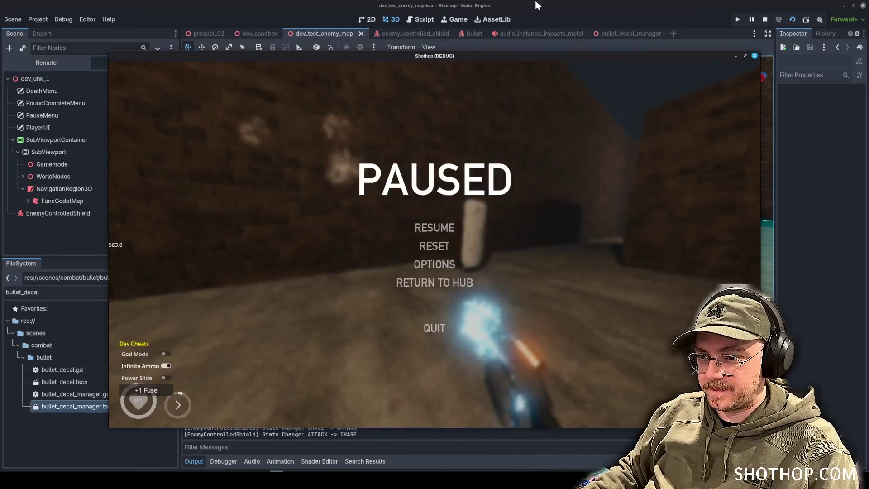
{"action": "key", "text": "F8"}
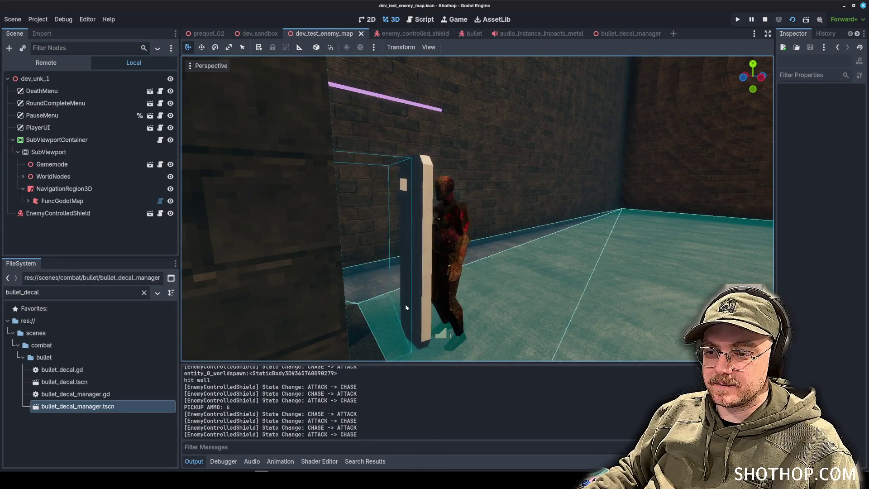
Step: Relaunch the scene, stop it, and return to the bullet.gd script
{"action": "key", "text": "F6"}
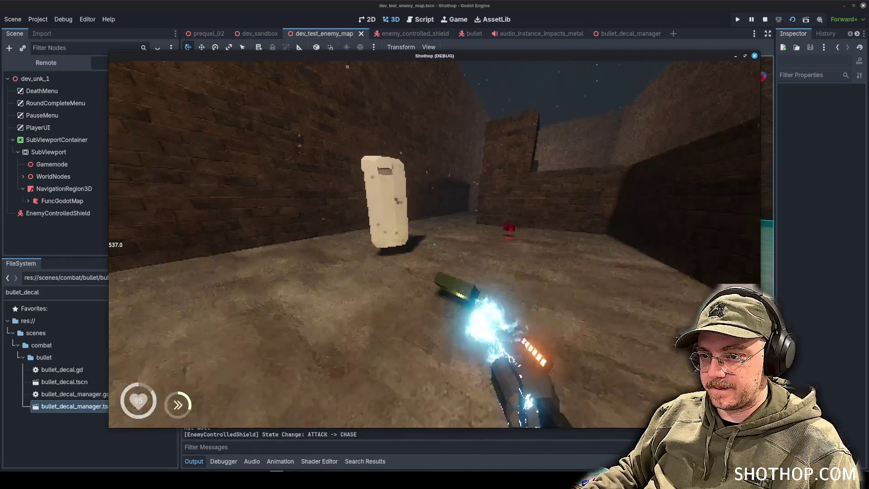
{"action": "key", "text": "F8"}
{"action": "key", "text": "ctrl+F3"}
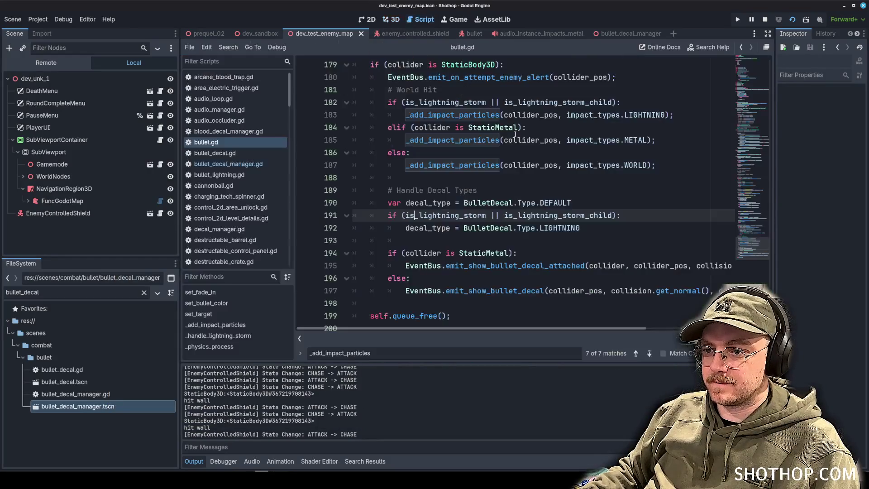
Step: Open bullet_decal_manager.gd from the script list
{"action": "scroll", "coordinate": [651, 231], "scroll_direction": "down", "scroll_amount": 1}
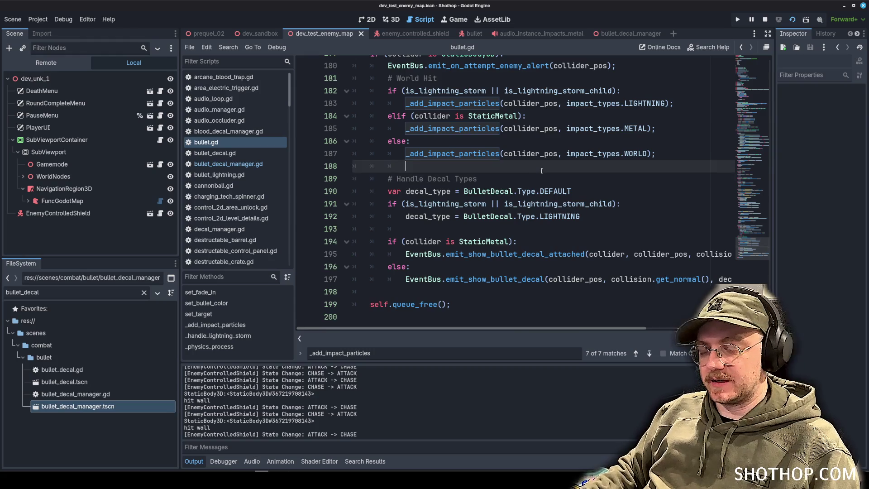
{"action": "left_click", "coordinate": [539, 154]}
{"action": "scroll", "coordinate": [547, 160], "scroll_direction": "up", "scroll_amount": 1}
{"action": "scroll", "coordinate": [547, 160], "scroll_direction": "up", "scroll_amount": 2}
{"action": "scroll", "coordinate": [547, 160], "scroll_direction": "down", "scroll_amount": 2}
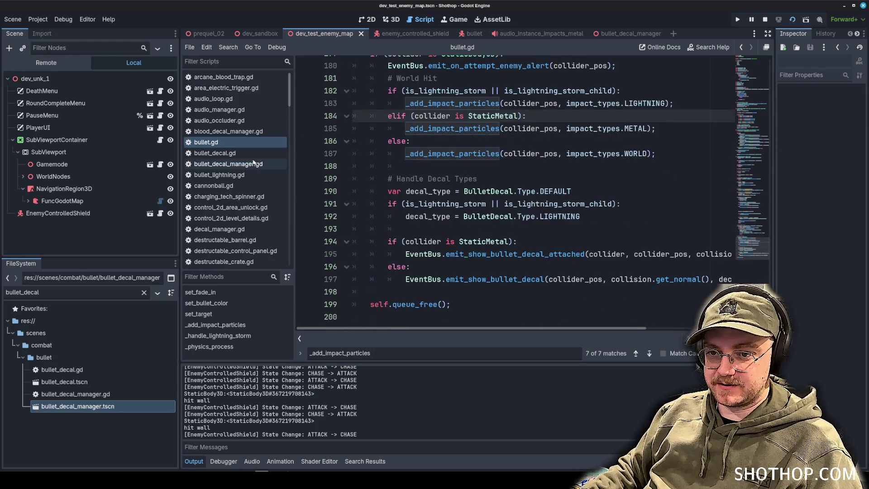
{"action": "left_click", "coordinate": [228, 163]}
Step: Jump from the attached decal's setup() call to its definition in bullet_decal.gd
{"action": "left_click", "coordinate": [442, 253]}
{"action": "left_click", "coordinate": [437, 215]}
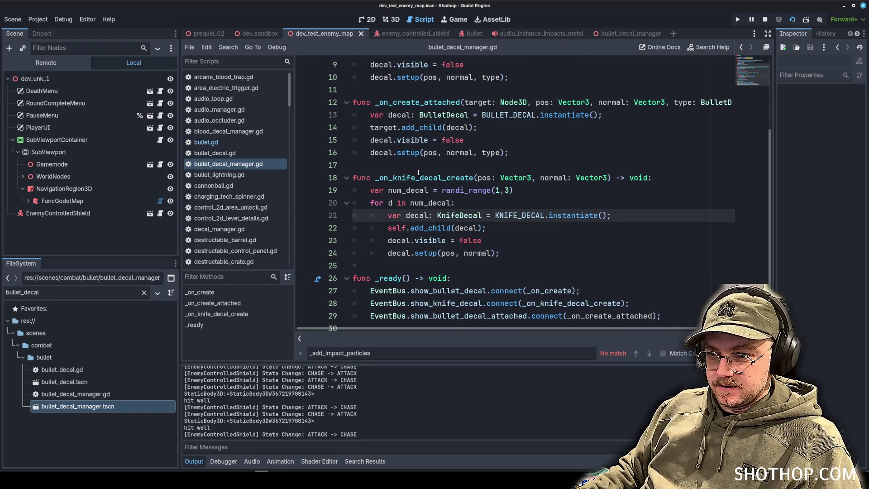
{"action": "scroll", "coordinate": [419, 172], "scroll_direction": "up", "scroll_amount": 1}
{"action": "left_click", "coordinate": [410, 191]}
{"action": "left_click", "coordinate": [412, 199]}
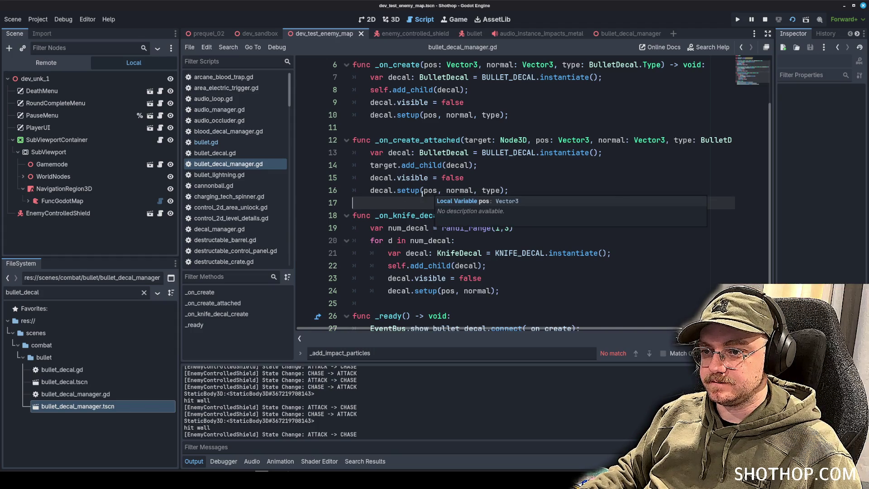
{"action": "left_click", "coordinate": [408, 191], "text": "ctrl"}
{"action": "left_click", "coordinate": [480, 90]}
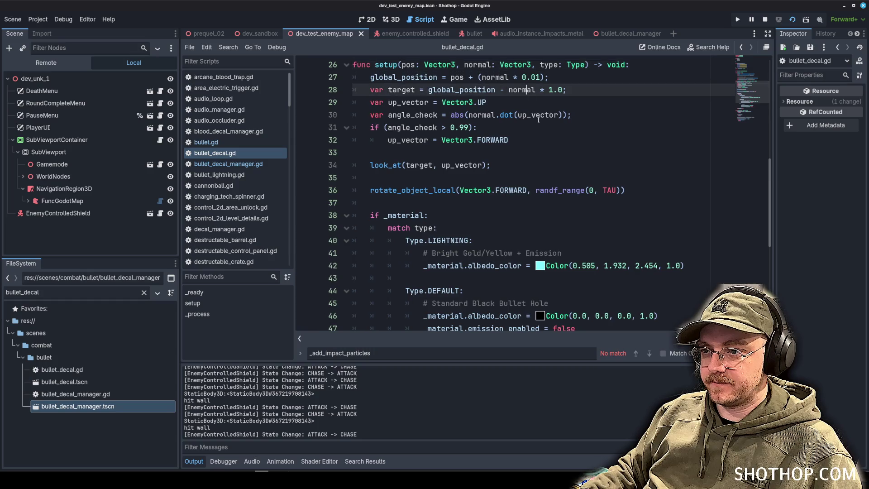
Step: In bullet_decal.gd, change const FADE_OUT_SPEED to a var and remove an extra blank line
{"action": "scroll", "coordinate": [480, 95], "scroll_direction": "up", "scroll_amount": 4}
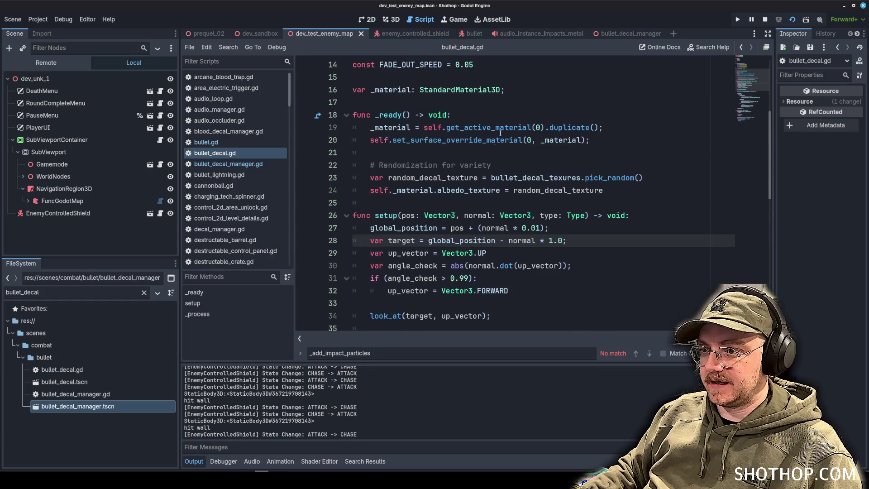
{"action": "left_click", "coordinate": [466, 204]}
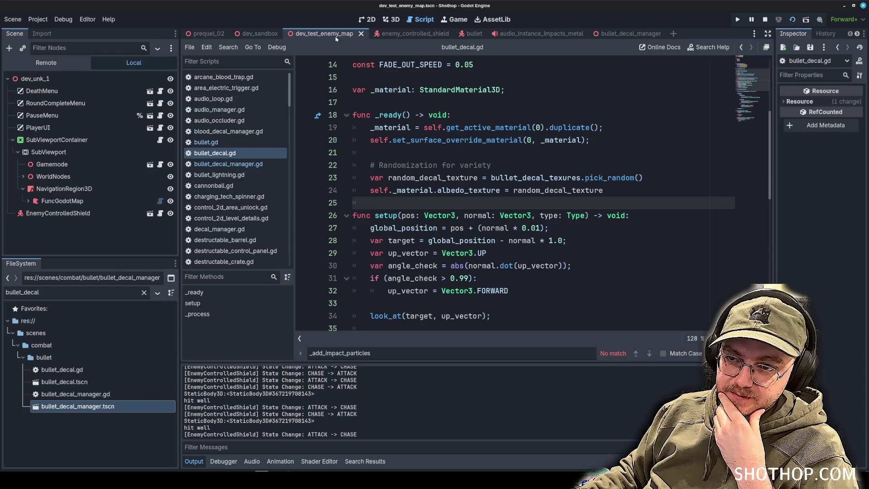
{"action": "left_click", "coordinate": [428, 178]}
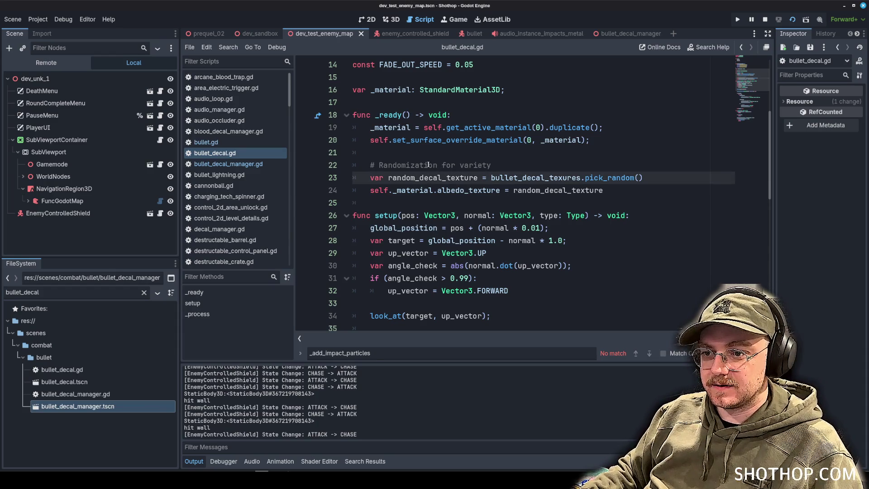
{"action": "scroll", "coordinate": [429, 165], "scroll_direction": "down", "scroll_amount": 3}
{"action": "scroll", "coordinate": [428, 171], "scroll_direction": "up", "scroll_amount": 7}
{"action": "left_click", "coordinate": [425, 152]}
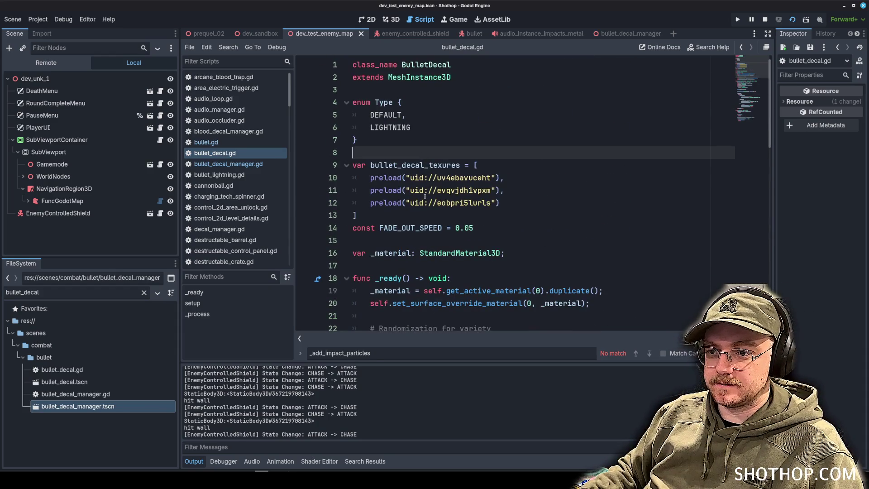
{"action": "double_click", "coordinate": [419, 225]}
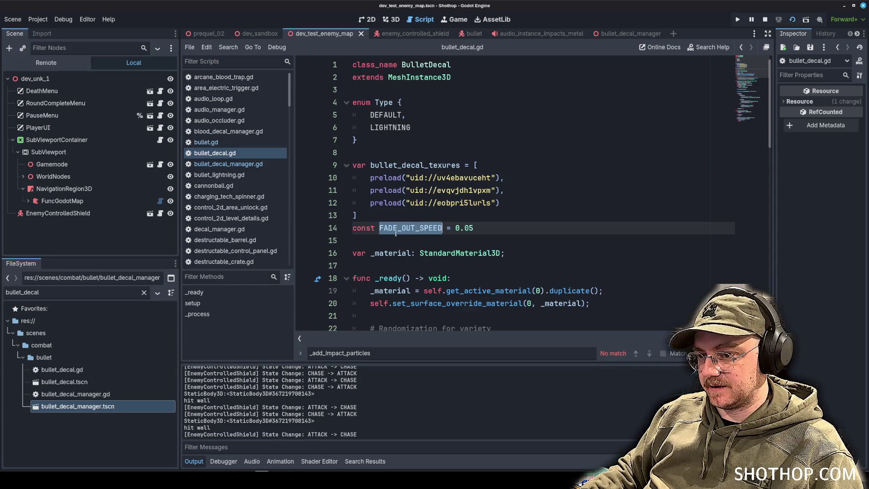
{"action": "double_click", "coordinate": [363, 227]}
{"action": "type", "text": "var"}
{"action": "key", "text": "Up"}
{"action": "key", "text": "Return"}
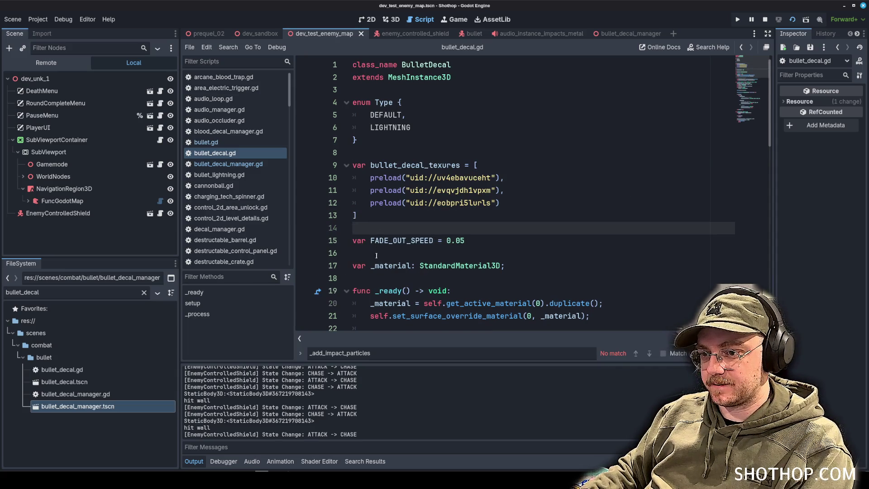
{"action": "left_click", "coordinate": [376, 256]}
{"action": "key", "text": "BackSpace"}
Step: Rename every FADE_OUT_SPEED occurrence to fade_out_speed and save bullet_decal.gd
{"action": "double_click", "coordinate": [380, 240]}
{"action": "key", "text": "ctrl+d"}
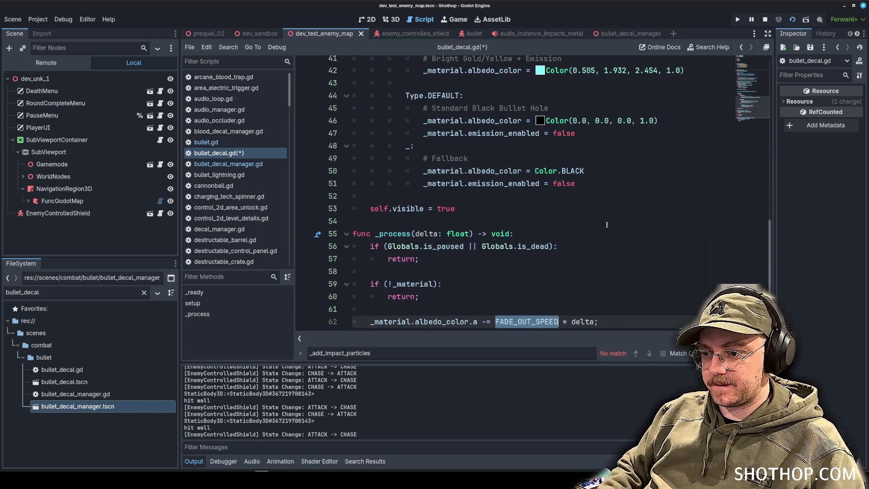
{"action": "type", "text": "fade_out_speed = 0.05"}
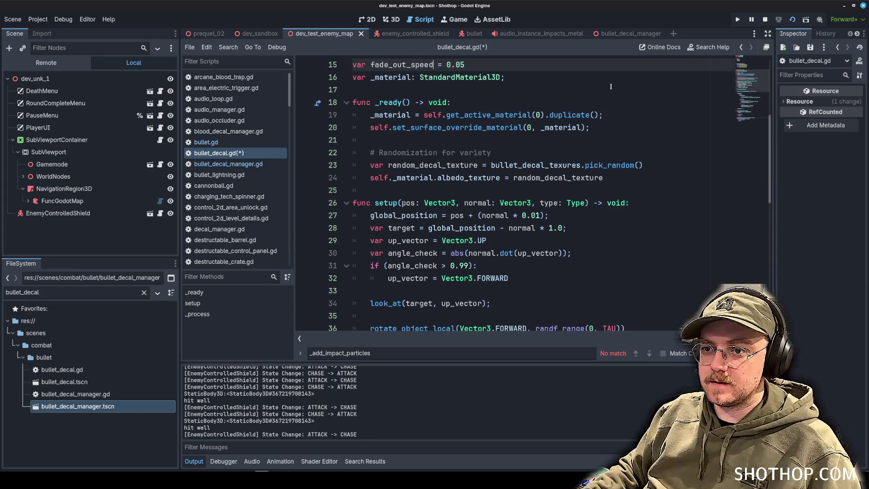
{"action": "left_click", "coordinate": [611, 87]}
{"action": "key", "text": "ctrl+s"}
Step: In bullet_decal_manager.gd, add decal.fade_out_speed = 0.01 after the attached decal's setup call and save
{"action": "left_click", "coordinate": [228, 164]}
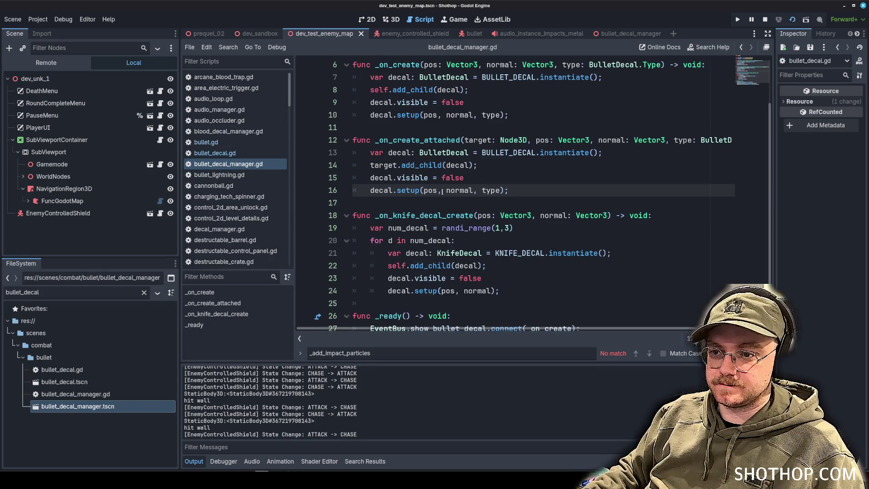
{"action": "left_click", "coordinate": [524, 177]}
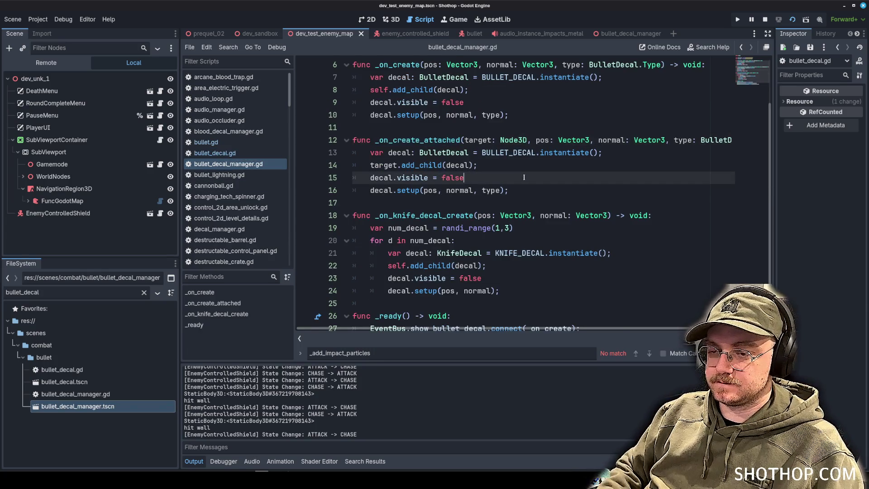
{"action": "key", "text": "Down"}
{"action": "key", "text": "Return"}
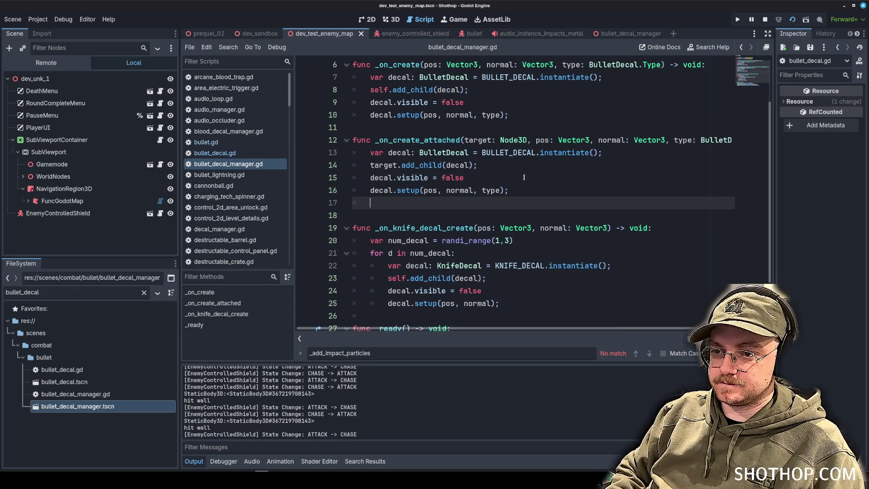
{"action": "type", "text": "decal.f"}
{"action": "key", "text": "Return"}
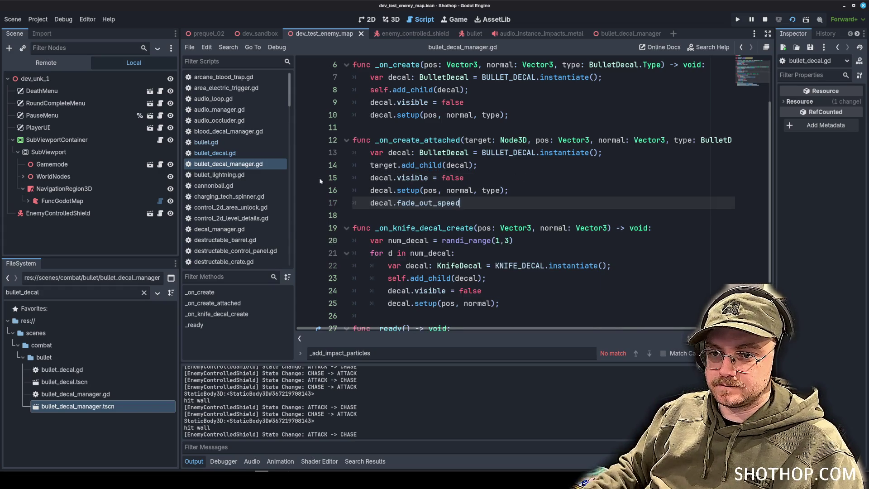
{"action": "left_click", "coordinate": [215, 153]}
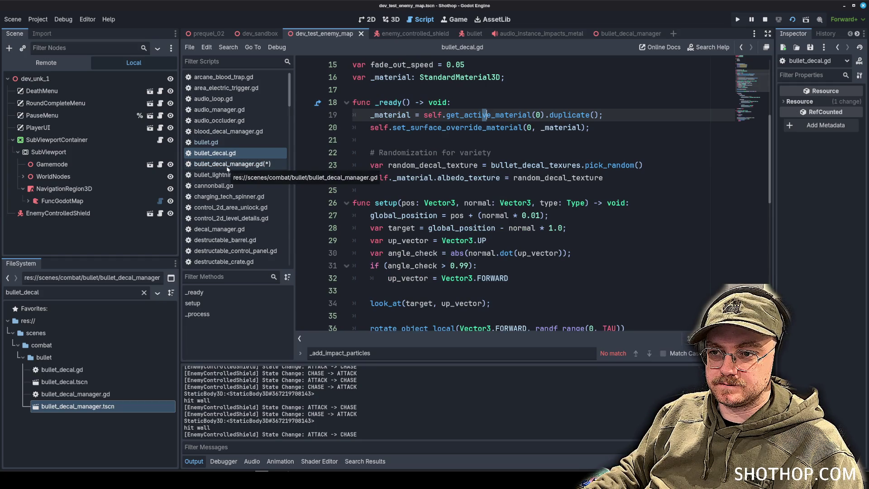
{"action": "left_click", "coordinate": [228, 164]}
{"action": "type", "text": "= 0"}
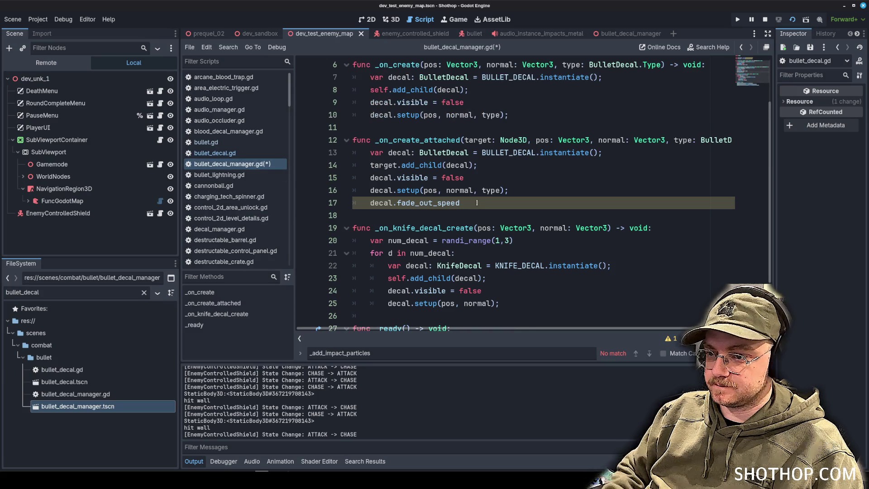
{"action": "type", "text": ".01;"}
{"action": "key", "text": "ctrl+s"}
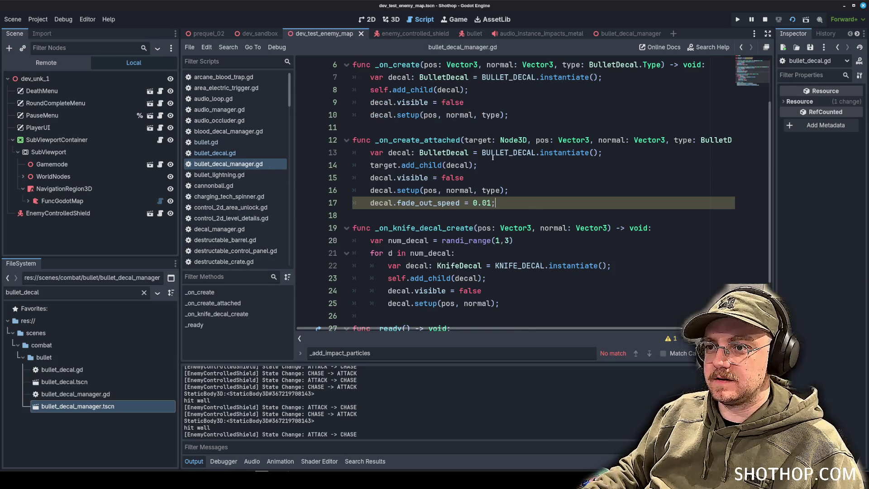
{"action": "key", "text": "Up"}
{"action": "key", "text": "Up"}
{"action": "key", "text": "Up"}
{"action": "left_click", "coordinate": [391, 19]}
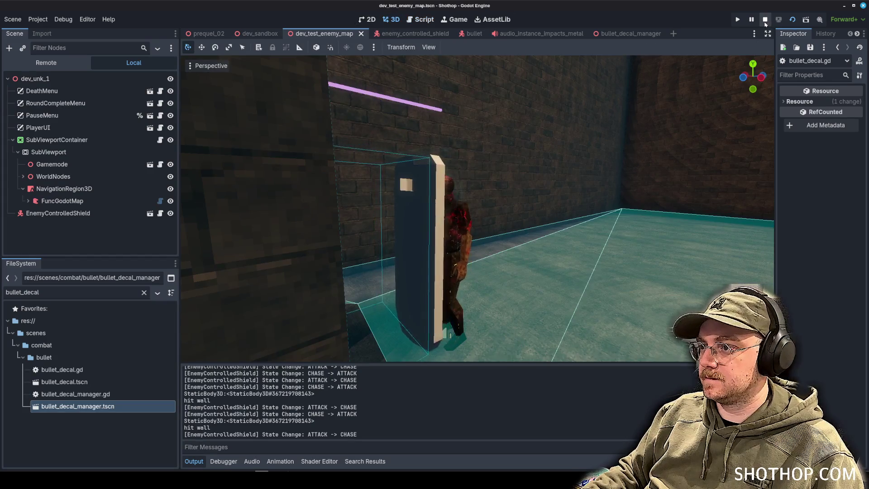
Step: Run the dev_test_enemy_map scene from the 3D view and pause the game with Esc
{"action": "left_click", "coordinate": [765, 19]}
{"action": "left_click", "coordinate": [793, 20]}
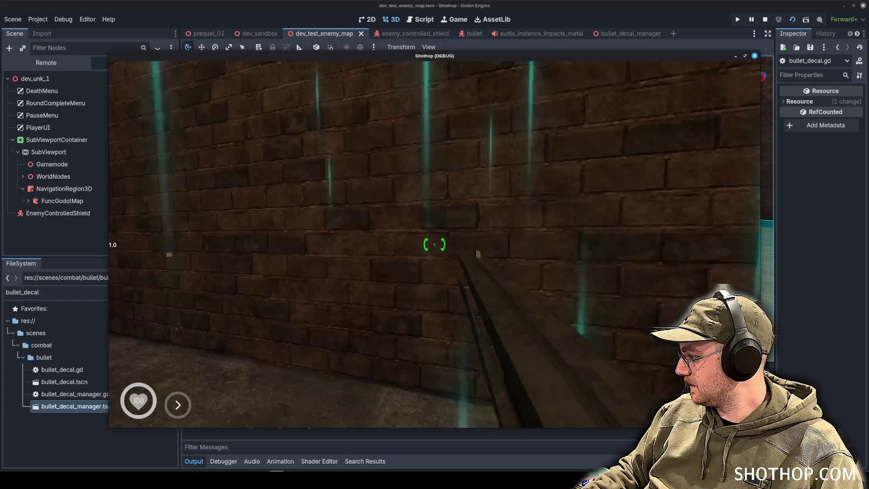
{"action": "key", "text": "Escape"}
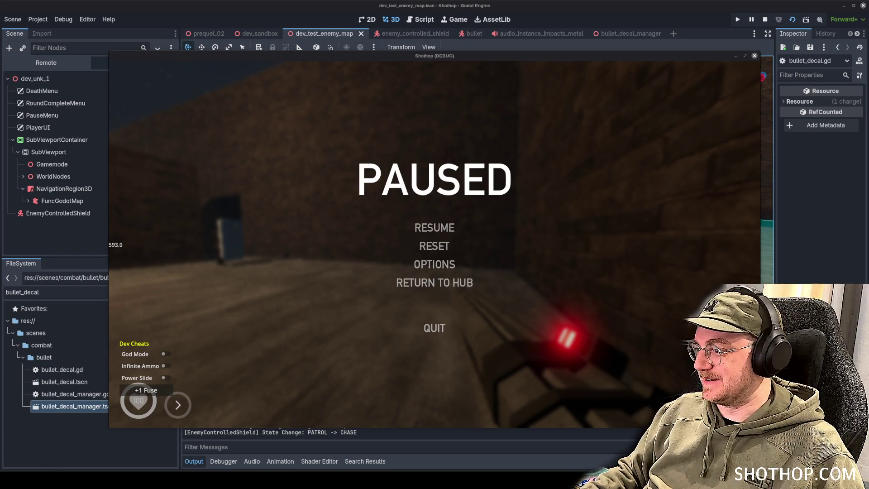
{"action": "key", "text": "alt+Tab"}
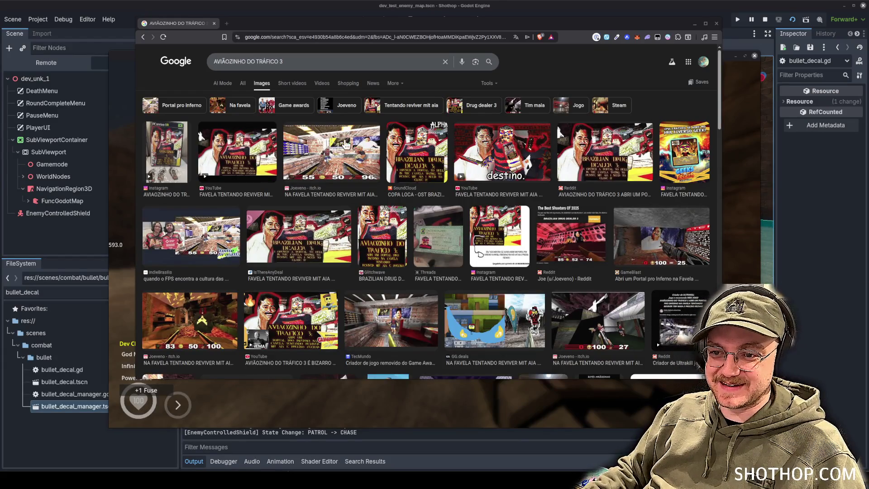
Step: Widen Chrome and open the YouTube video about AVIÃOZINHO DO TRÁFICO 3 from the image results
{"action": "left_click_drag", "start_coordinate": [132, 166], "coordinate": [69, 166]}
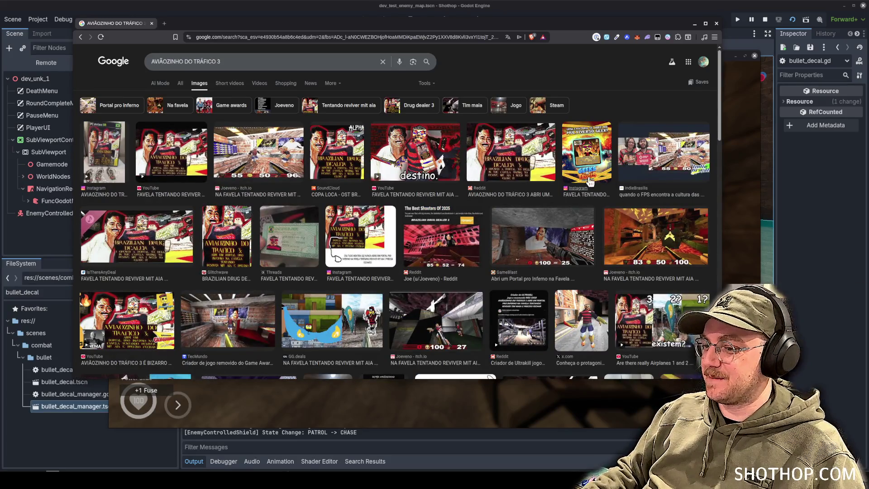
{"action": "left_click", "coordinate": [409, 154]}
{"action": "left_click", "coordinate": [691, 302]}
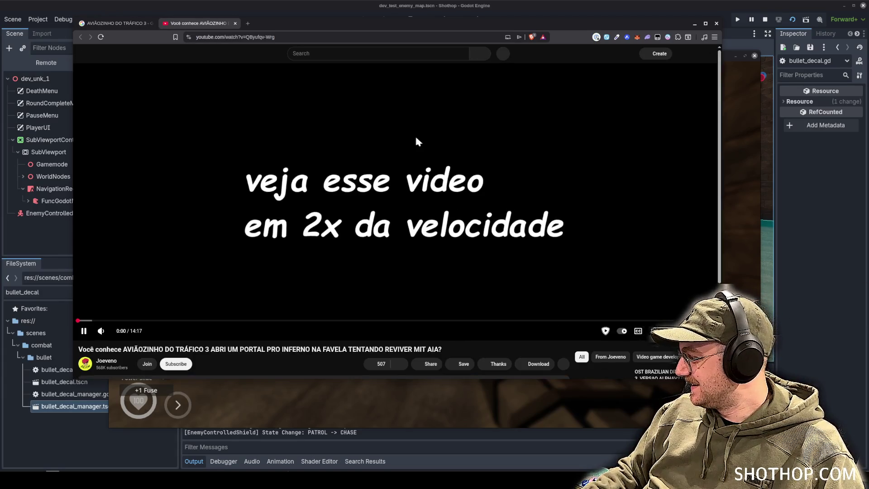
Step: Skip the YouTube video ahead to about 7:24, then close the browser with all its tabs
{"action": "left_click", "coordinate": [120, 321]}
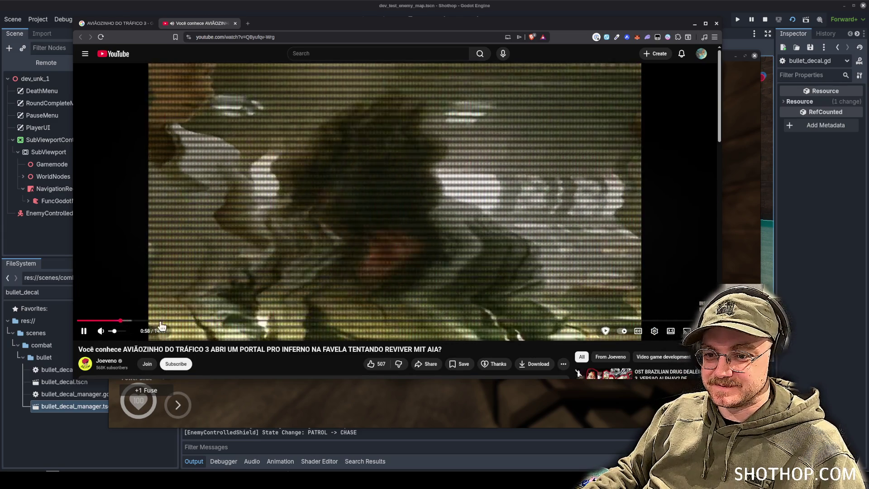
{"action": "left_click", "coordinate": [198, 320]}
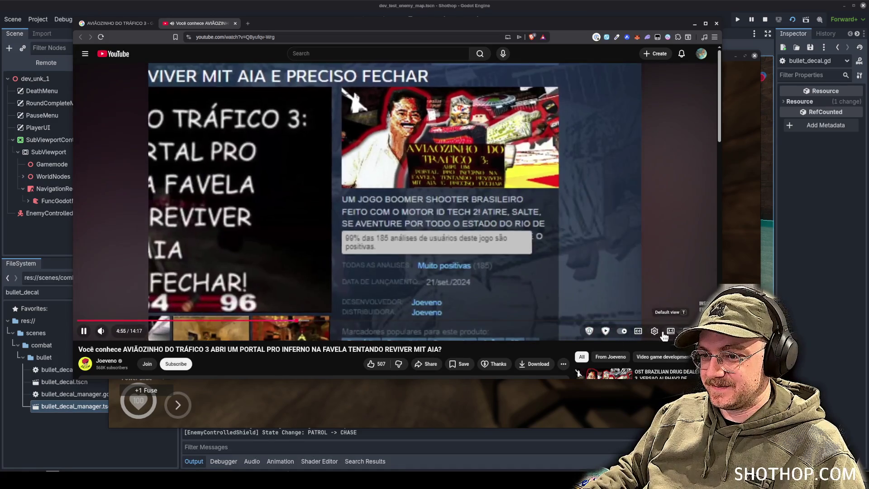
{"action": "scroll", "coordinate": [405, 241], "scroll_direction": "down", "scroll_amount": 2}
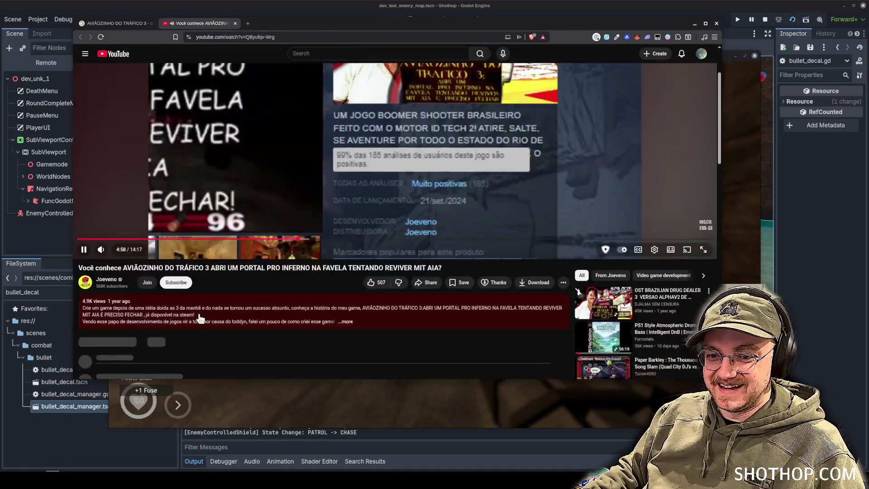
{"action": "left_click", "coordinate": [405, 239]}
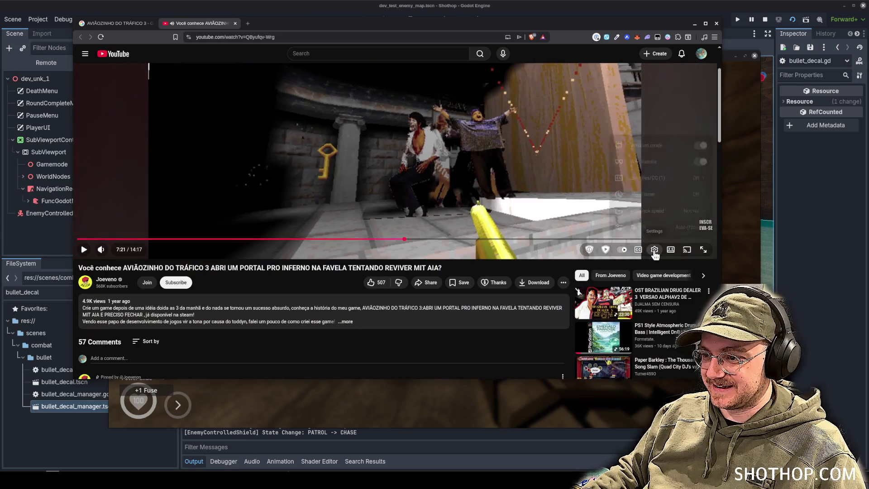
{"action": "left_click", "coordinate": [655, 249]}
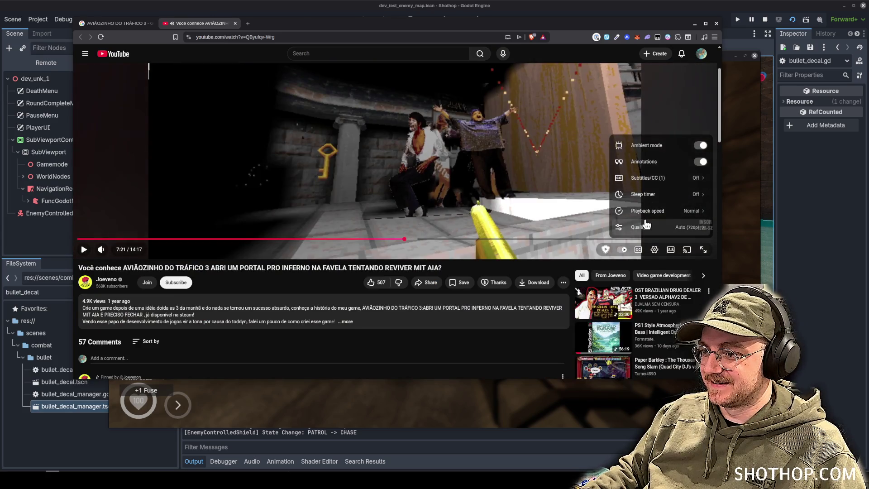
{"action": "left_click", "coordinate": [554, 81]}
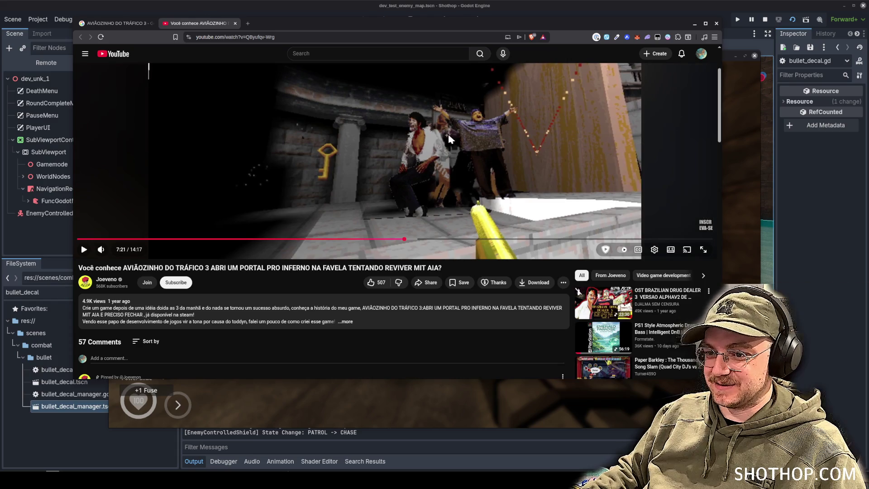
{"action": "left_click", "coordinate": [593, 122]}
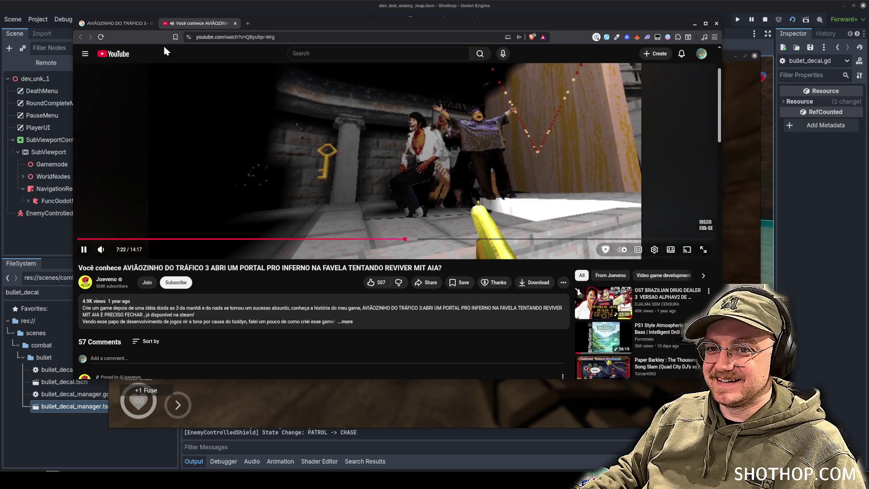
{"action": "left_click", "coordinate": [717, 23]}
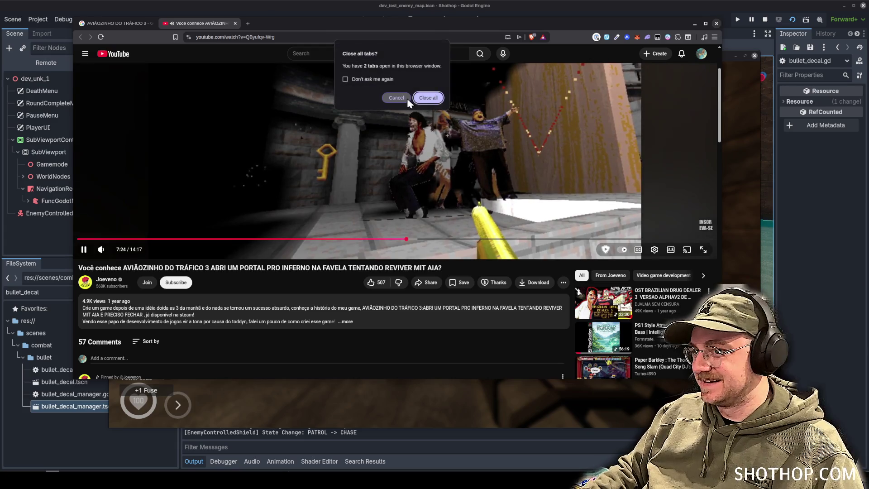
{"action": "key", "text": "Return"}
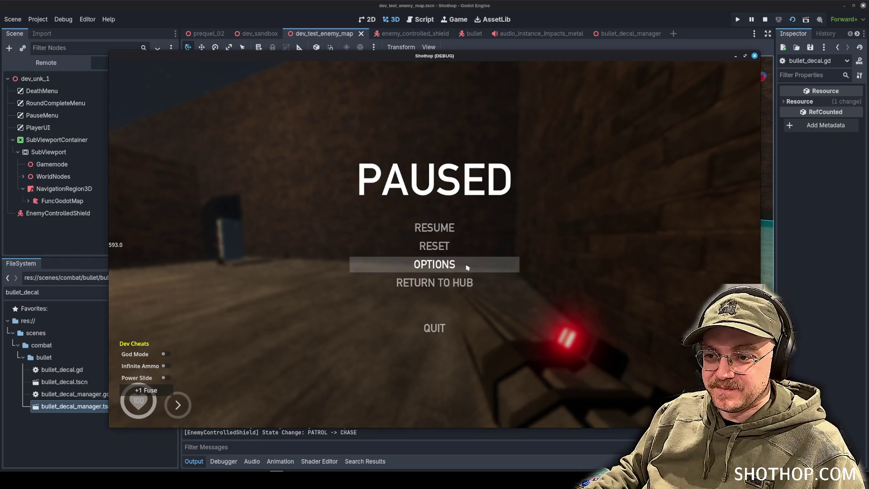
Step: Resume the game and fire at the arena walls, switching guns along the way
{"action": "key", "text": "Escape"}
{"action": "left_click", "coordinate": [435, 244]}
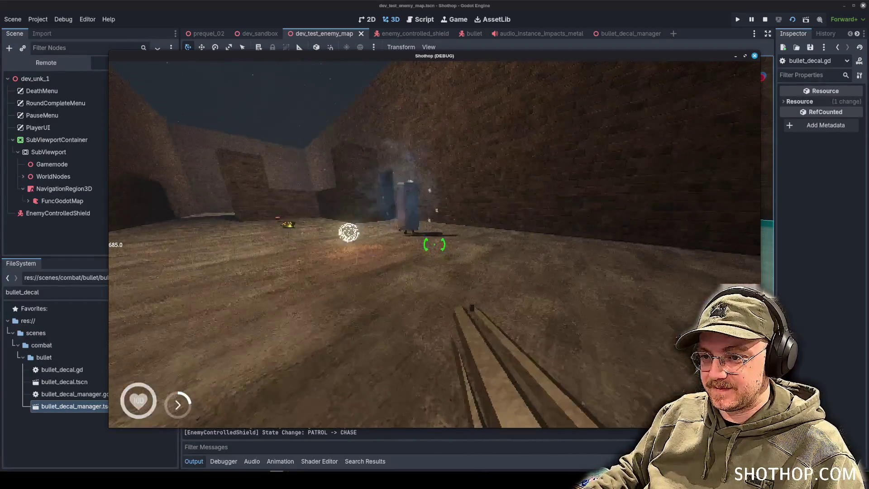
{"action": "left_click", "coordinate": [435, 245]}
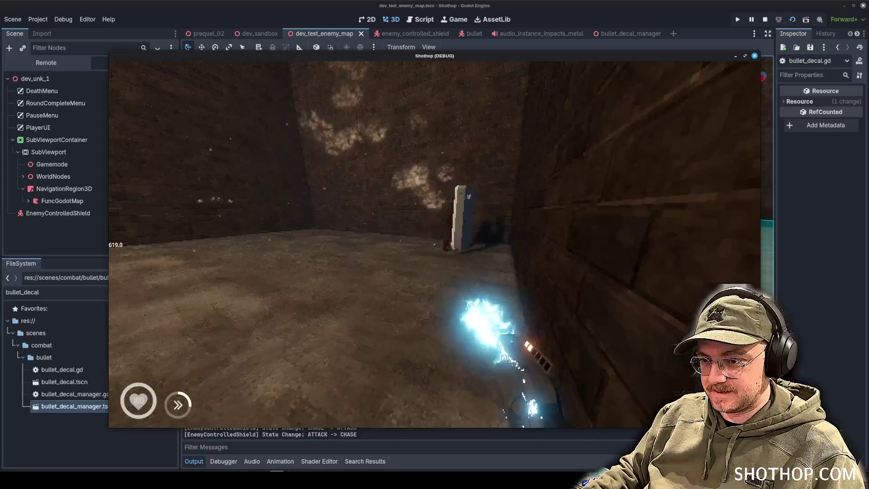
{"action": "left_click", "coordinate": [435, 245]}
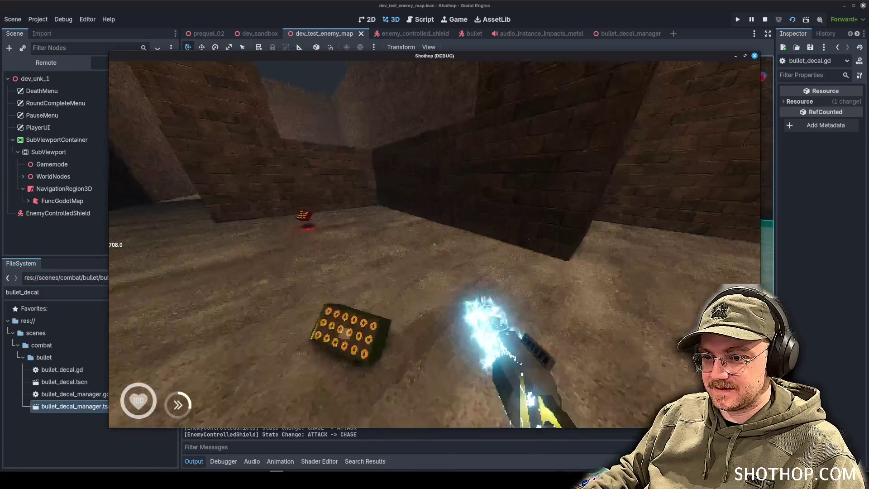
{"action": "left_click", "coordinate": [434, 245]}
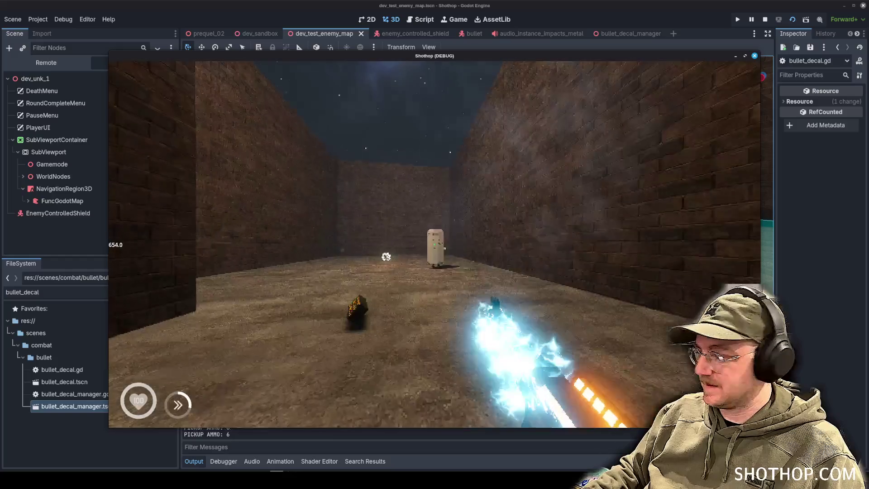
{"action": "scroll", "coordinate": [434, 244], "scroll_direction": "down", "scroll_amount": 2}
{"action": "left_click", "coordinate": [434, 244]}
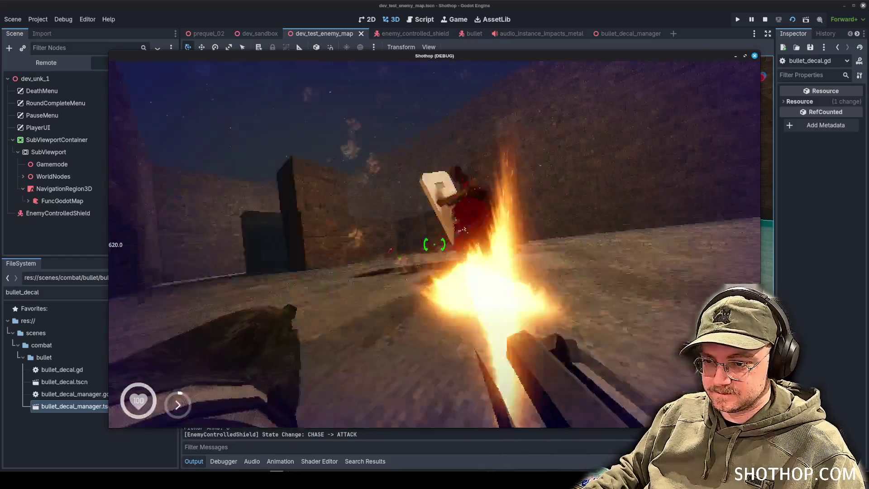
{"action": "scroll", "coordinate": [435, 244], "scroll_direction": "up", "scroll_amount": 1}
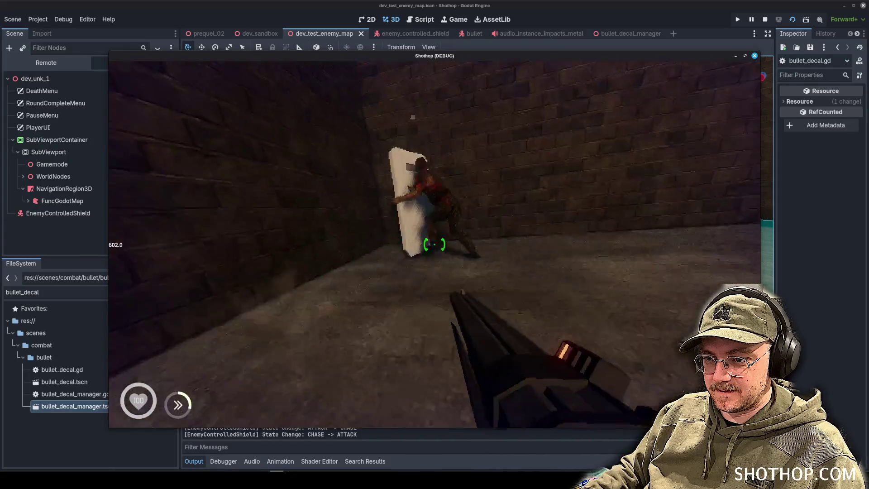
Step: Shoot the shielded enemy until it dies, then pause and stop the game with F8
{"action": "left_click", "coordinate": [434, 244]}
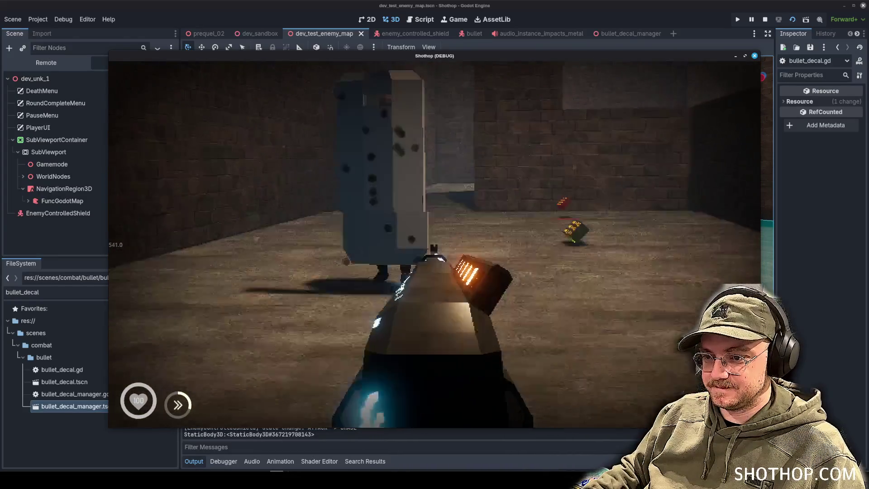
{"action": "left_click", "coordinate": [434, 245]}
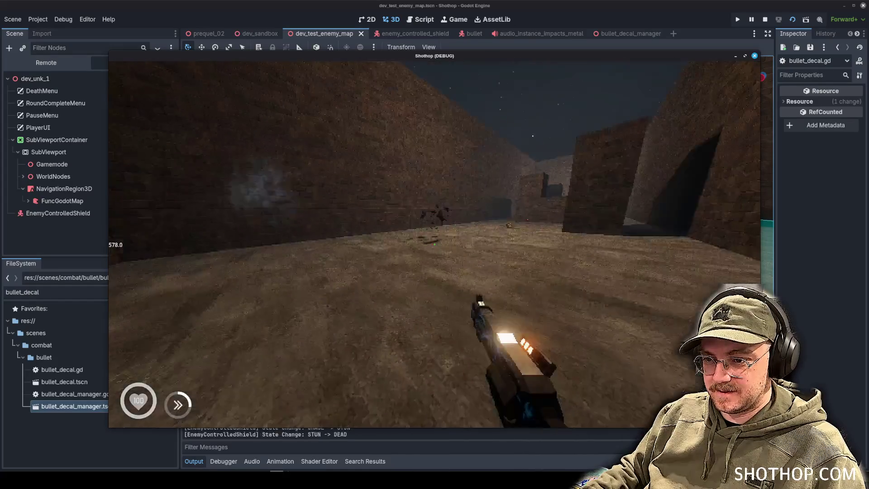
{"action": "left_click", "coordinate": [434, 245]}
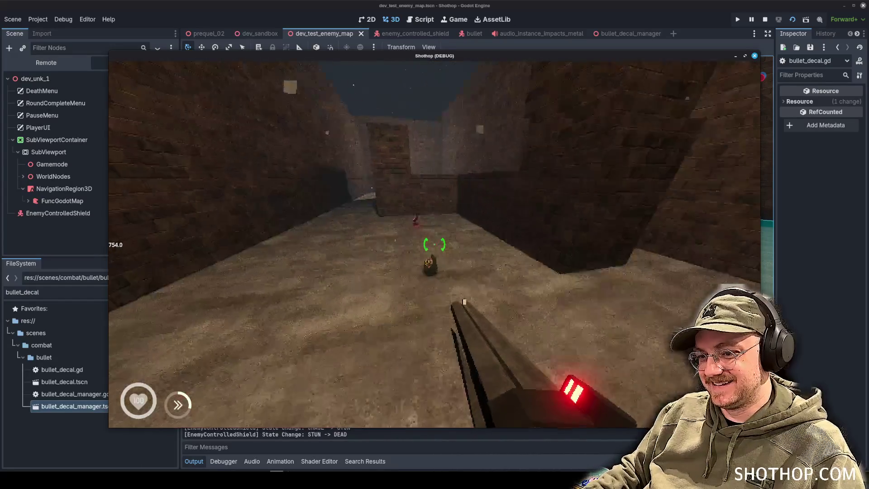
{"action": "key", "text": "w"}
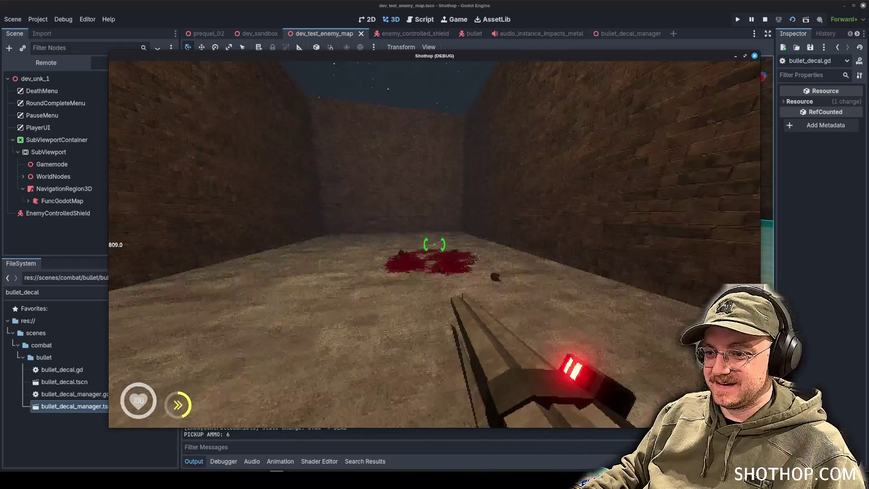
{"action": "key", "text": "Escape"}
{"action": "key", "text": "F8"}
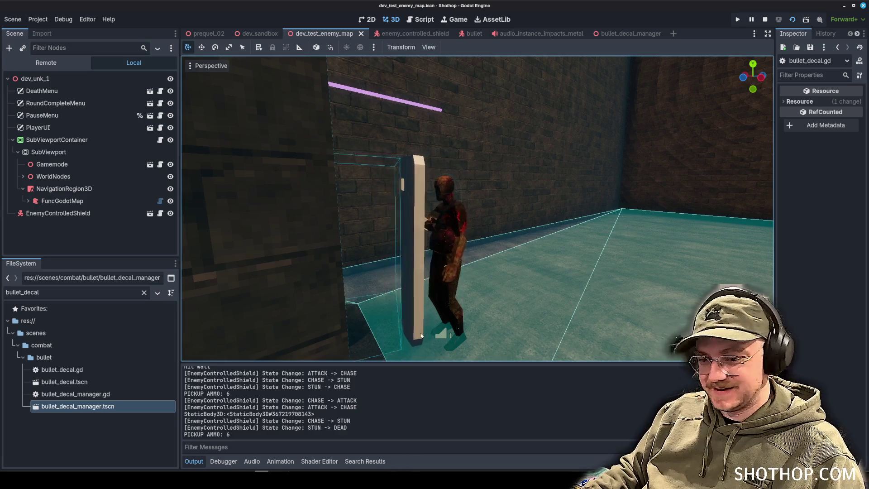
{"action": "left_click", "coordinate": [38, 471]}
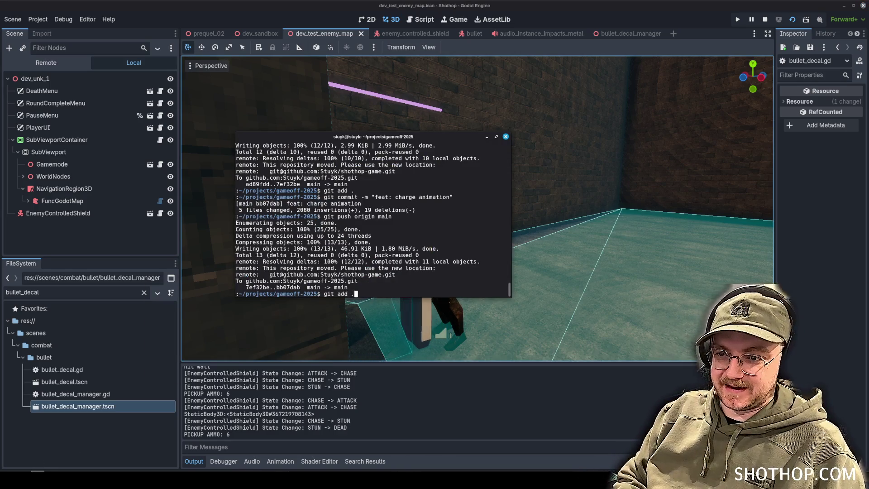
Step: Stage all changes, commit with a 'feat: footsteps and…' message, and push to origin main
{"action": "key", "text": "Return"}
{"action": "type", "text": "git"}
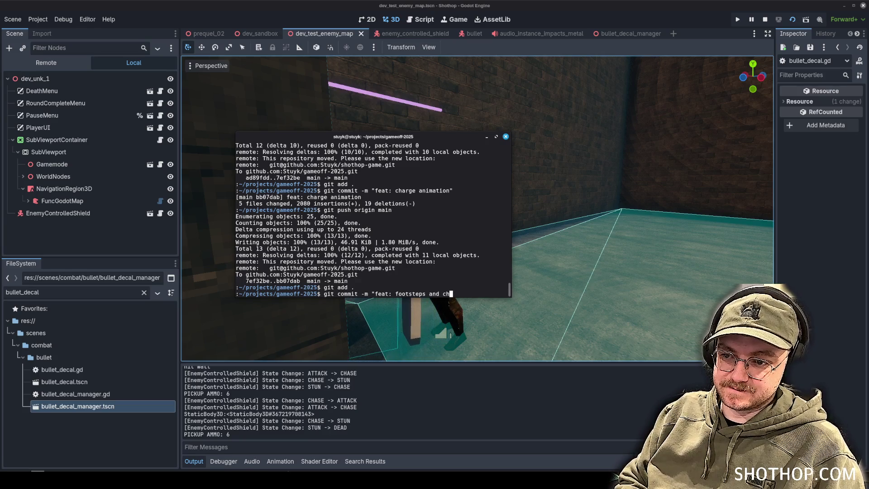
{"action": "type", "text": "ds\""}
{"action": "key", "text": "Return"}
{"action": "type", "text": "g"}
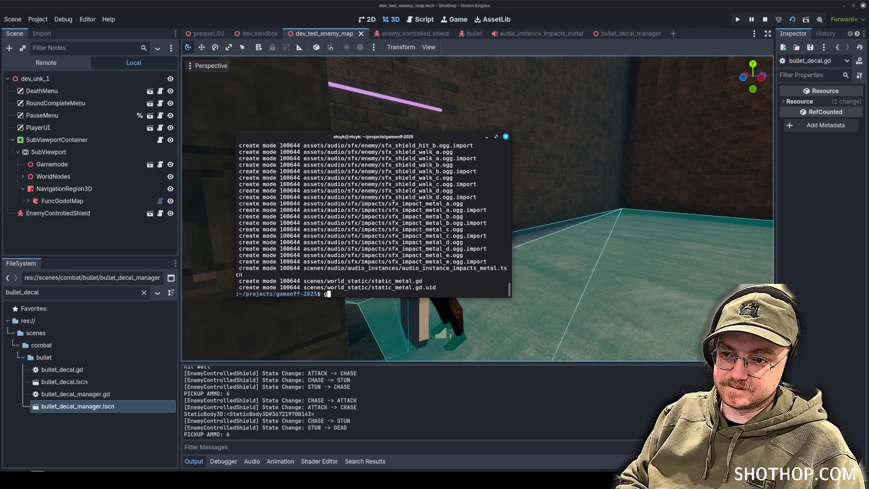
{"action": "type", "text": "in main"}
{"action": "key", "text": "Return"}
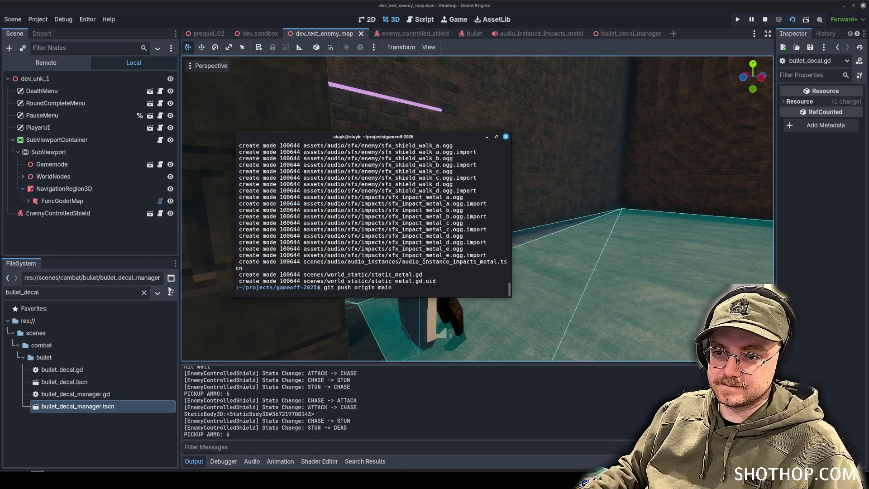
{"action": "left_click", "coordinate": [456, 8]}
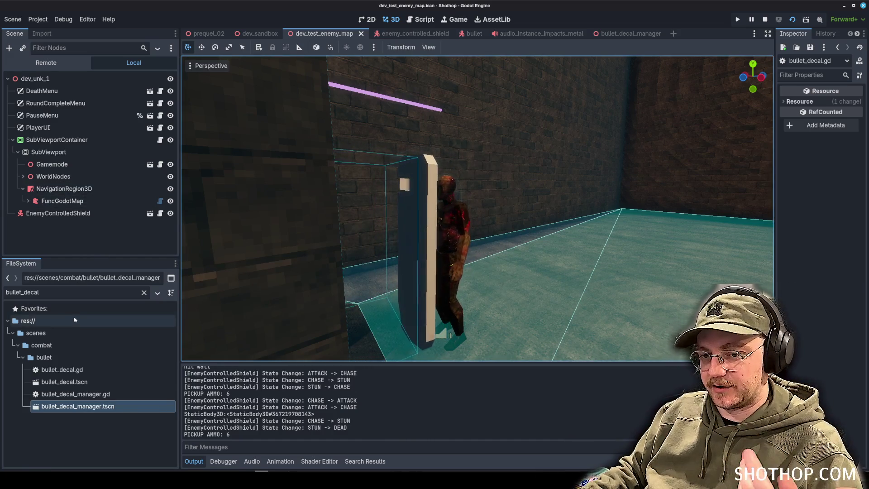
Step: Filter the FileSystem for 'sparks' and select particle_sparks_wall.tscn
{"action": "double_click", "coordinate": [50, 292]}
{"action": "type", "text": "sparks"}
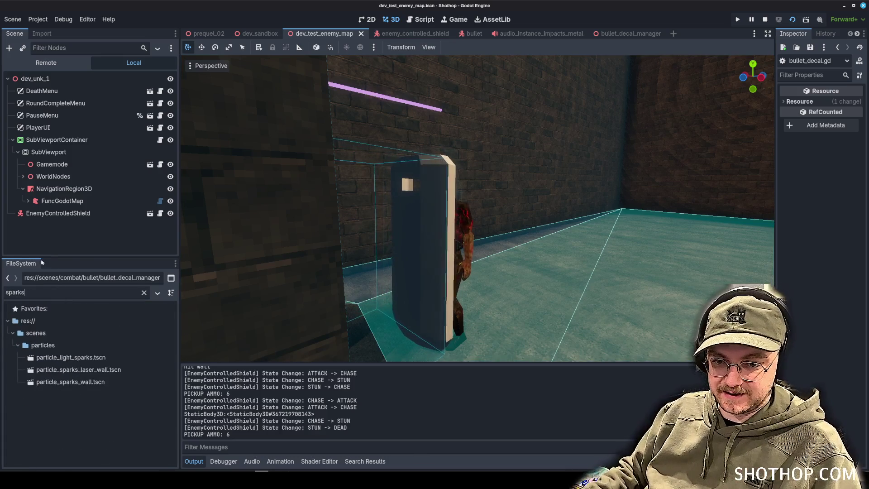
{"action": "left_click", "coordinate": [108, 381]}
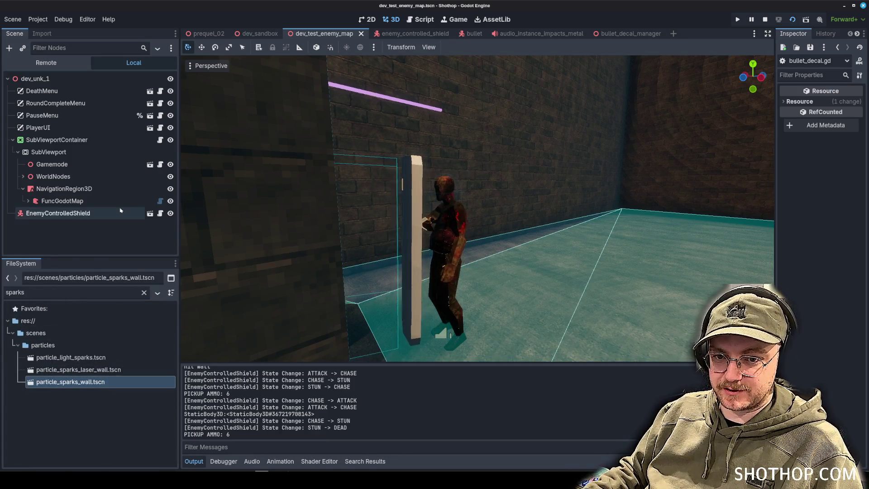
Step: Look through bullet_decal_manager.gd, bullet_decal.gd and enemy_controlled_shield.gd, then open bullet.gd
{"action": "left_click", "coordinate": [421, 19]}
{"action": "left_click", "coordinate": [494, 227]}
{"action": "scroll", "coordinate": [494, 216], "scroll_direction": "down", "scroll_amount": 2}
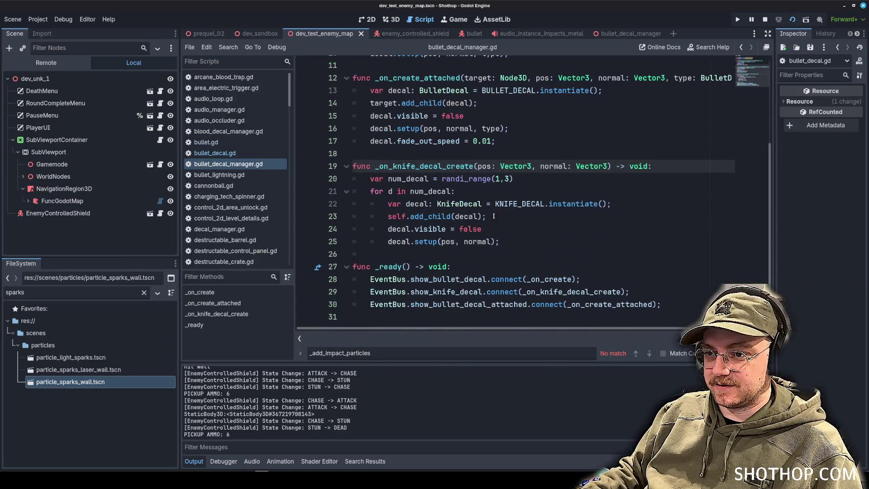
{"action": "left_click", "coordinate": [215, 153]}
{"action": "scroll", "coordinate": [263, 152], "scroll_direction": "down", "scroll_amount": 5}
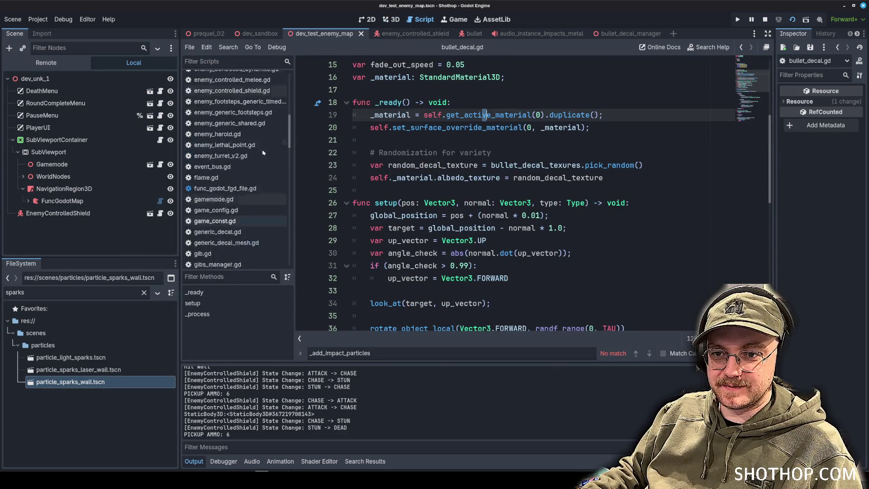
{"action": "scroll", "coordinate": [260, 156], "scroll_direction": "up", "scroll_amount": 3}
{"action": "left_click", "coordinate": [245, 164]}
{"action": "scroll", "coordinate": [581, 231], "scroll_direction": "down", "scroll_amount": 3}
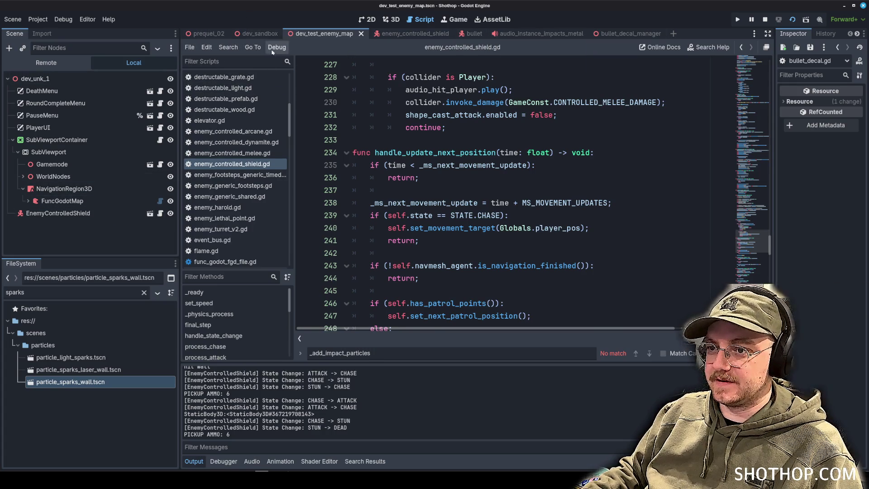
{"action": "scroll", "coordinate": [227, 144], "scroll_direction": "up", "scroll_amount": 6}
{"action": "left_click", "coordinate": [226, 143]}
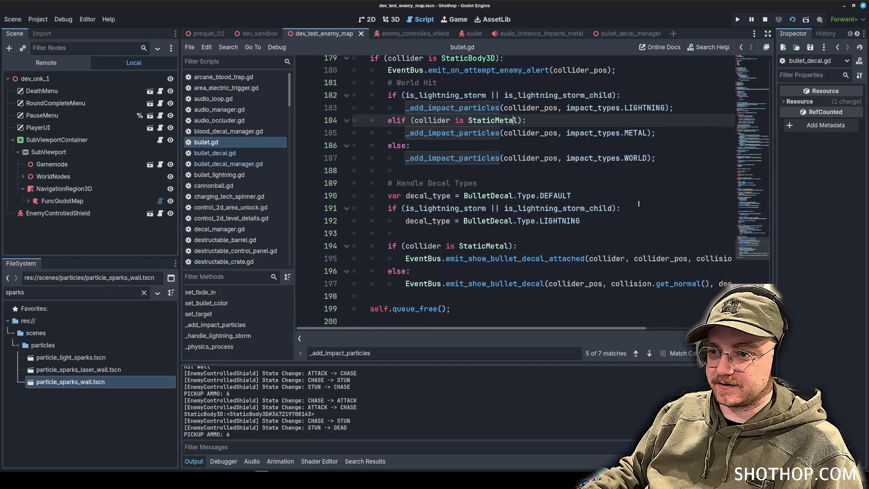
Step: Under the StaticMetal check, start an EventBus.emit_particle_request call with ParticleManager.PARTICLE_TYPE.SPARKS_WALL
{"action": "left_click", "coordinate": [597, 244]}
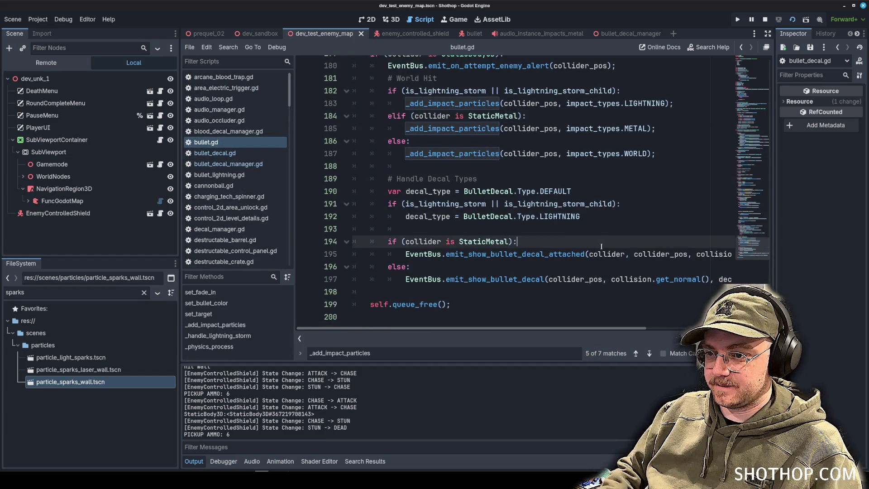
{"action": "key", "text": "Return"}
{"action": "type", "text": "EventBus."}
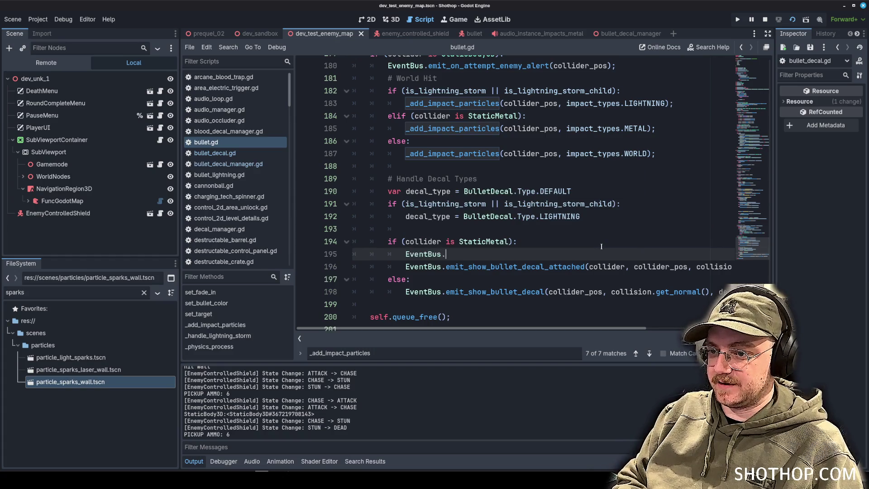
{"action": "type", "text": "emit_partic"}
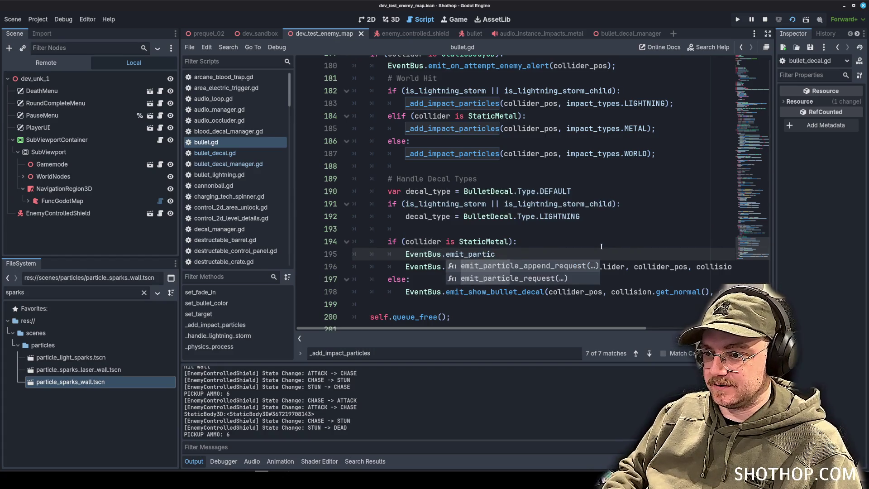
{"action": "key", "text": "Down"}
{"action": "key", "text": "Return"}
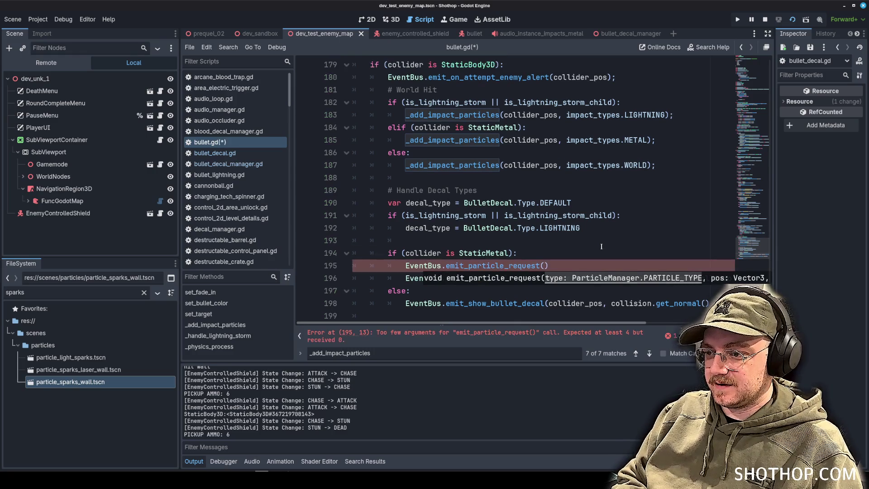
{"action": "type", "text": "anager.Particle"}
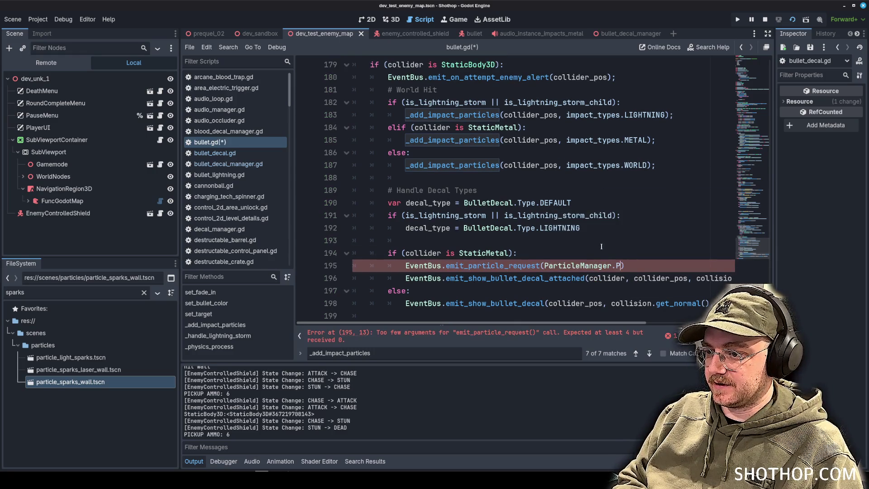
{"action": "type", "text": "_T"}
{"action": "key", "text": "Return"}
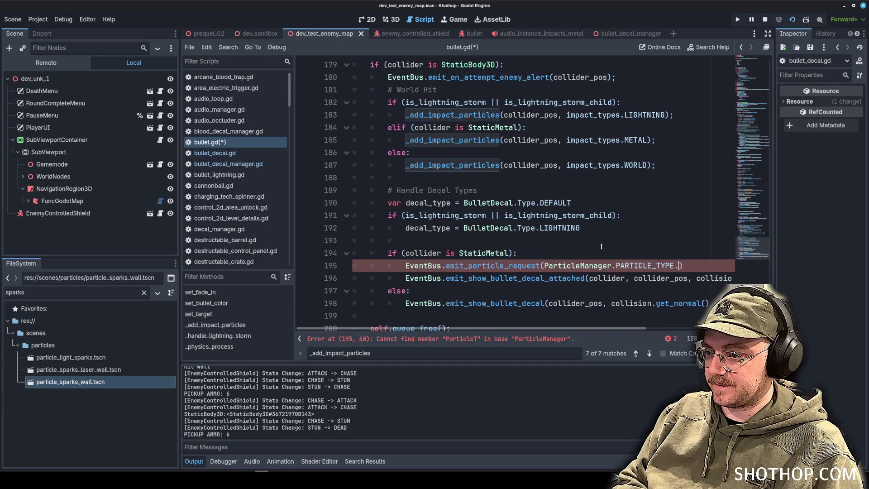
{"action": "type", "text": ".spark"}
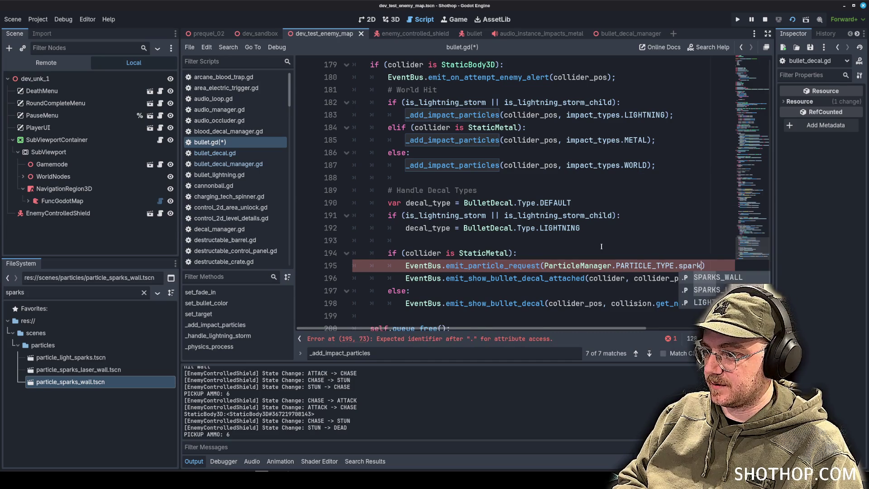
{"action": "key", "text": "Return"}
{"action": "type", "text": ","}
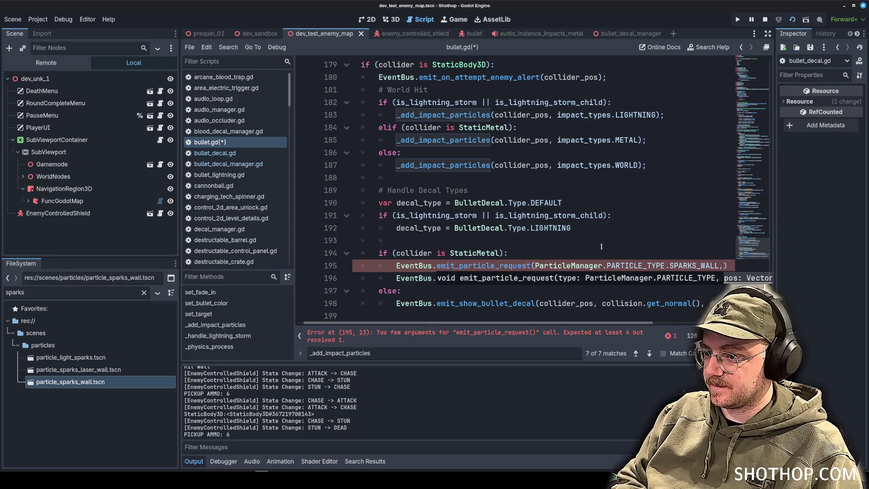
{"action": "key", "text": "Escape"}
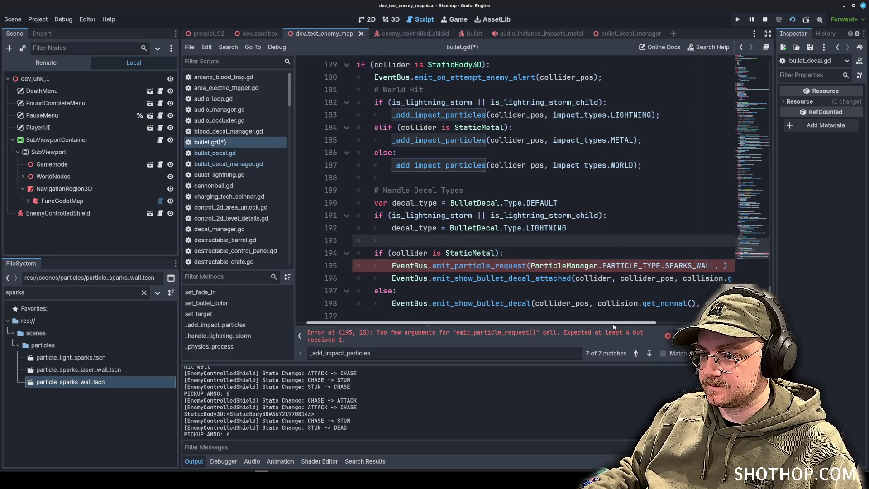
Step: Pass collider_pos, collision.get_normal() and true as the remaining arguments, then save bullet.gd
{"action": "scroll", "coordinate": [584, 272], "scroll_direction": "right", "scroll_amount": 5}
{"action": "type", "text": "lpo"}
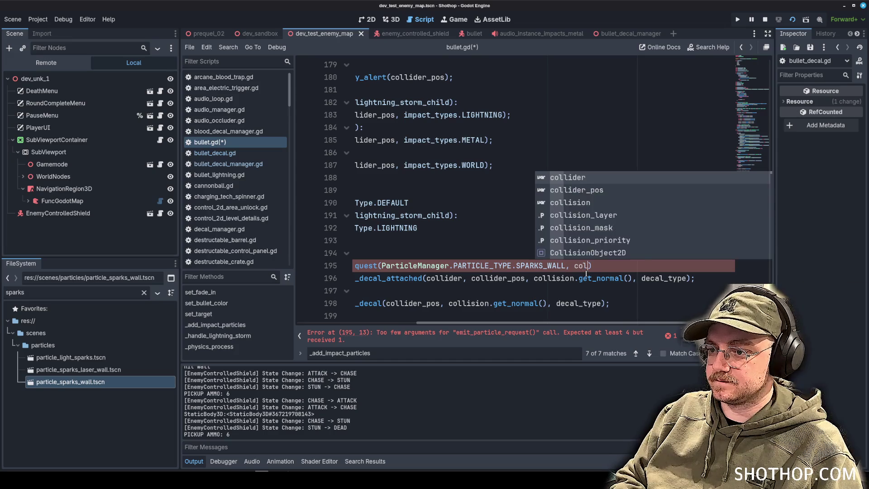
{"action": "key", "text": "Return"}
{"action": "type", "text": ","}
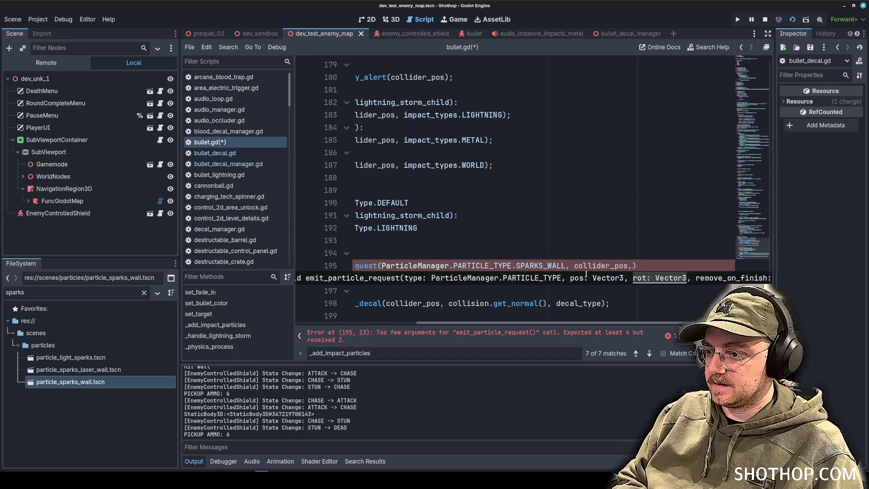
{"action": "key", "text": "Escape"}
{"action": "type", "text": "c"}
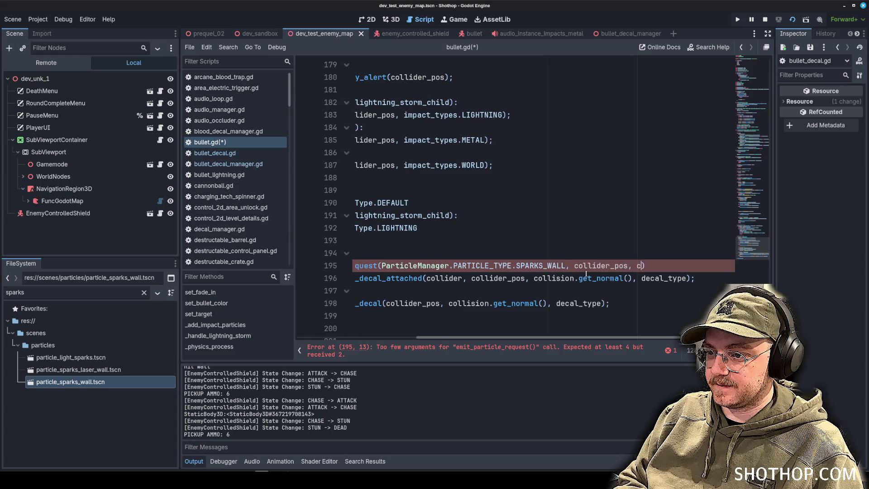
{"action": "type", "text": "ollision"}
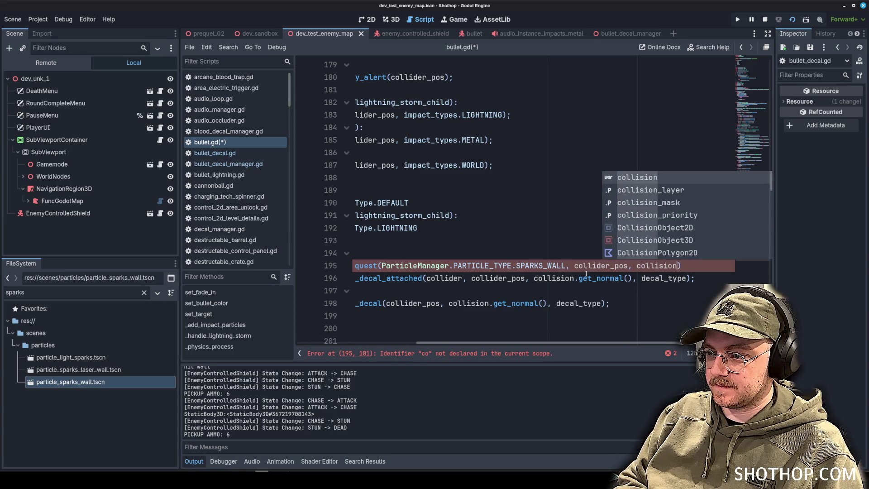
{"action": "type", "text": ".get_normal"}
{"action": "key", "text": "Return"}
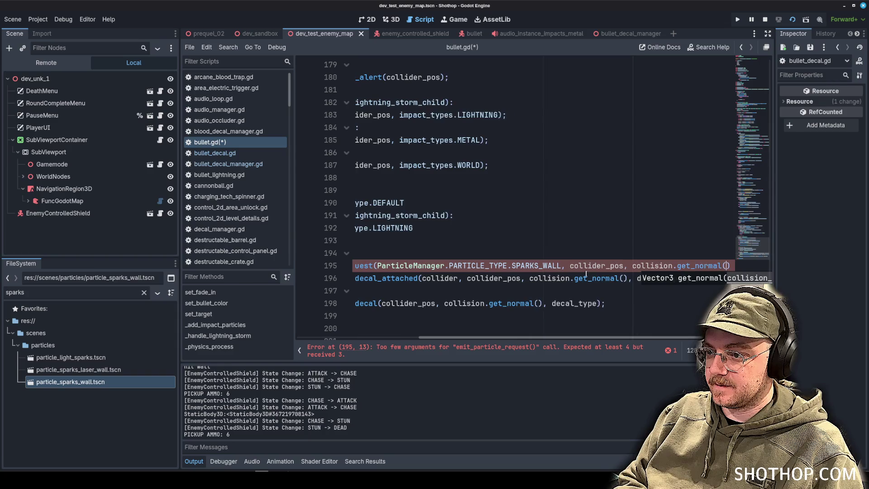
{"action": "type", "text": ")"}
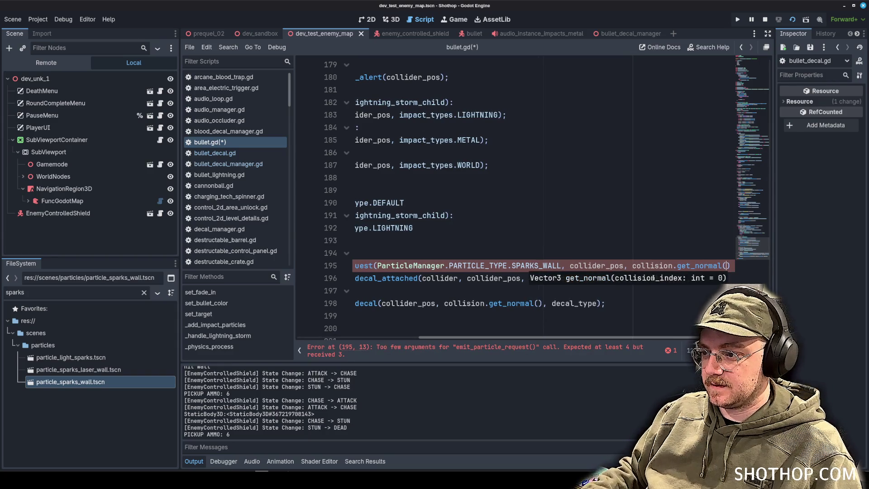
{"action": "type", "text": ","}
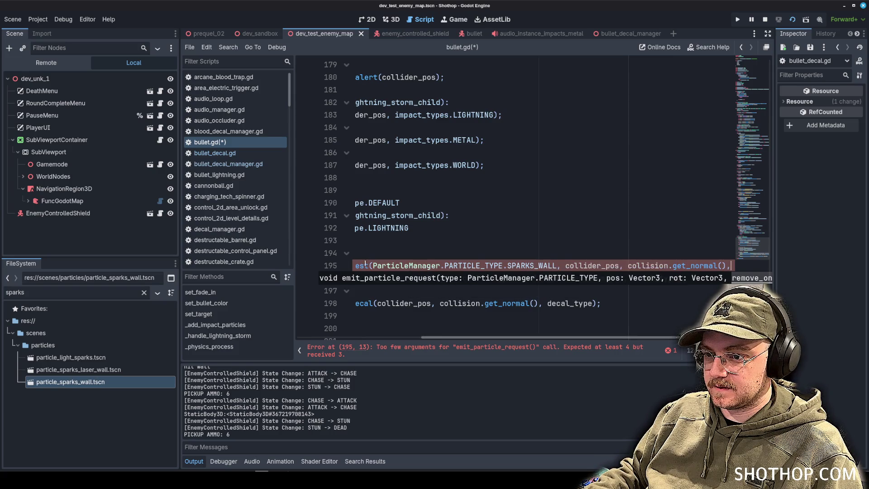
{"action": "mouse_move", "coordinate": [366, 262]}
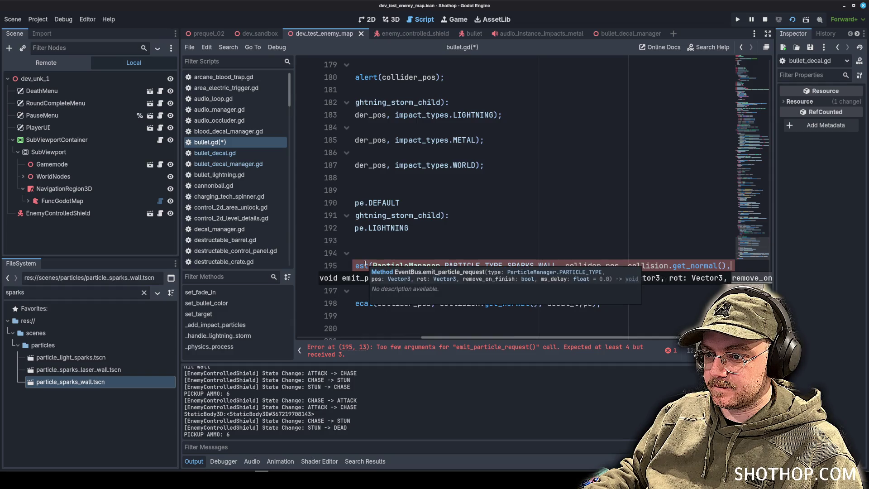
{"action": "type", "text": "true"}
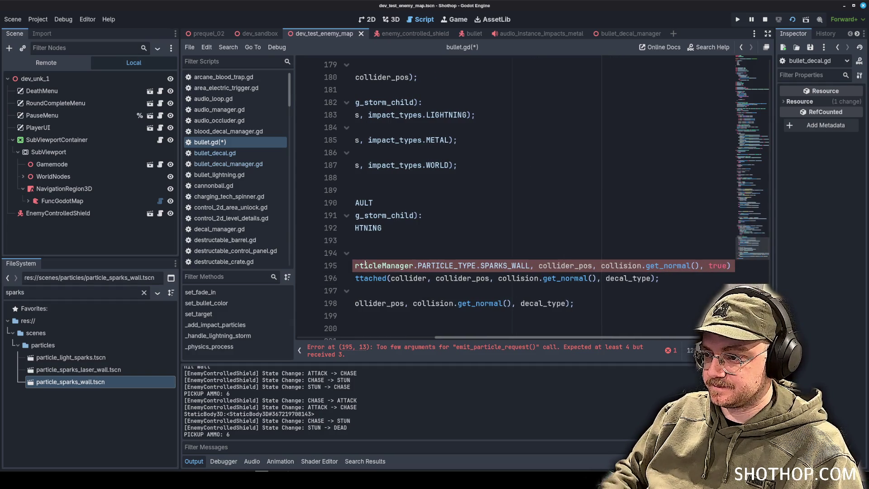
{"action": "scroll", "coordinate": [386, 298], "scroll_direction": "left", "scroll_amount": 5}
{"action": "left_click", "coordinate": [460, 228]}
{"action": "key", "text": "ctrl+s"}
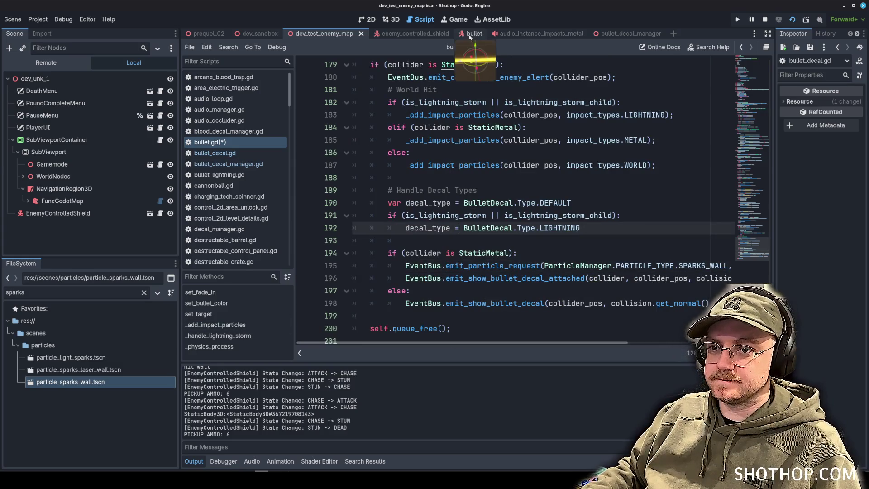
{"action": "left_click", "coordinate": [392, 19]}
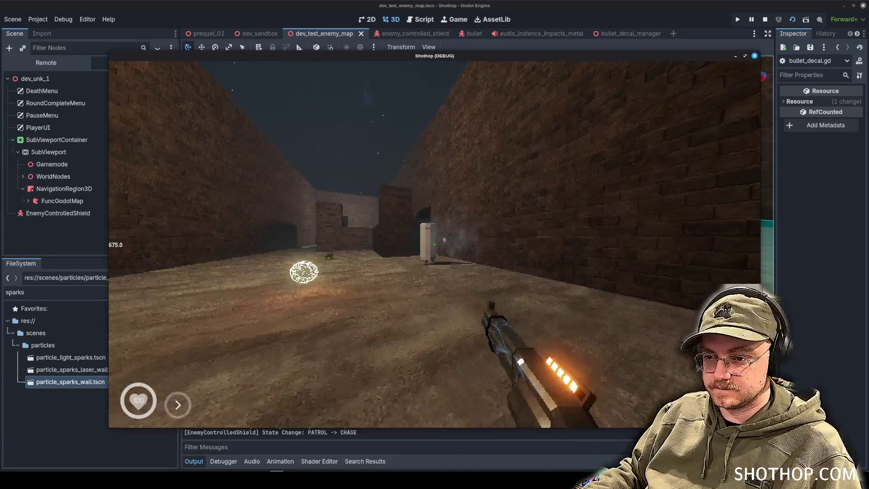
{"action": "left_click", "coordinate": [434, 244]}
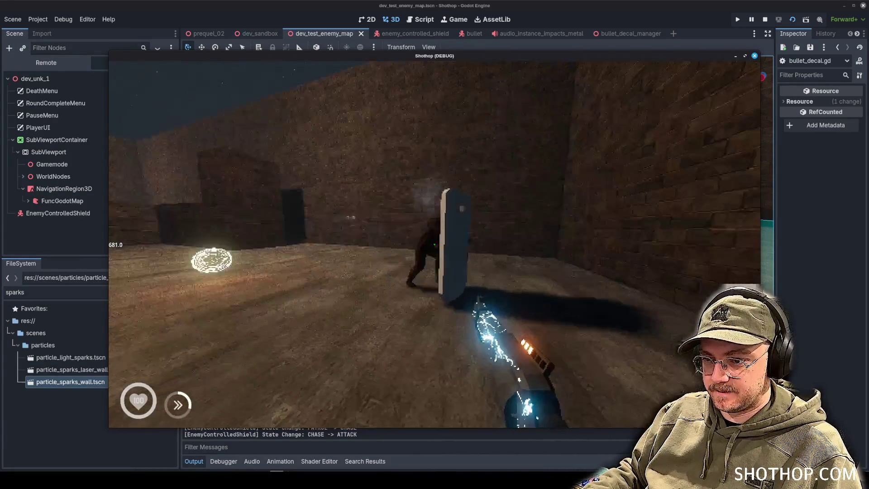
{"action": "key", "text": "F8"}
{"action": "left_click", "coordinate": [420, 19]}
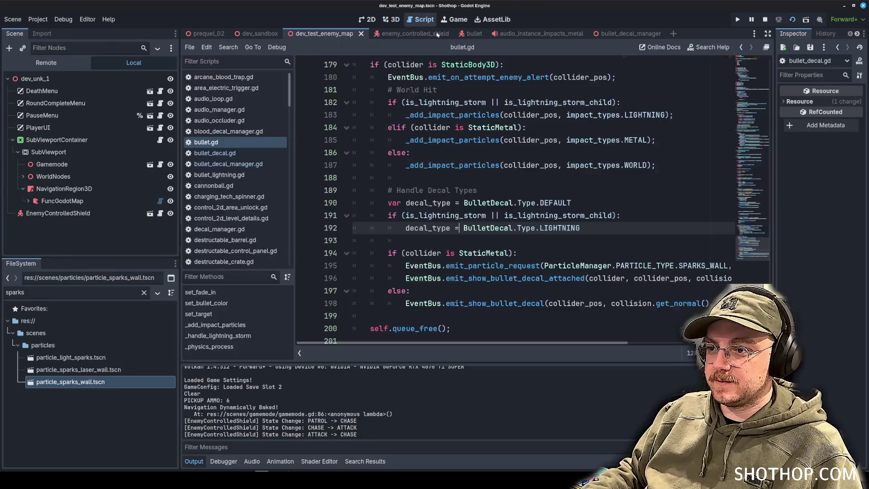
Step: Negate the collision normal in the SPARKS_WALL request, removing a stray -= edit
{"action": "left_click", "coordinate": [528, 277]}
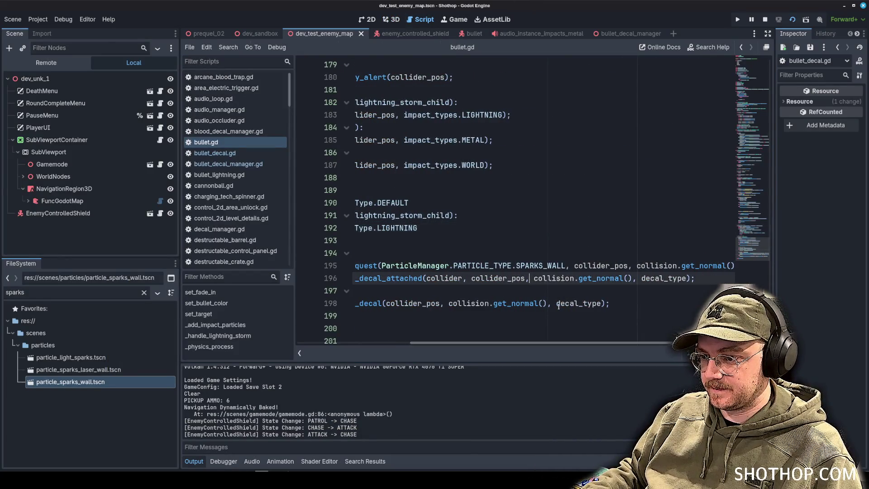
{"action": "type", "text": "-"}
{"action": "key", "text": "ctrl+s"}
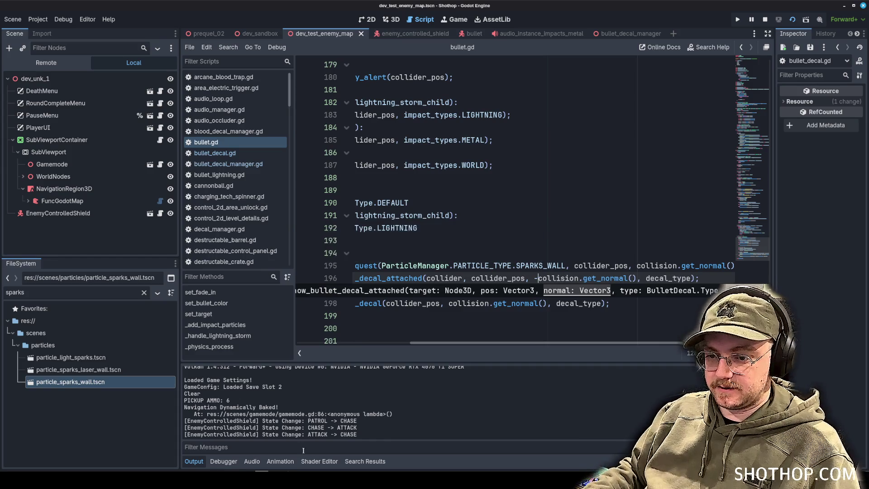
{"action": "type", "text": "="}
{"action": "key", "text": "BackSpace"}
{"action": "key", "text": "BackSpace"}
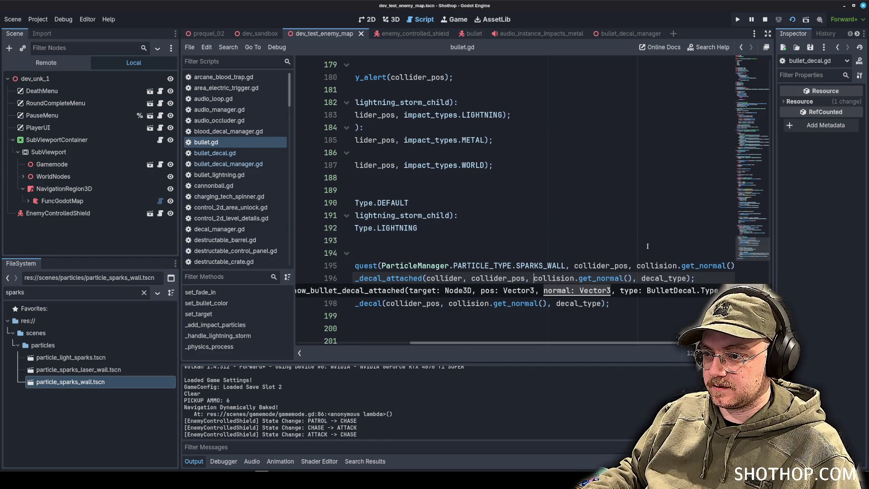
{"action": "left_click", "coordinate": [629, 265]}
{"action": "type", "text": "-"}
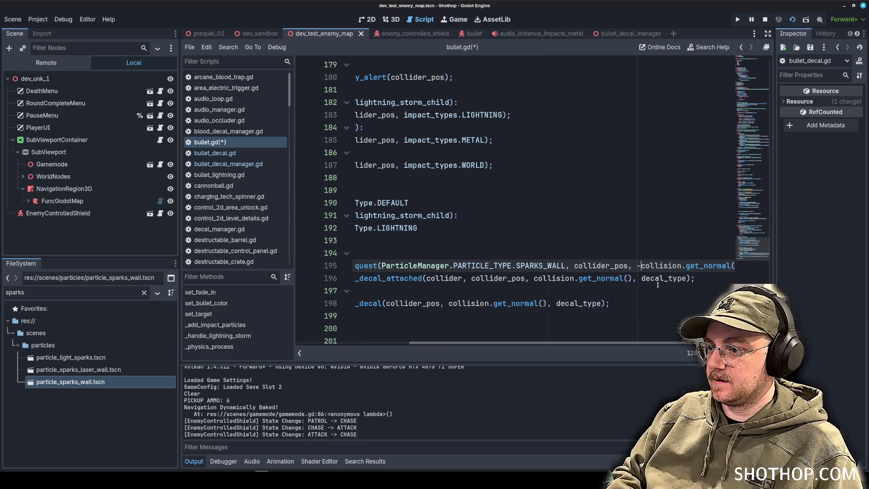
Step: Launch the game with F6, shoot to check the spark direction, then pause and stop it
{"action": "key", "text": "F6"}
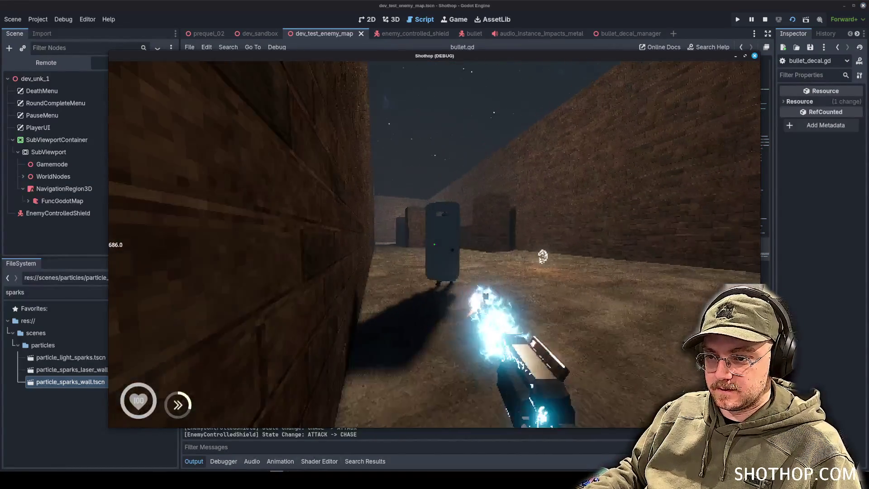
{"action": "left_click", "coordinate": [435, 244]}
{"action": "key", "text": "Escape"}
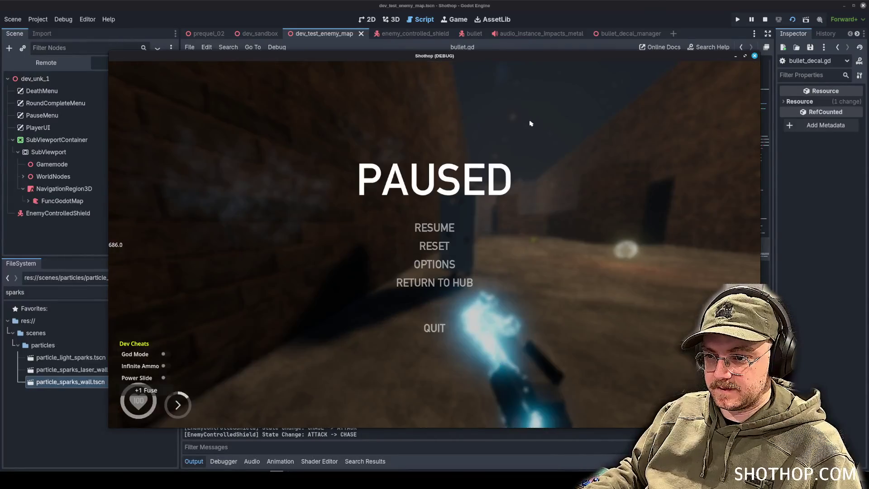
{"action": "key", "text": "F8"}
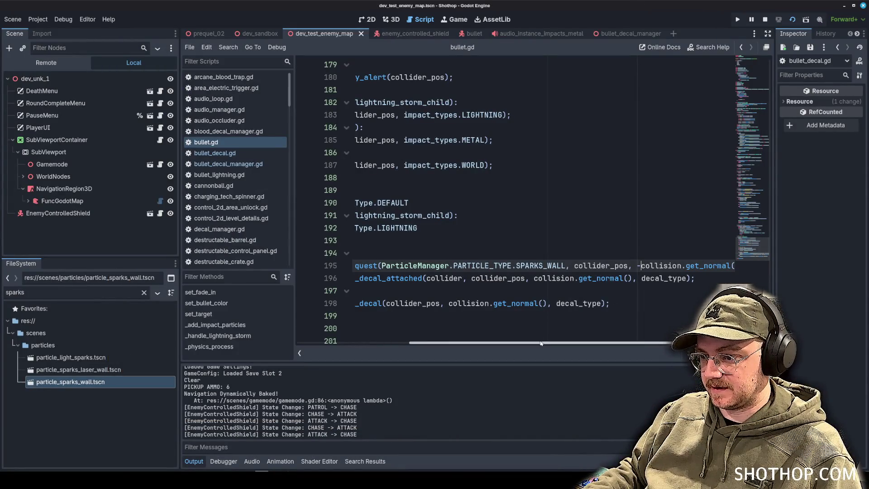
Step: Add a blank line 195 in the StaticMetal branch and autocomplete Utility.pos_and_normal_to_rotation
{"action": "scroll", "coordinate": [447, 277], "scroll_direction": "left", "scroll_amount": 3}
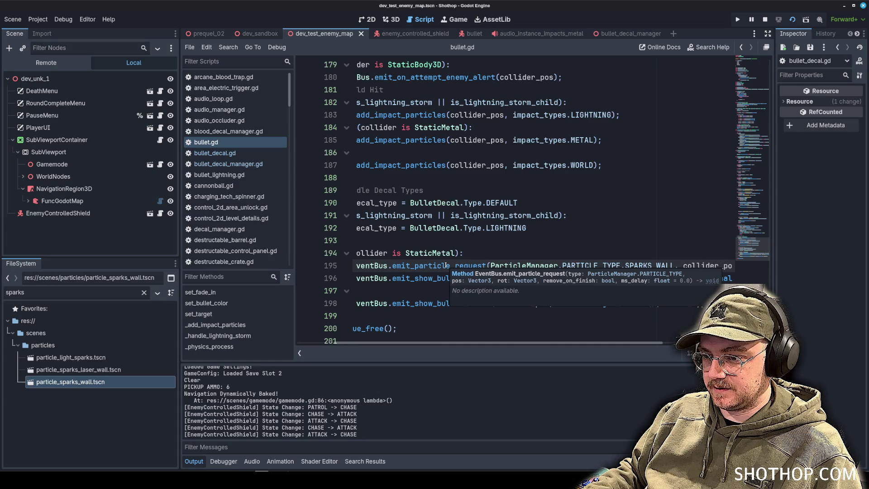
{"action": "left_click", "coordinate": [534, 258]}
{"action": "key", "text": "Return"}
{"action": "key", "text": "Return"}
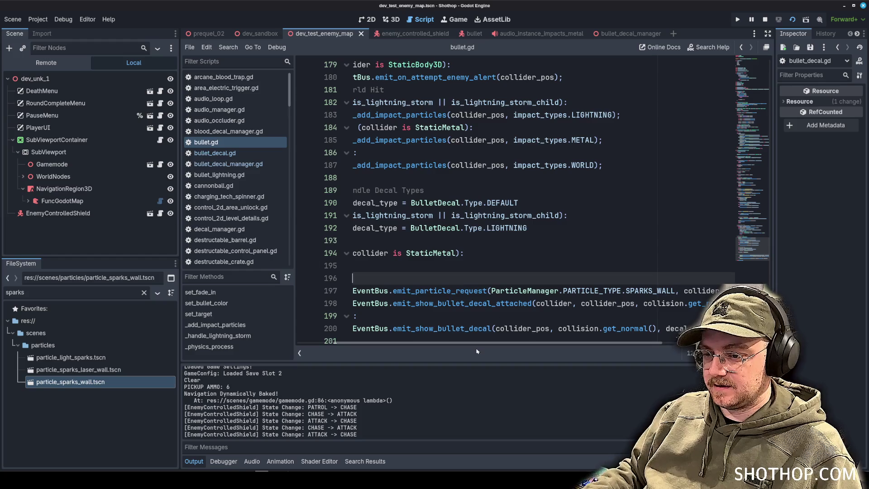
{"action": "scroll", "coordinate": [476, 351], "scroll_direction": "left", "scroll_amount": 3}
{"action": "left_click", "coordinate": [439, 270]}
{"action": "type", "text": "Utility."}
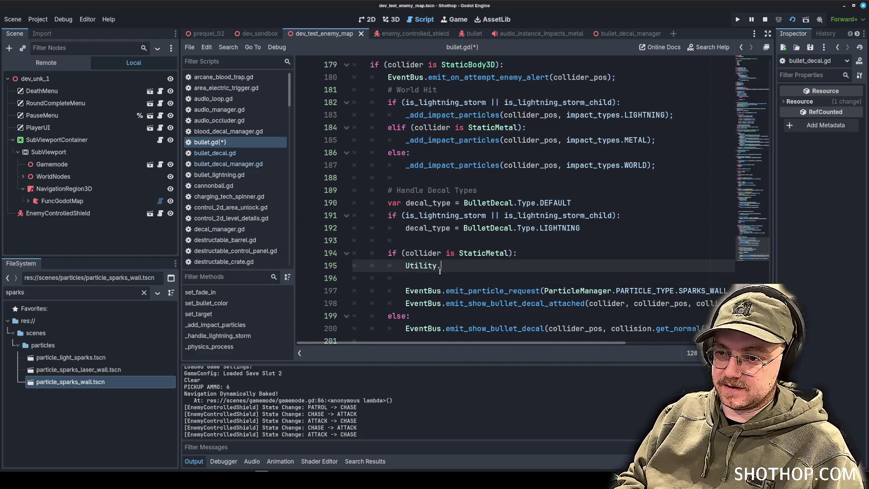
{"action": "type", "text": "rot"}
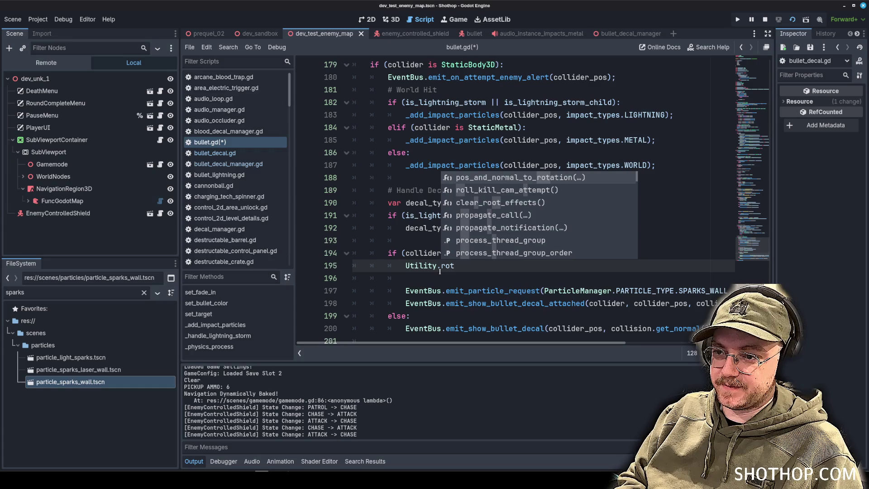
{"action": "key", "text": "Return"}
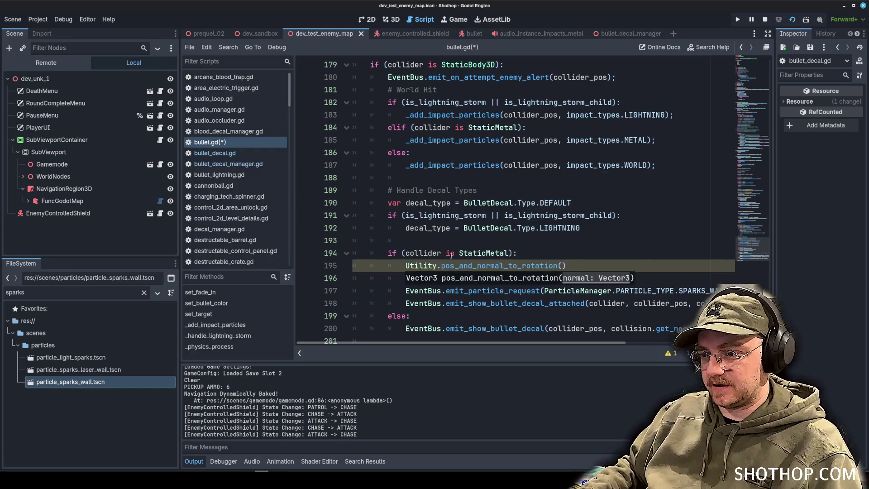
{"action": "scroll", "coordinate": [628, 285], "scroll_direction": "right", "scroll_amount": 5}
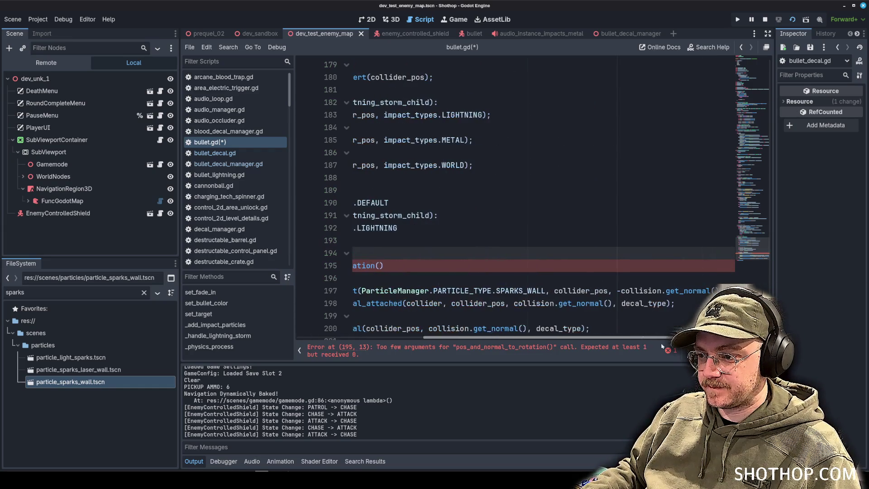
Step: Paste the sparks request's arguments into the rotation call and prefix it with 'var final_rot ='
{"action": "left_click", "coordinate": [622, 290]}
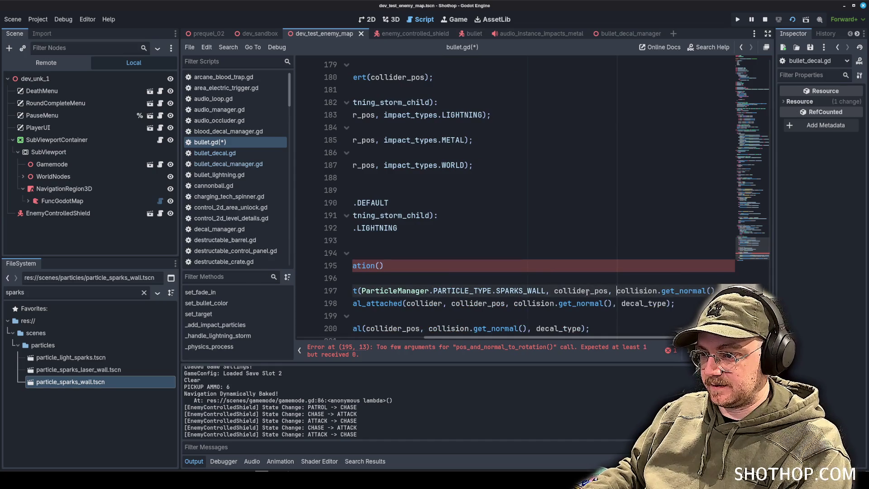
{"action": "left_click_drag", "start_coordinate": [552, 290], "coordinate": [696, 291]}
{"action": "key", "text": "ctrl+c"}
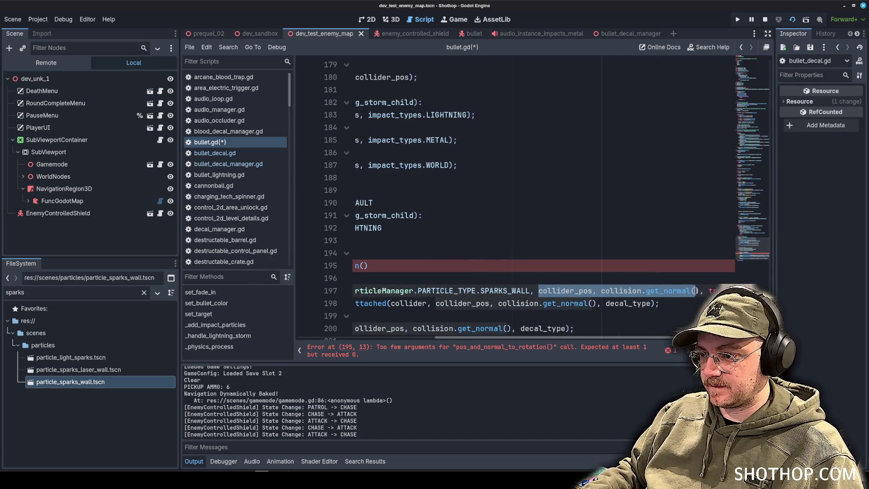
{"action": "left_click", "coordinate": [489, 261]}
{"action": "key", "text": "BackSpace"}
{"action": "key", "text": "ctrl+v"}
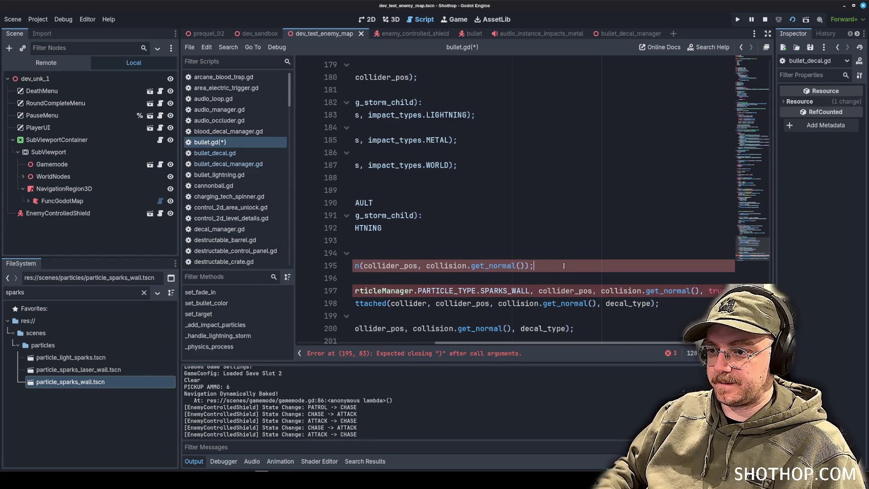
{"action": "key", "text": "Home"}
{"action": "type", "text": "var"}
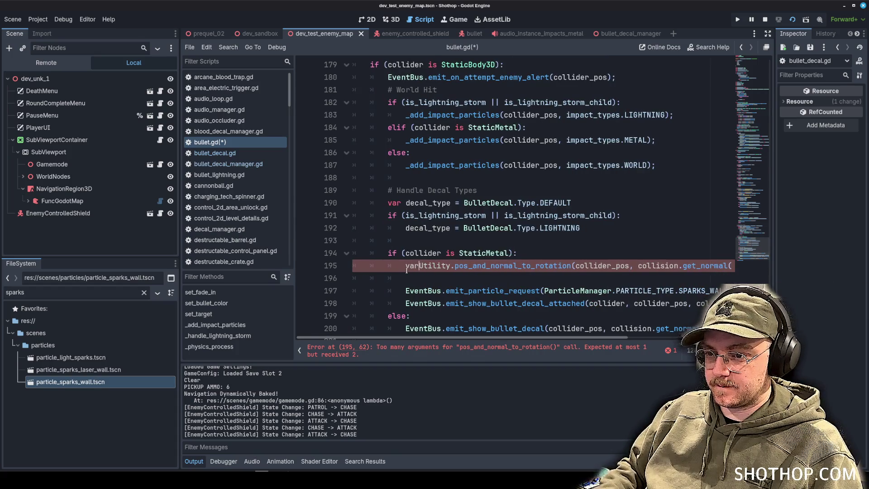
{"action": "type", "text": " final_rot ="}
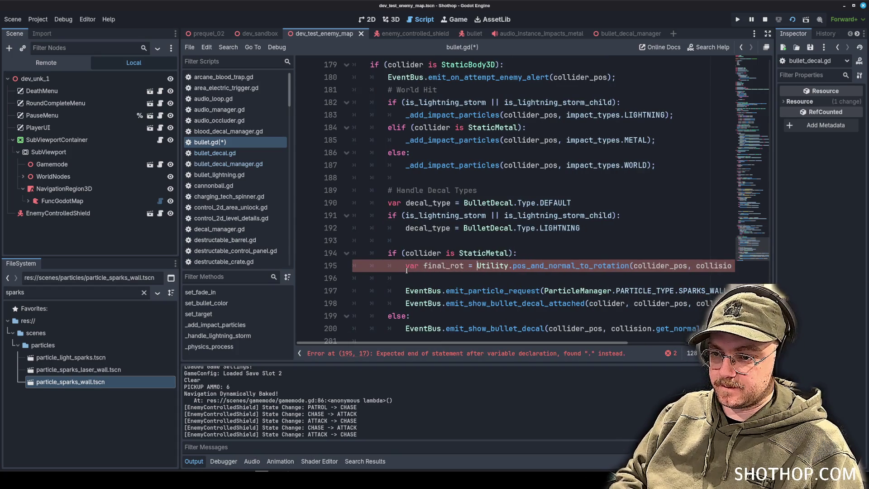
Step: Remove the extra empty line and collider_pos argument, leaving collision.get_normal(), then run the game
{"action": "left_click", "coordinate": [419, 283]}
{"action": "key", "text": "BackSpace"}
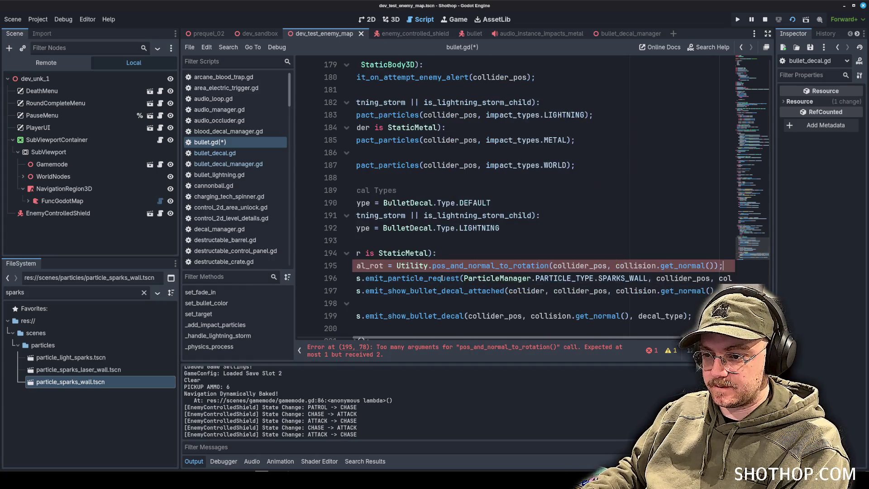
{"action": "mouse_move", "coordinate": [509, 266]}
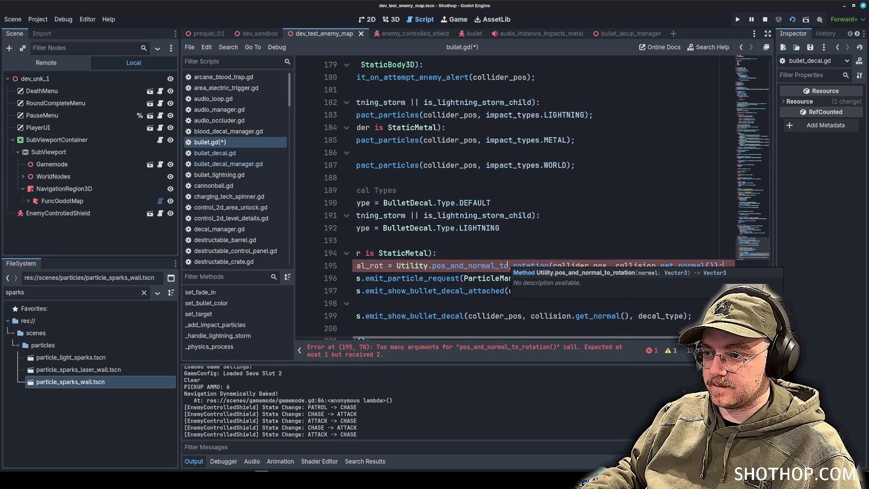
{"action": "left_click_drag", "start_coordinate": [637, 265], "coordinate": [551, 265]}
{"action": "key", "text": "BackSpace"}
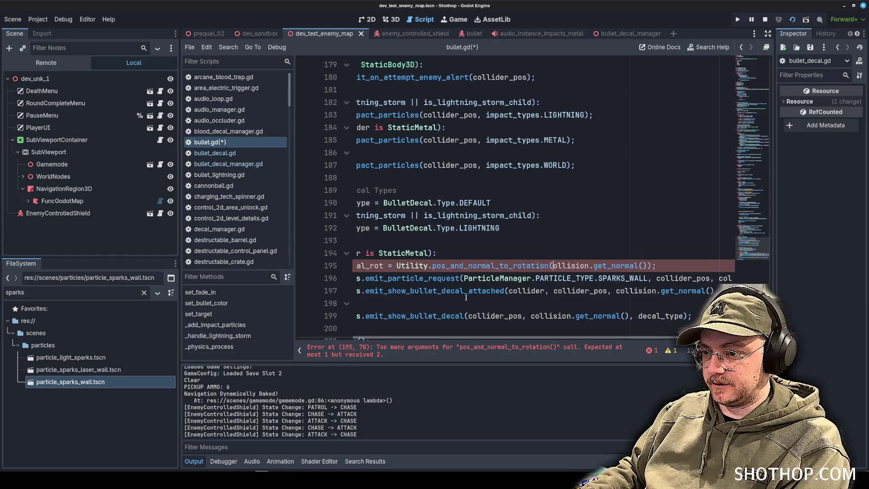
{"action": "type", "text": "c"}
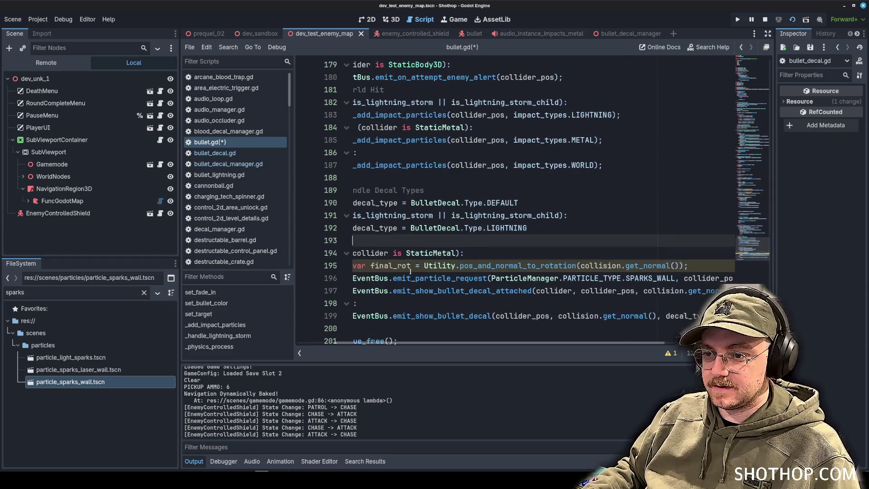
{"action": "double_click", "coordinate": [404, 266]}
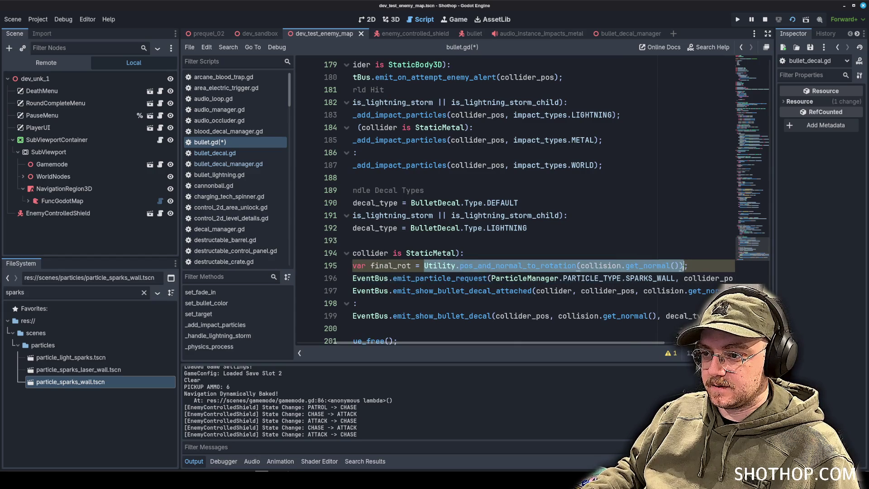
{"action": "scroll", "coordinate": [673, 300], "scroll_direction": "right", "scroll_amount": 3}
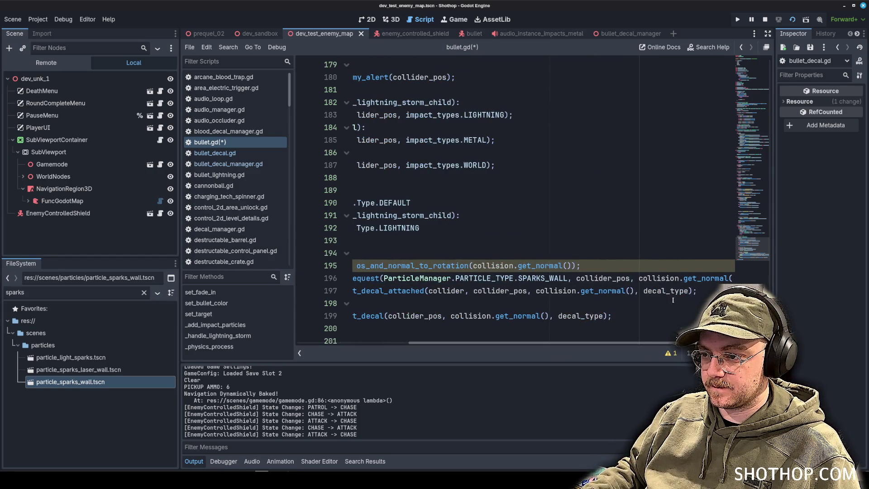
{"action": "scroll", "coordinate": [603, 278], "scroll_direction": "right", "scroll_amount": 1}
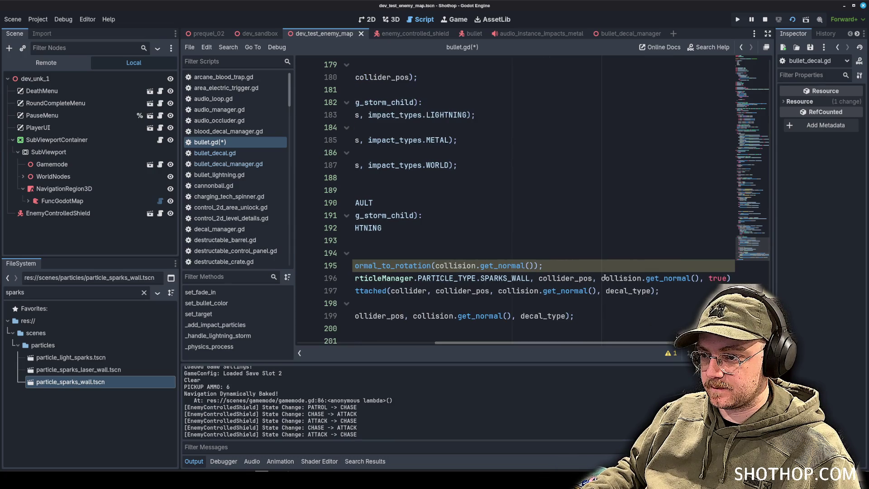
{"action": "left_click", "coordinate": [615, 235]}
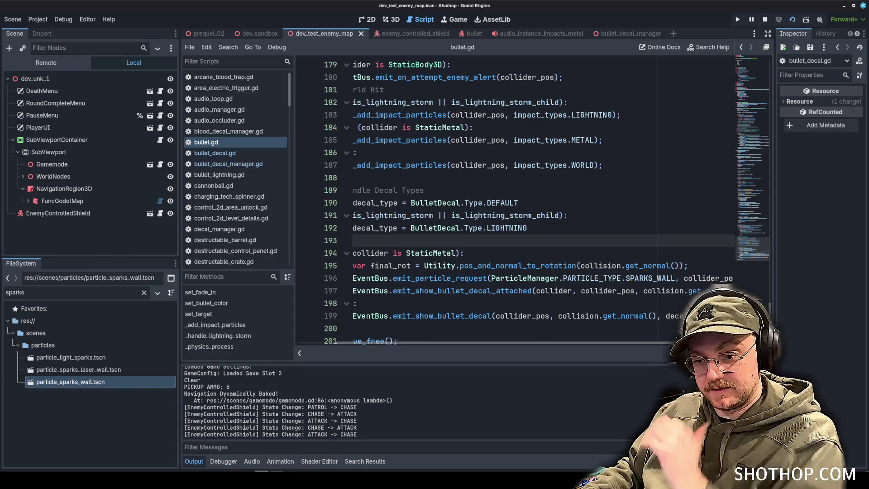
{"action": "key", "text": "Escape"}
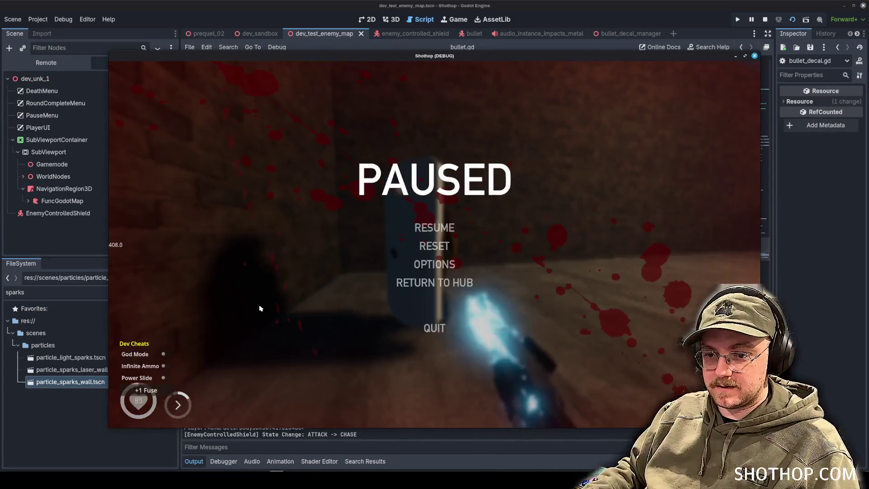
Step: Play-test the game briefly, then stop it and return to the editor
{"action": "key", "text": "Escape"}
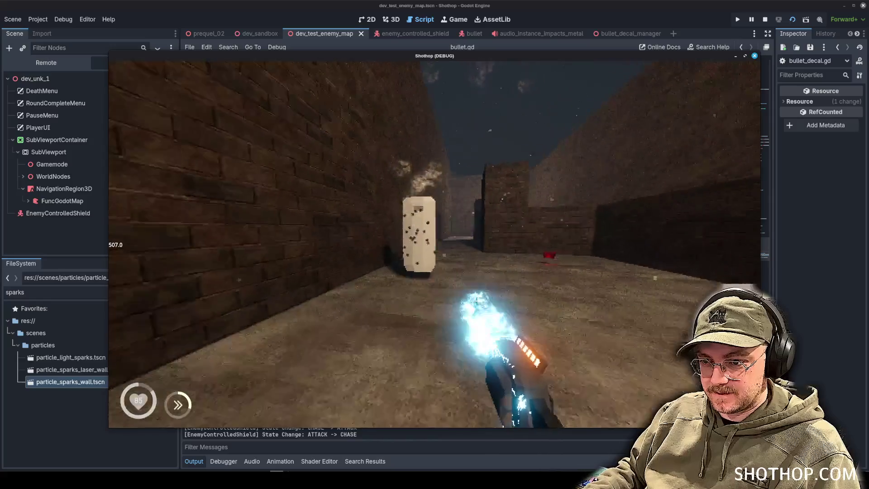
{"action": "key", "text": "Escape"}
{"action": "key", "text": "F8"}
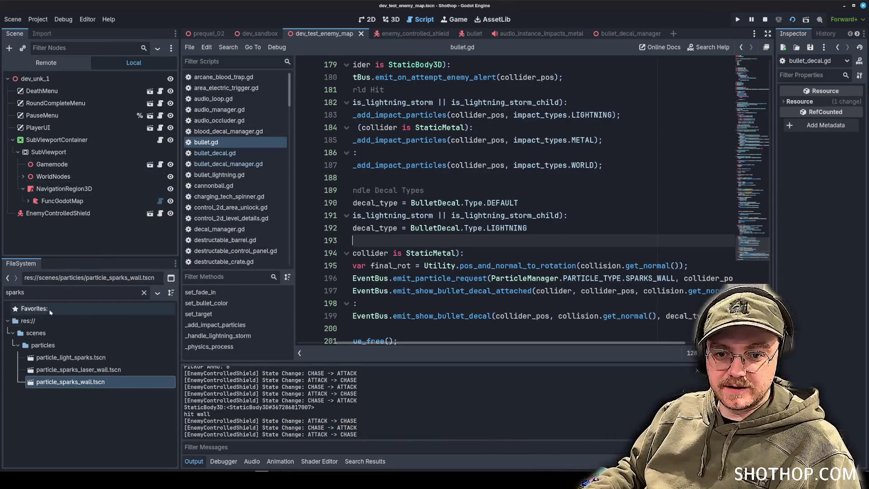
Step: Filter the FileSystem for 'spark' and open particle_sparks_wall.tscn
{"action": "type", "text": "spark"}
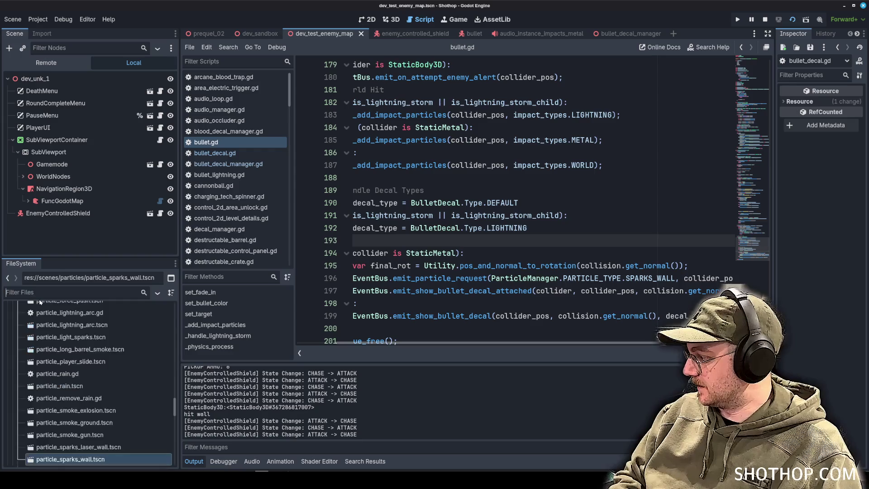
{"action": "scroll", "coordinate": [118, 435], "scroll_direction": "down", "scroll_amount": 5}
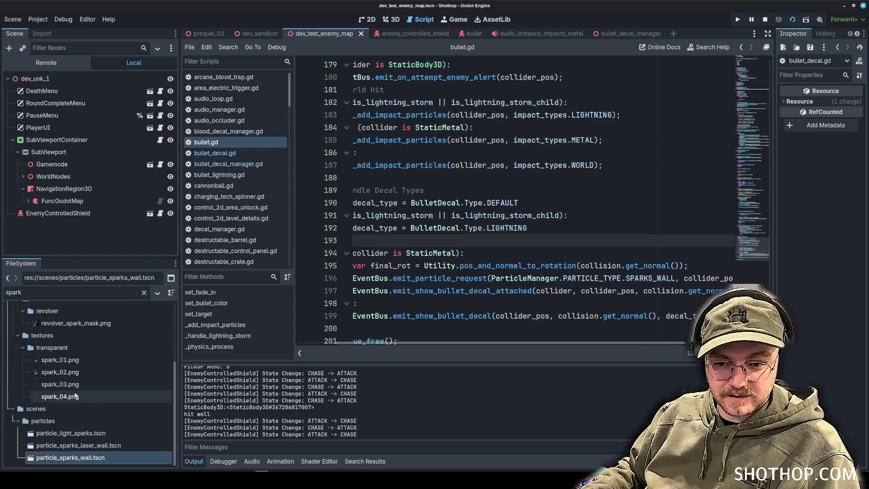
{"action": "double_click", "coordinate": [72, 458]}
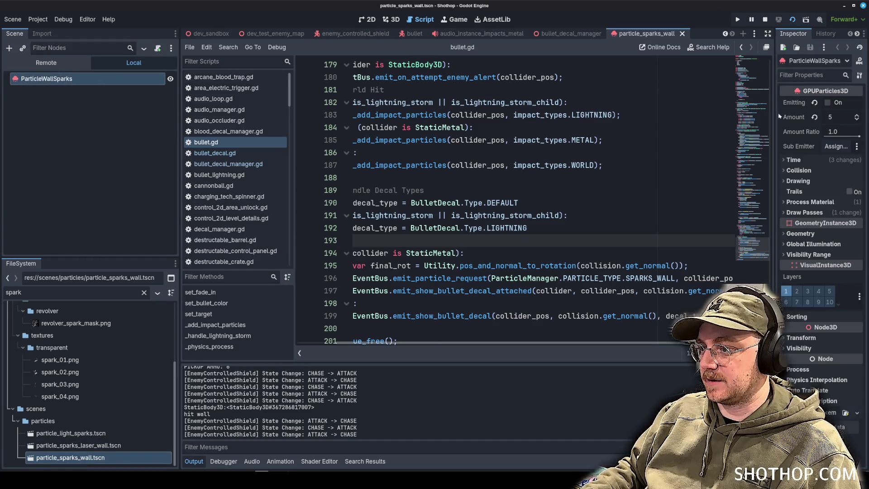
Step: Set the process material's spawn velocity value to 35.0 in the Inspector and save the scene
{"action": "left_click", "coordinate": [787, 159]}
{"action": "left_click_drag", "start_coordinate": [774, 168], "coordinate": [688, 172]}
{"action": "scroll", "coordinate": [724, 247], "scroll_direction": "down", "scroll_amount": 2}
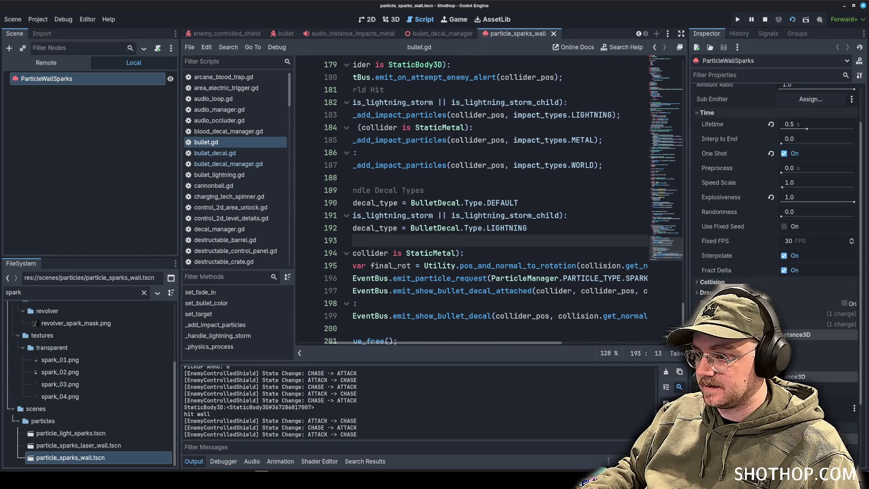
{"action": "left_click", "coordinate": [723, 314]}
{"action": "scroll", "coordinate": [724, 273], "scroll_direction": "down", "scroll_amount": 4}
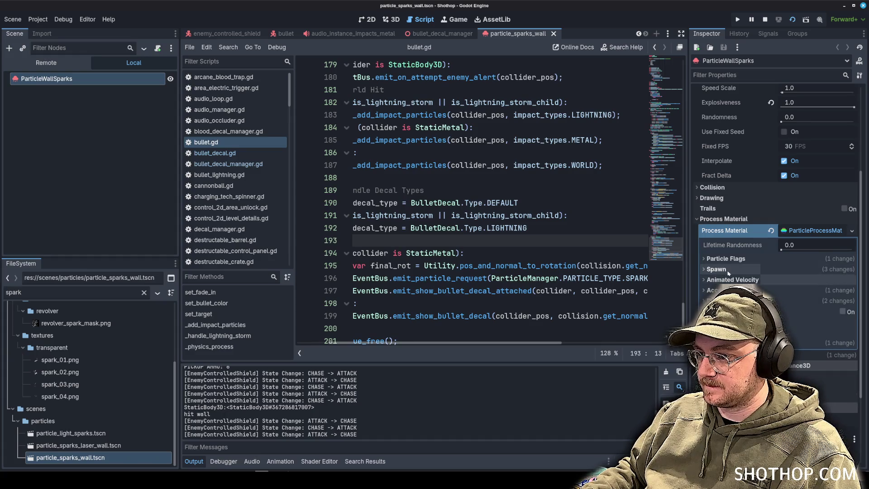
{"action": "left_click", "coordinate": [722, 301]}
{"action": "scroll", "coordinate": [774, 227], "scroll_direction": "down", "scroll_amount": 2}
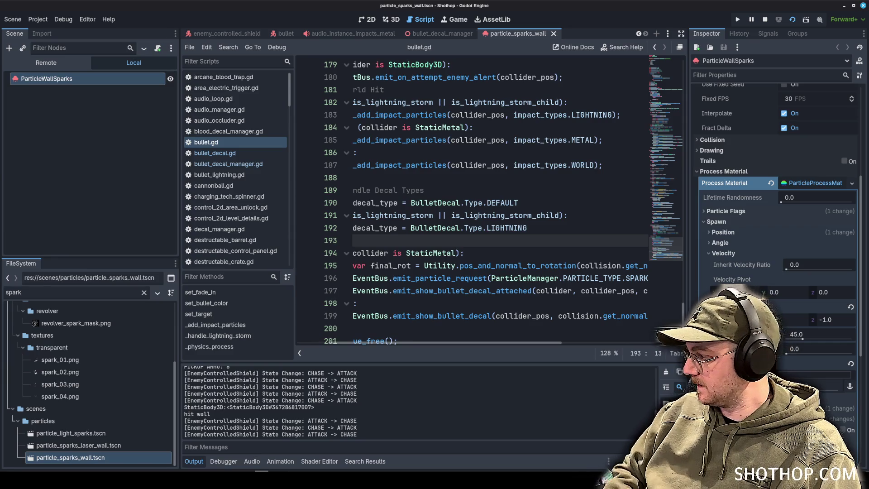
{"action": "left_click", "coordinate": [814, 385]}
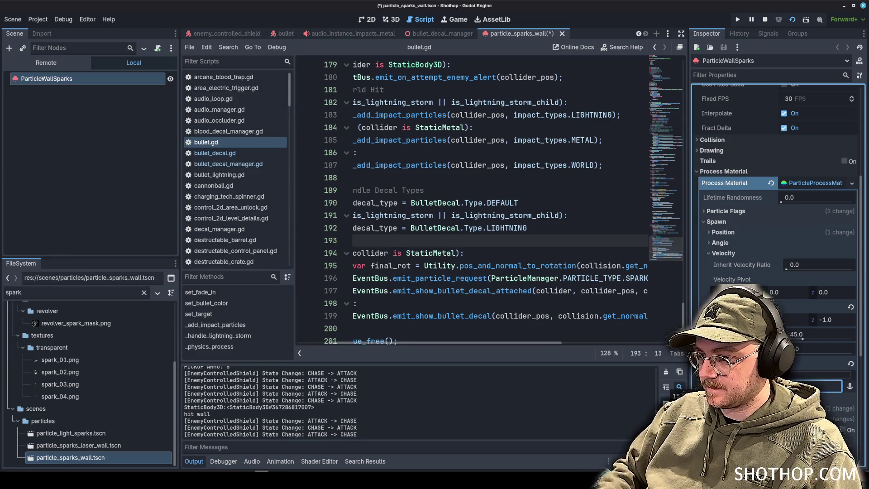
{"action": "key", "text": "ctrl+s"}
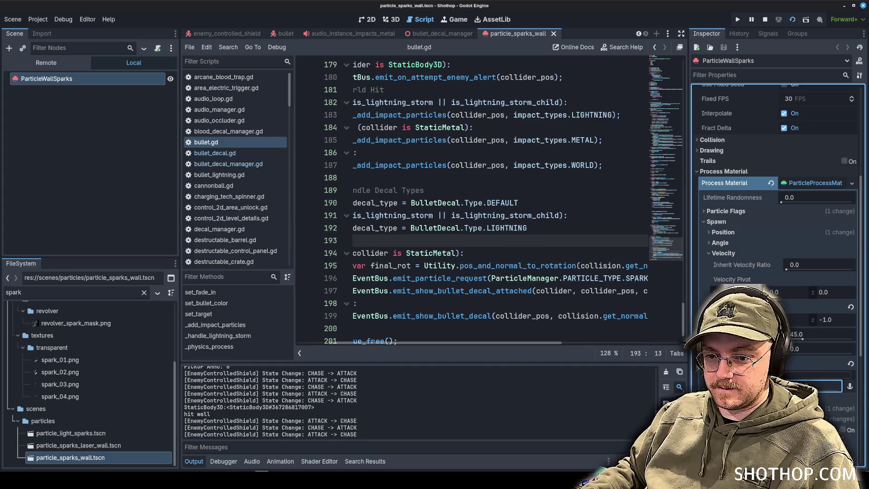
Step: Fire at the wall in the running game to check the sparks, then return to the editor
{"action": "key", "text": "alt+Tab"}
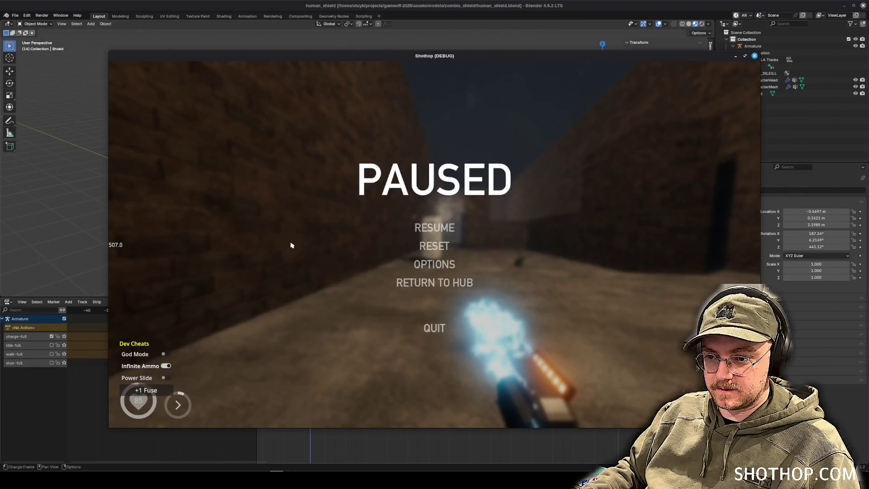
{"action": "key", "text": "Escape"}
{"action": "left_click", "coordinate": [434, 244]}
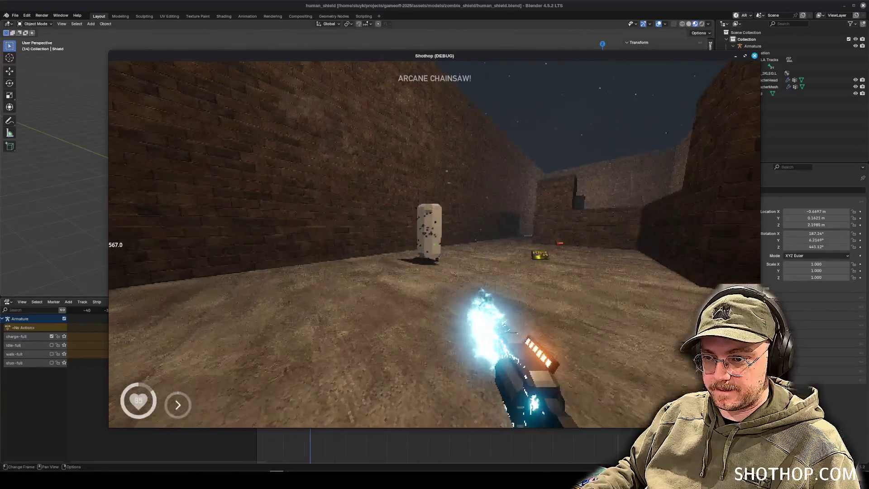
{"action": "key", "text": "Escape"}
{"action": "key", "text": "alt+Tab"}
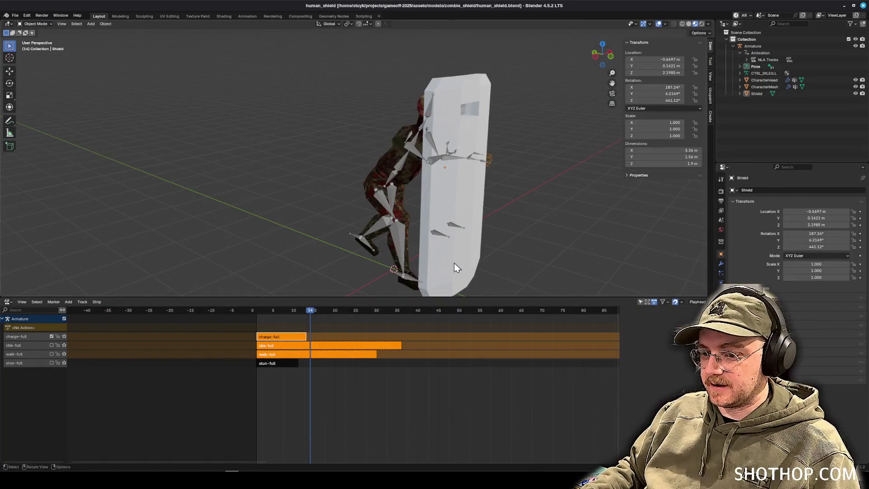
{"action": "left_click", "coordinate": [276, 470]}
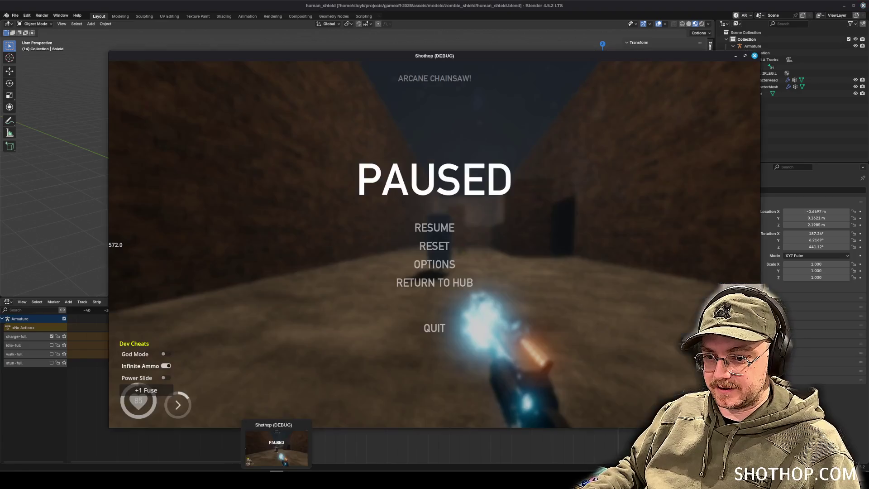
{"action": "left_click", "coordinate": [262, 471]}
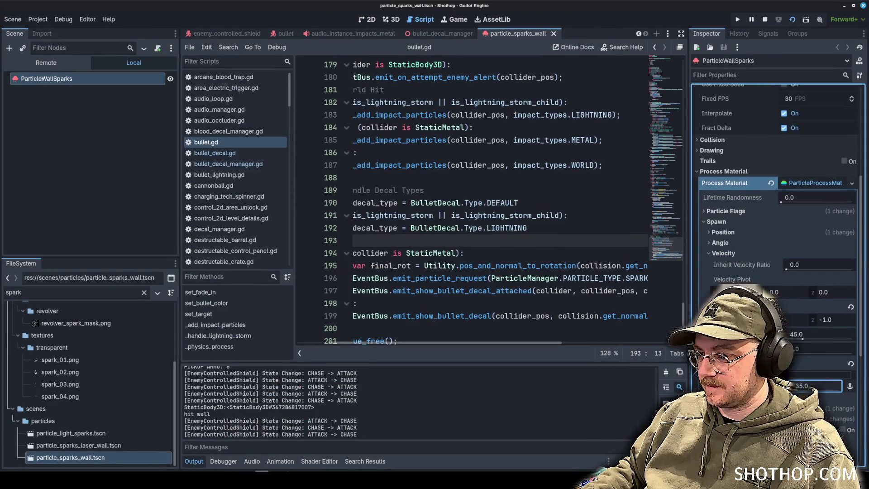
Step: Save the particle scene and shorten the sparks' Lifetime from 0.5 to 0.2 seconds
{"action": "key", "text": "Return"}
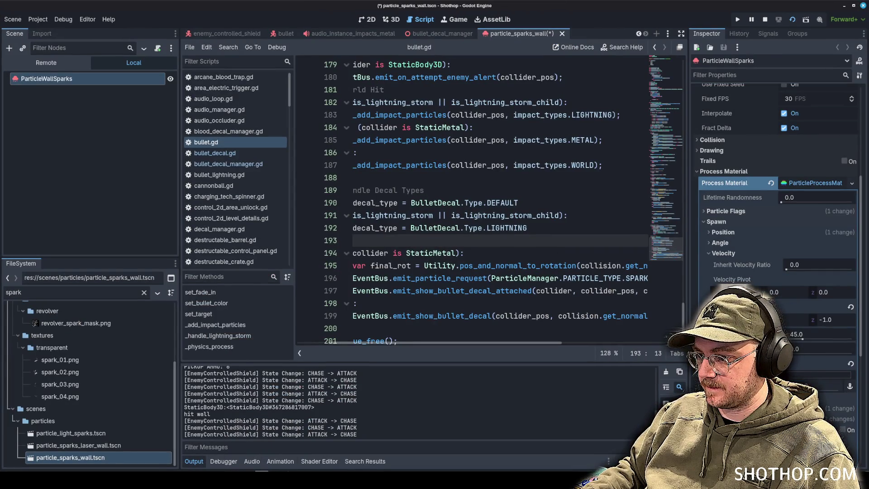
{"action": "key", "text": "ctrl+s"}
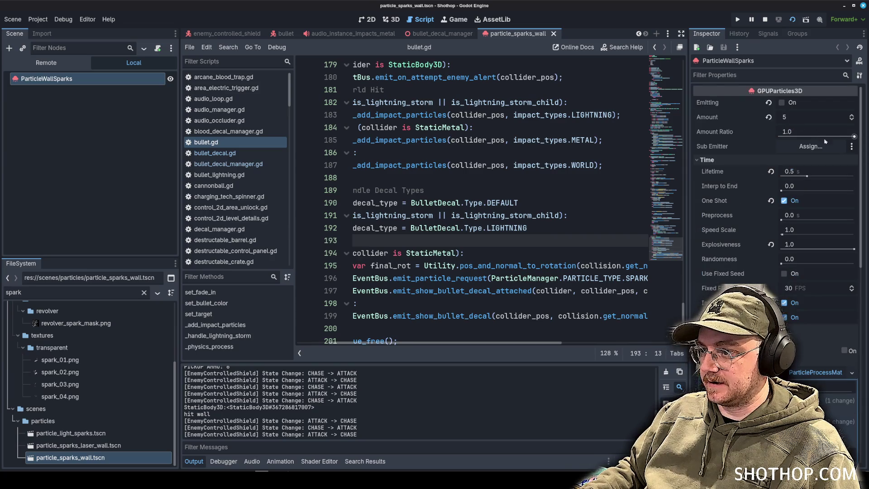
{"action": "left_click_drag", "start_coordinate": [807, 176], "coordinate": [801, 175]}
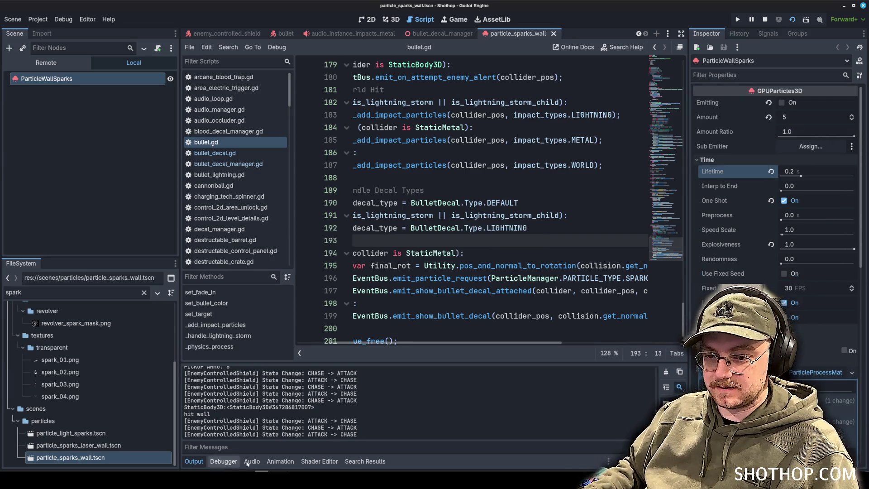
Step: Try emitter Speed Scale 2 and then 4, shooting the shield in a test run
{"action": "key", "text": "alt+Tab"}
{"action": "key", "text": "Escape"}
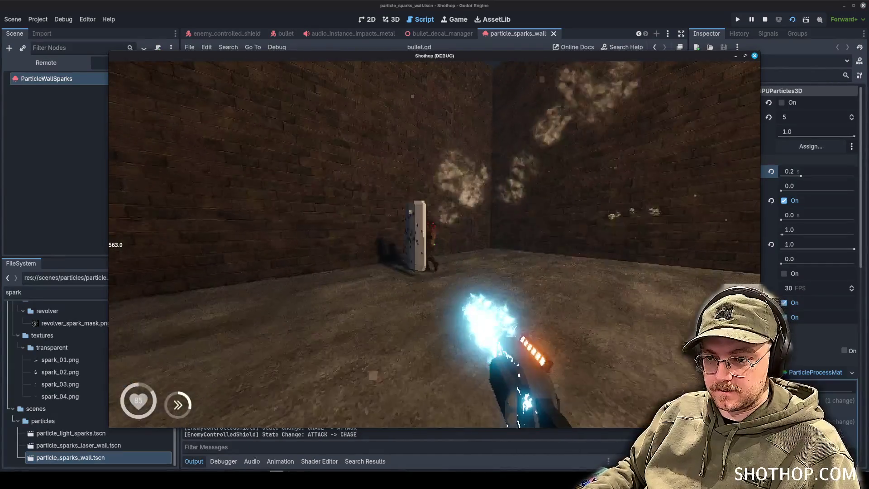
{"action": "key", "text": "alt+Tab"}
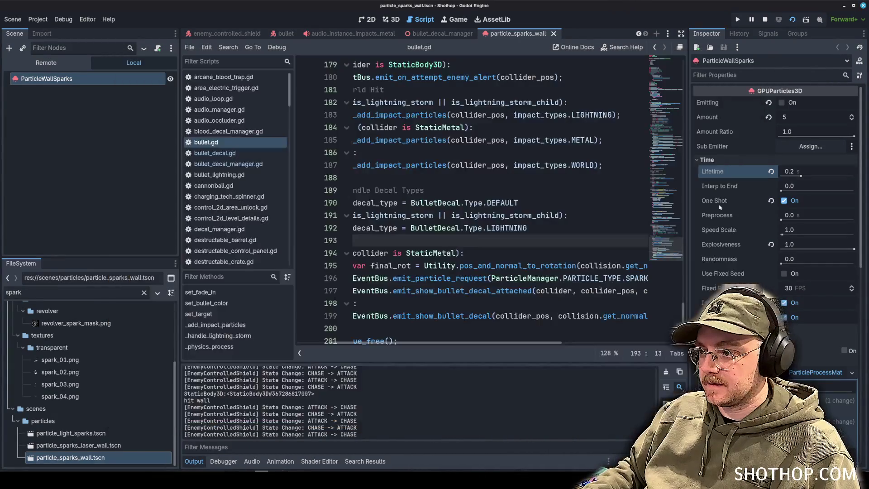
{"action": "left_click", "coordinate": [805, 229]}
{"action": "type", "text": "2"}
{"action": "key", "text": "Return"}
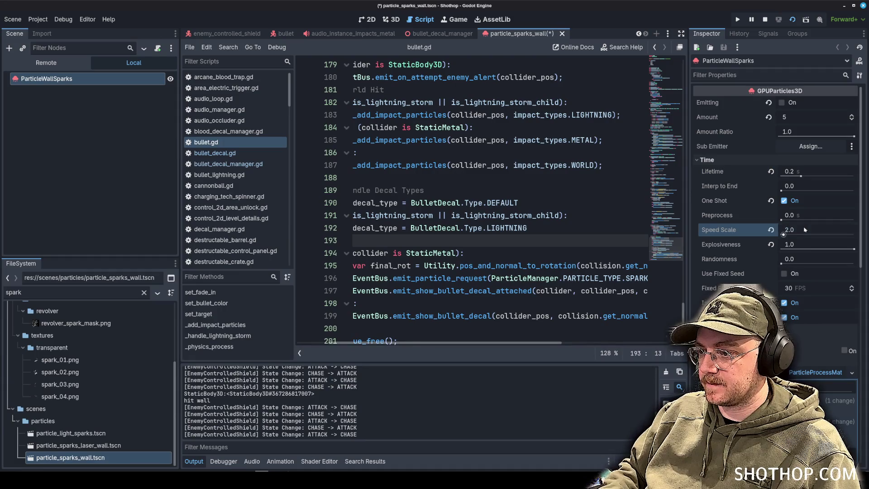
{"action": "left_click", "coordinate": [804, 229]}
{"action": "type", "text": "4"}
{"action": "key", "text": "Return"}
{"action": "key", "text": "F5"}
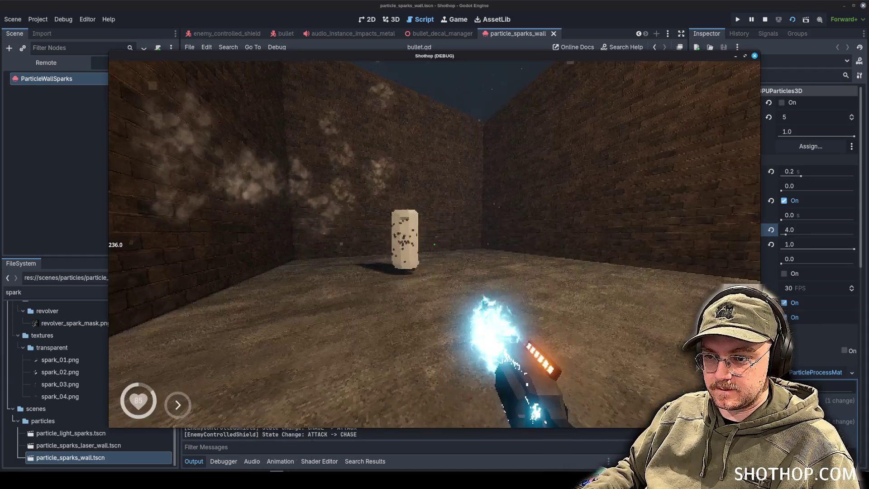
{"action": "left_click", "coordinate": [435, 245]}
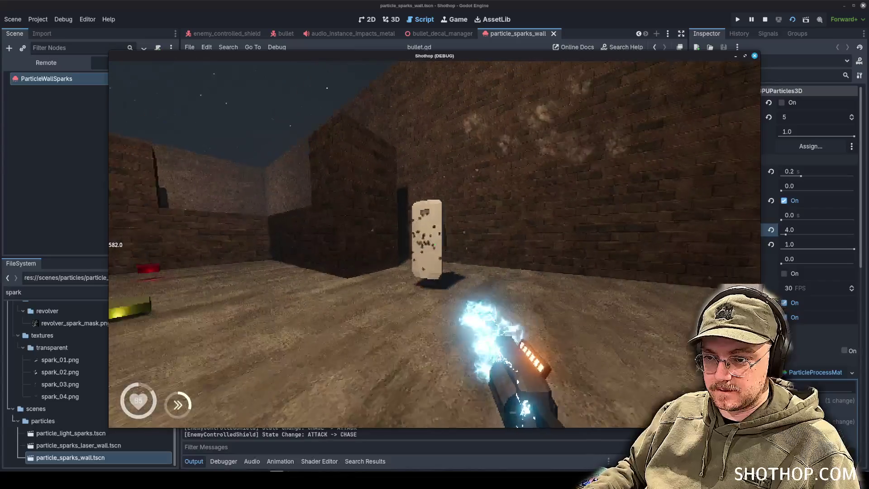
{"action": "key", "text": "Escape"}
{"action": "key", "text": "F8"}
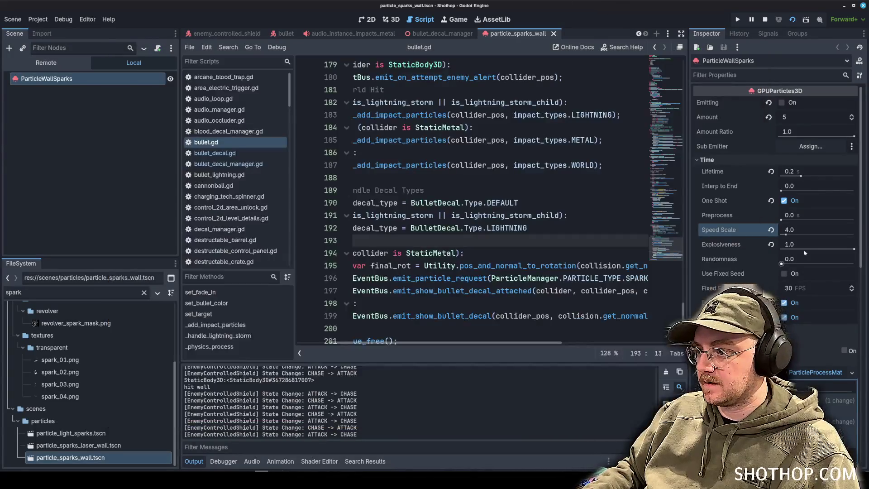
Step: Reset Speed Scale to 1.0 and test a hidden particle value raised to 10.0
{"action": "left_click", "coordinate": [770, 229]}
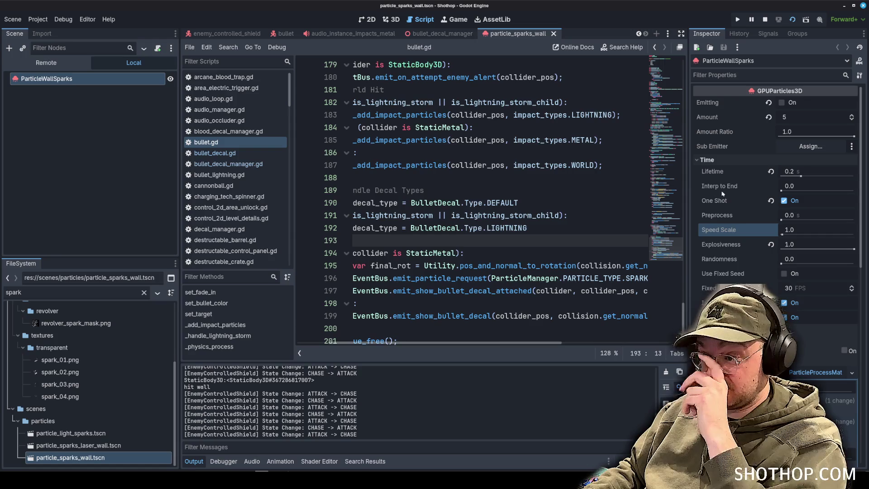
{"action": "scroll", "coordinate": [750, 244], "scroll_direction": "down", "scroll_amount": 5}
{"action": "scroll", "coordinate": [744, 217], "scroll_direction": "down", "scroll_amount": 5}
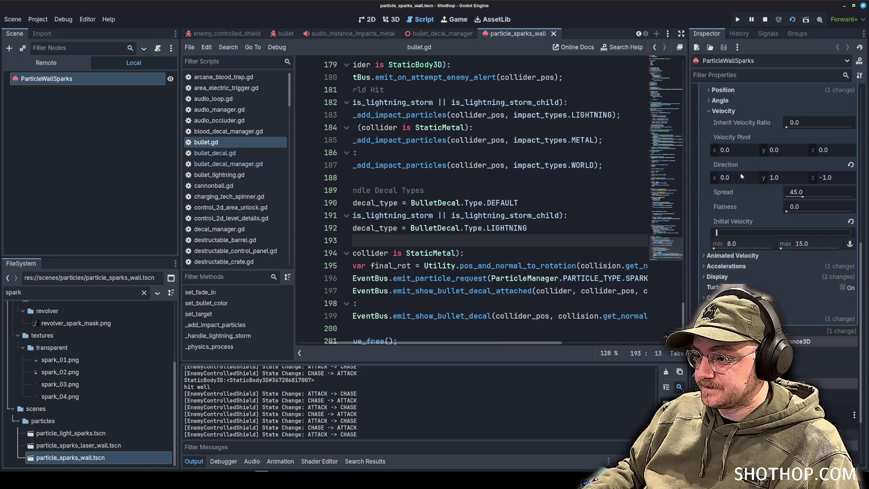
{"action": "scroll", "coordinate": [741, 211], "scroll_direction": "up", "scroll_amount": 1}
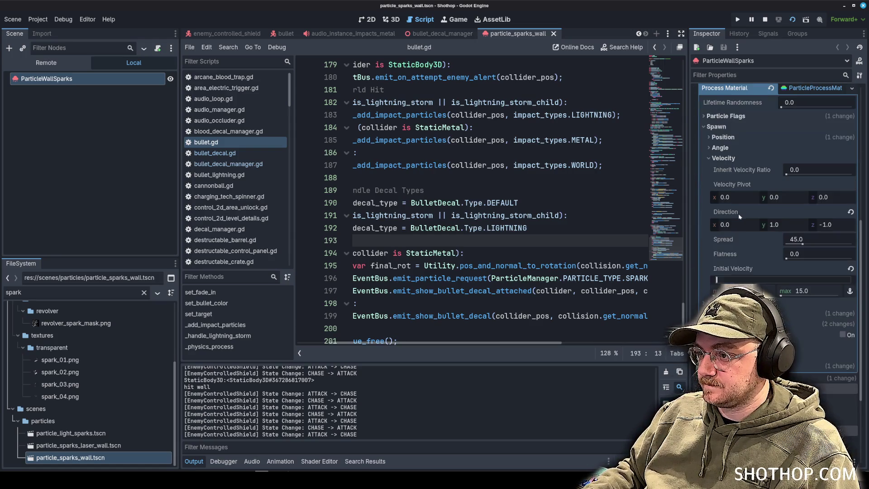
{"action": "left_click", "coordinate": [733, 323]}
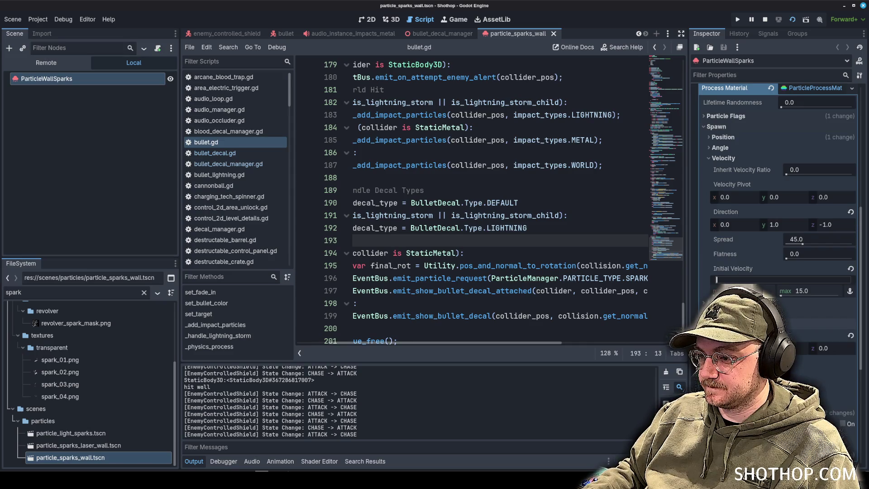
{"action": "left_click", "coordinate": [733, 323]}
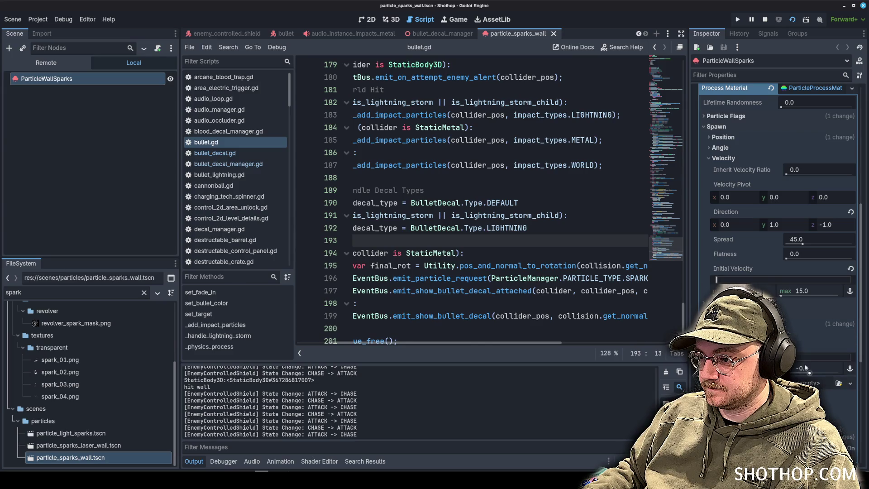
{"action": "left_click_drag", "start_coordinate": [803, 368], "coordinate": [813, 368]}
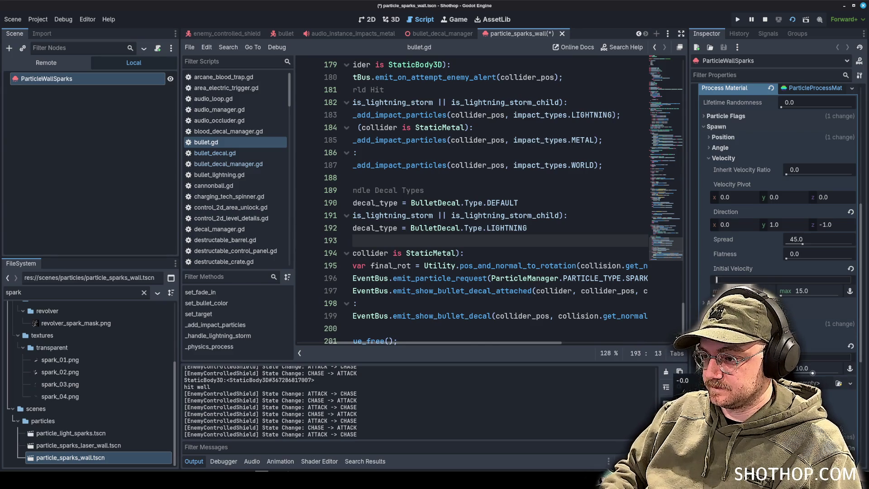
{"action": "key", "text": "F5"}
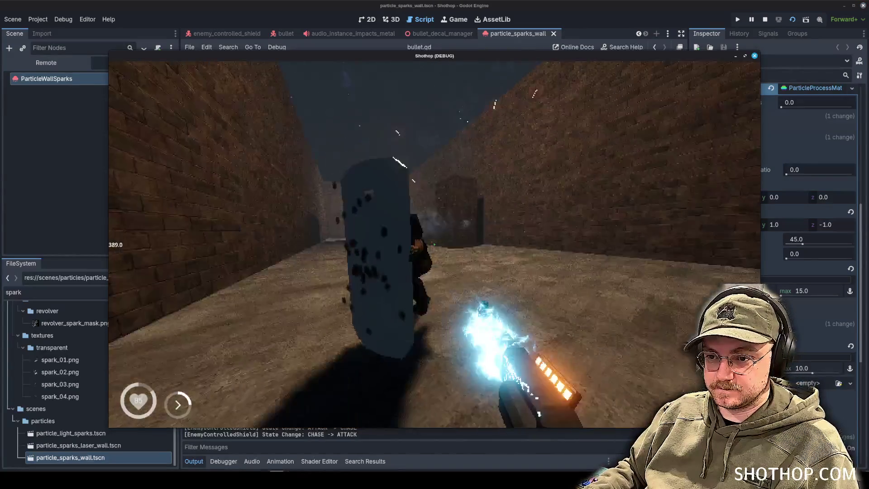
{"action": "key", "text": "F8"}
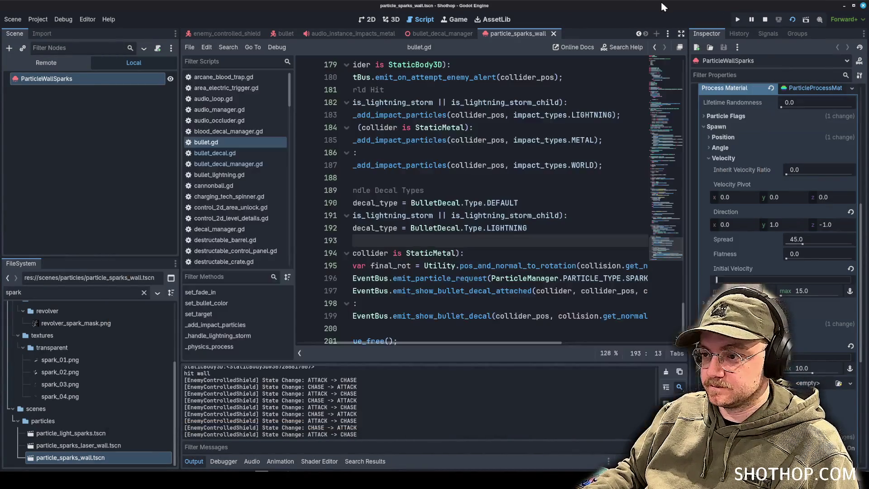
Step: Revert the 10.0 value and Initial Velocity maximum to defaults, save, and test again
{"action": "left_click", "coordinate": [851, 346]}
{"action": "scroll", "coordinate": [842, 317], "scroll_direction": "up", "scroll_amount": 5}
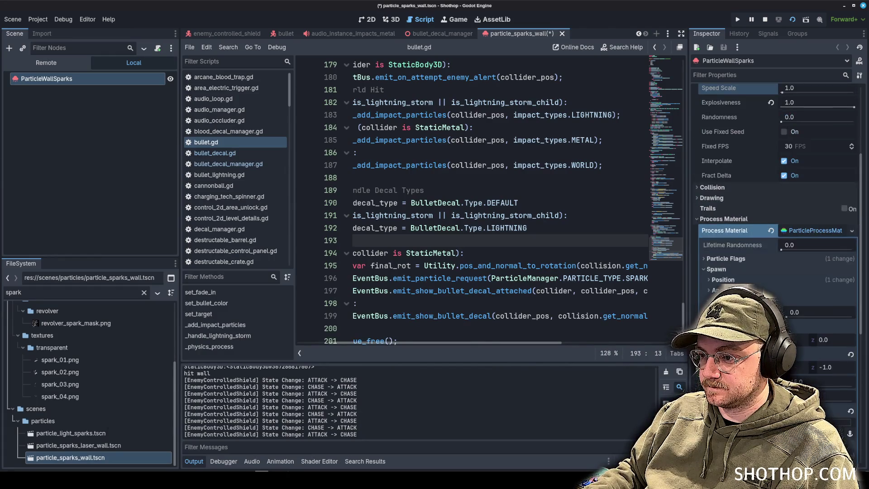
{"action": "scroll", "coordinate": [730, 279], "scroll_direction": "down", "scroll_amount": 5}
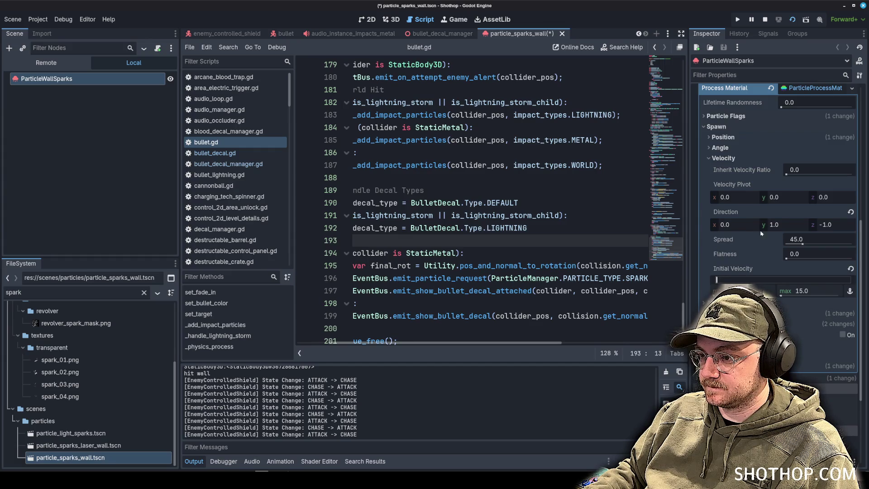
{"action": "left_click", "coordinate": [851, 268]}
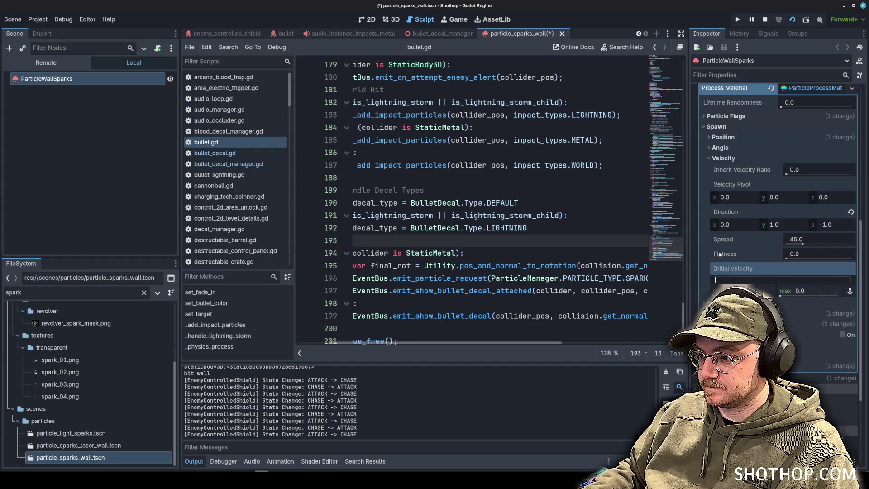
{"action": "key", "text": "ctrl+s"}
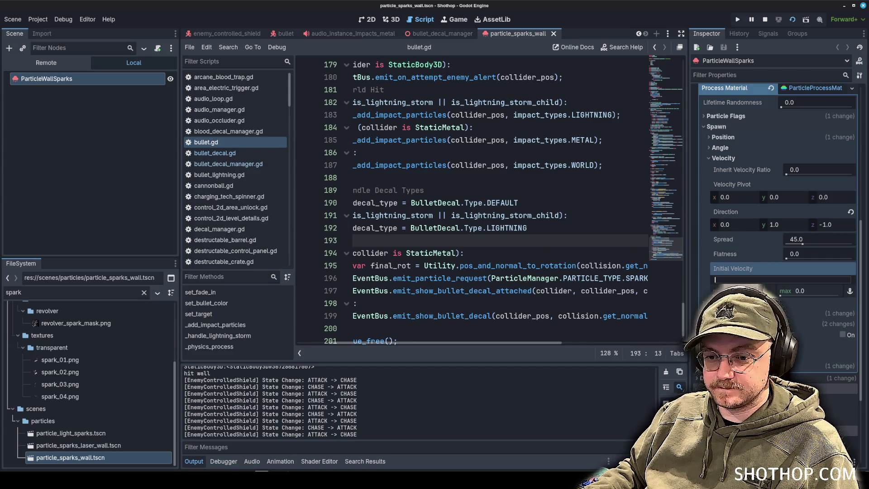
{"action": "key", "text": "Escape"}
{"action": "key", "text": "Escape"}
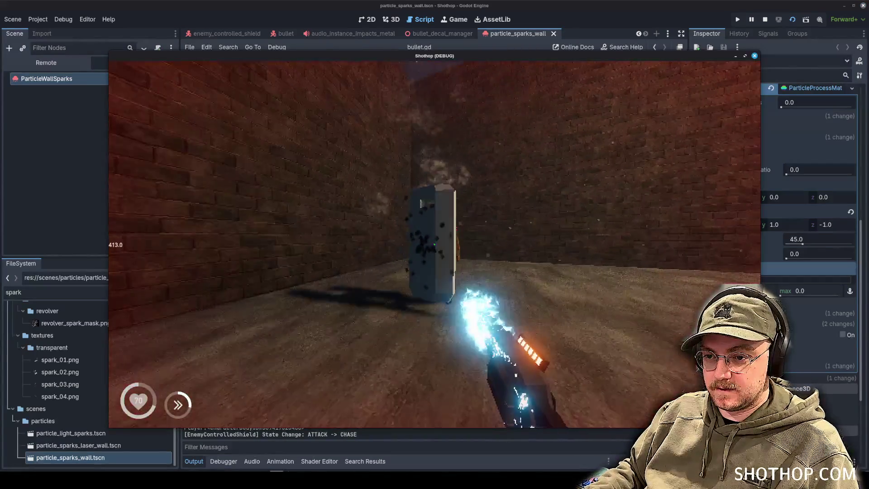
{"action": "key", "text": "Escape"}
{"action": "key", "text": "F8"}
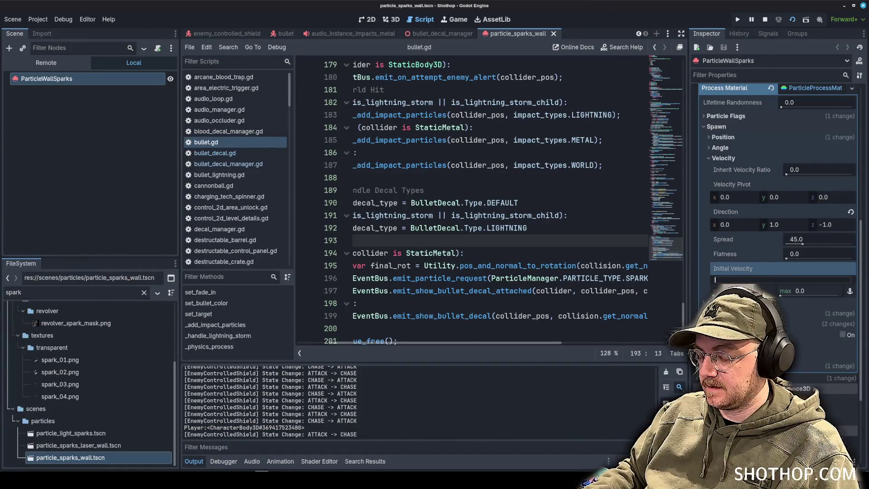
Step: Set the Initial Velocity maximum to 8.0 and test it in a quick game run
{"action": "type", "text": "8"}
{"action": "key", "text": "Return"}
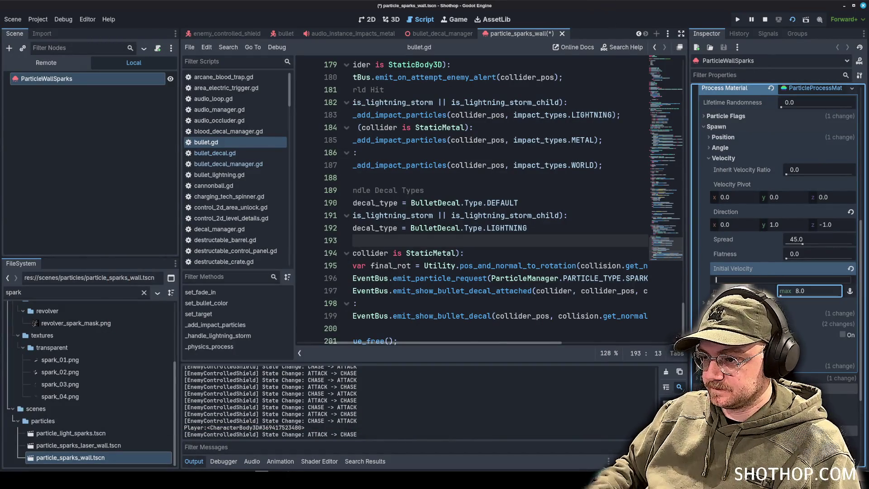
{"action": "key", "text": "F5"}
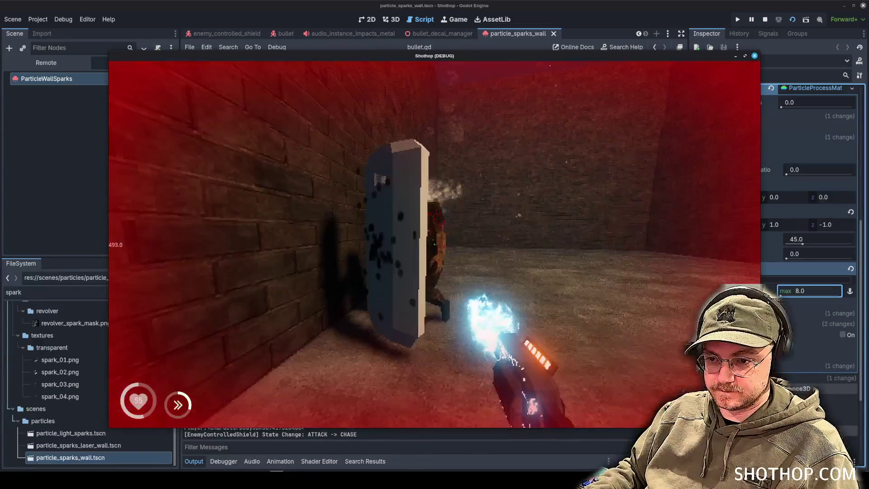
{"action": "key", "text": "Escape"}
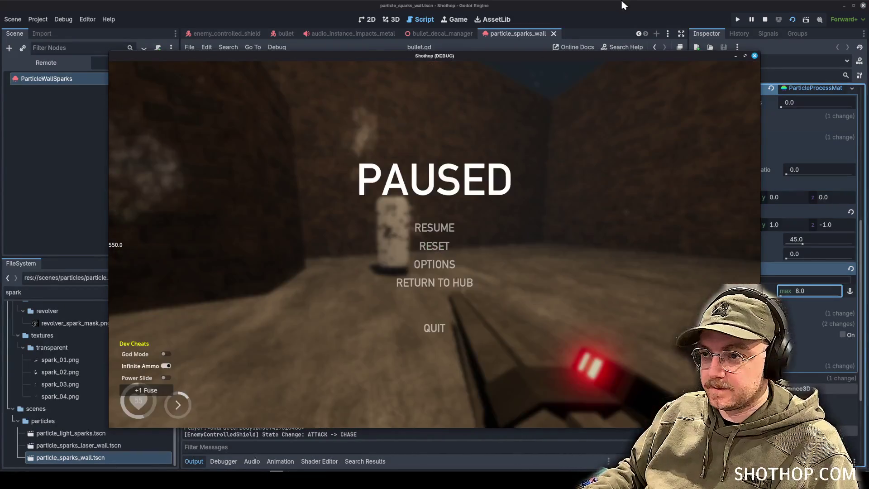
{"action": "left_click", "coordinate": [624, 5]}
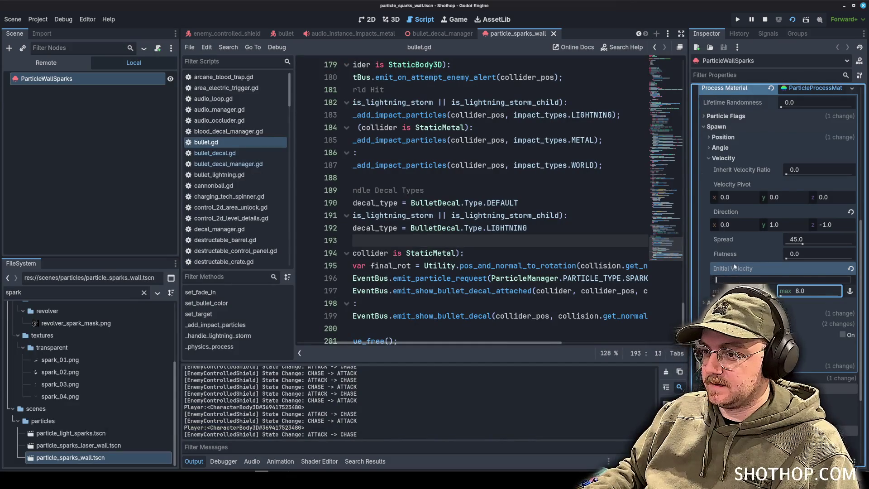
Step: Browse the Process Material's Angle, Position, Particle Flags and Display sections
{"action": "scroll", "coordinate": [735, 267], "scroll_direction": "up", "scroll_amount": 3}
{"action": "left_click", "coordinate": [727, 243]}
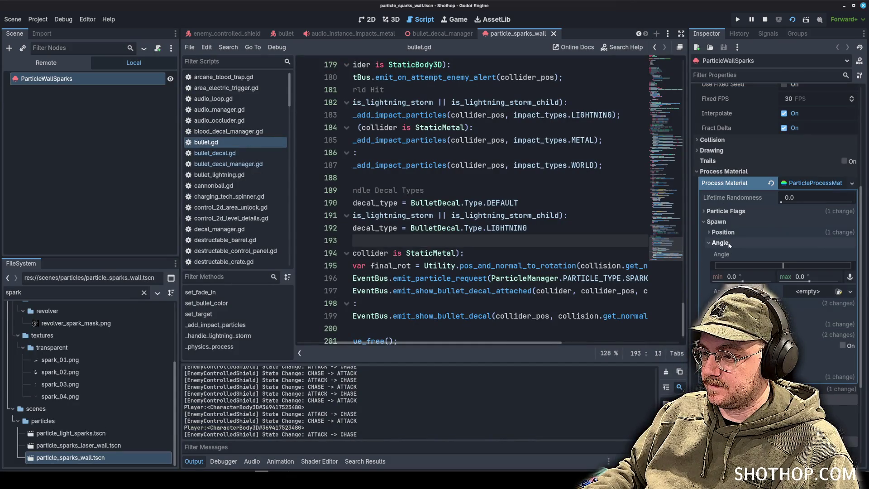
{"action": "left_click", "coordinate": [728, 243]}
{"action": "left_click", "coordinate": [723, 232]}
{"action": "left_click", "coordinate": [716, 222]}
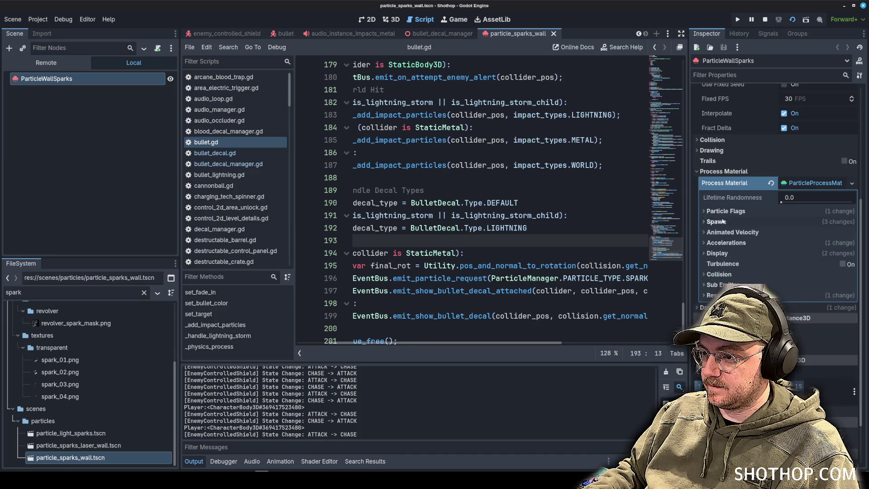
{"action": "left_click", "coordinate": [726, 211]}
{"action": "left_click", "coordinate": [726, 211]}
{"action": "left_click", "coordinate": [725, 253]}
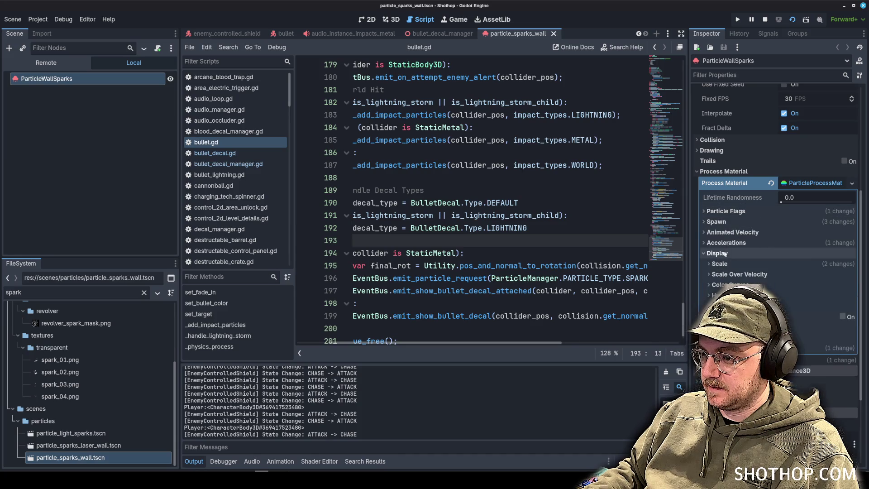
{"action": "left_click", "coordinate": [724, 253]}
Step: Set the process material's Accelerations gravity Y to -20
{"action": "left_click", "coordinate": [725, 242]}
{"action": "left_click", "coordinate": [730, 253]}
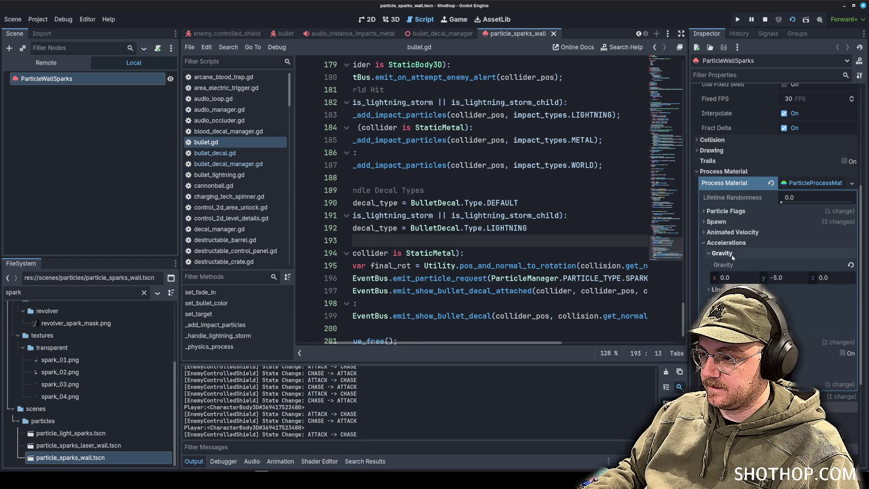
{"action": "left_click", "coordinate": [793, 277]}
{"action": "type", "text": "-20"}
{"action": "key", "text": "Return"}
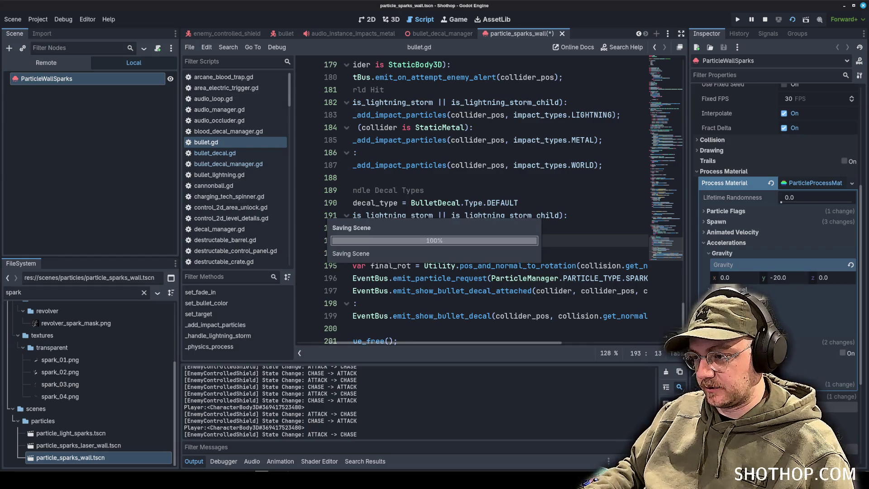
Step: Shoot the shield enemy in the game to check the heavier sparks, then relaunch
{"action": "key", "text": "alt+Tab"}
{"action": "key", "text": "Escape"}
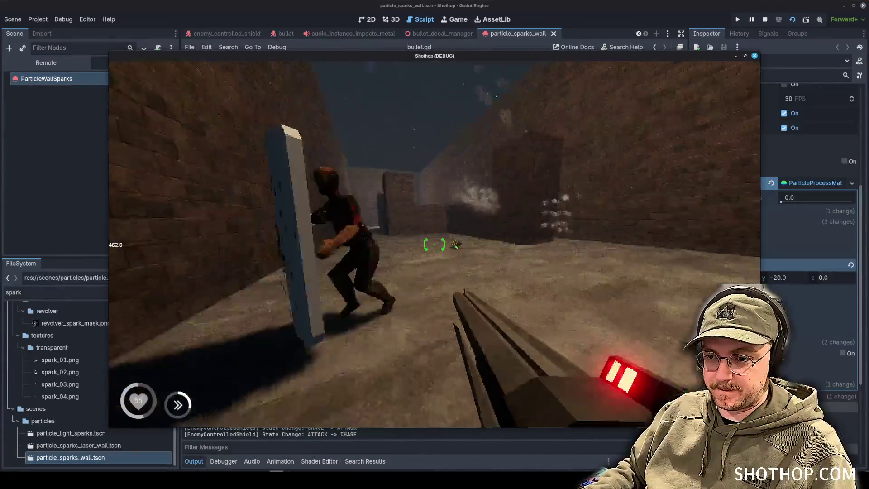
{"action": "left_click", "coordinate": [434, 245]}
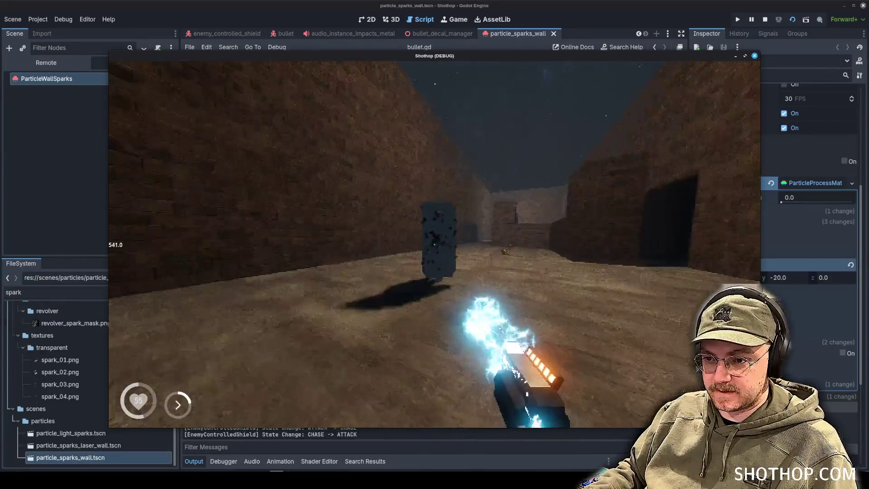
{"action": "key", "text": "Escape"}
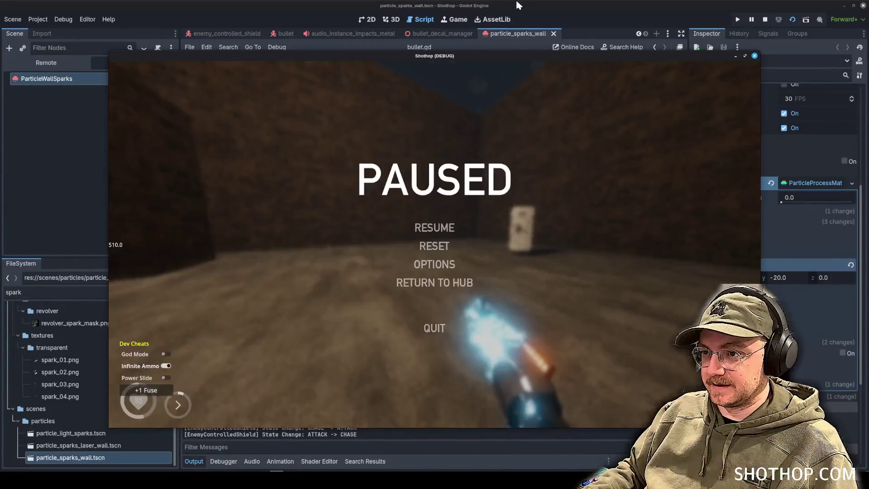
{"action": "left_click", "coordinate": [768, 285]}
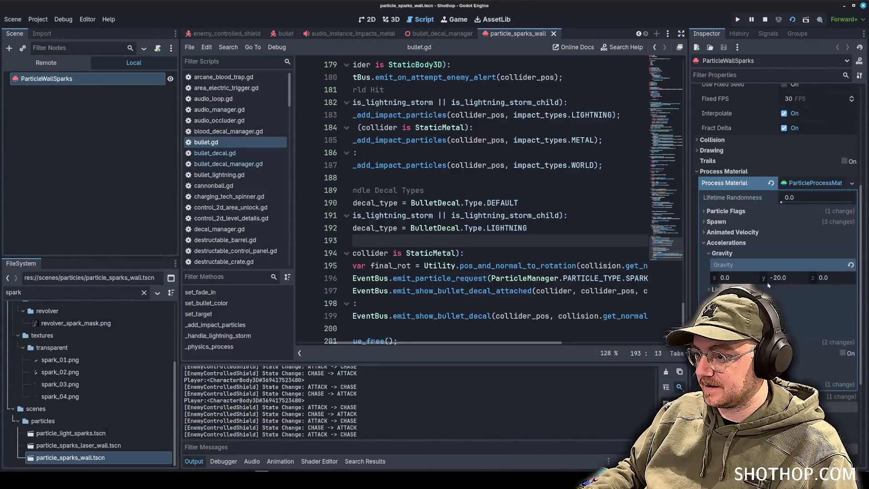
{"action": "left_click", "coordinate": [722, 171]}
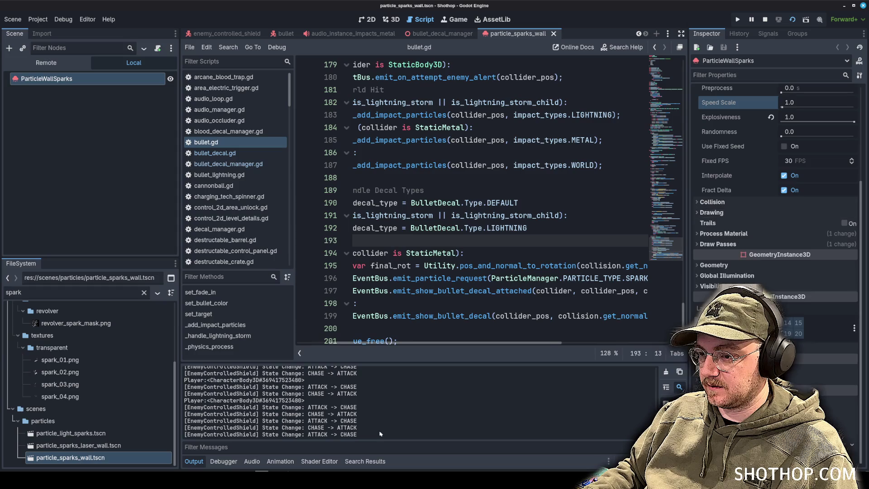
{"action": "key", "text": "alt+Tab"}
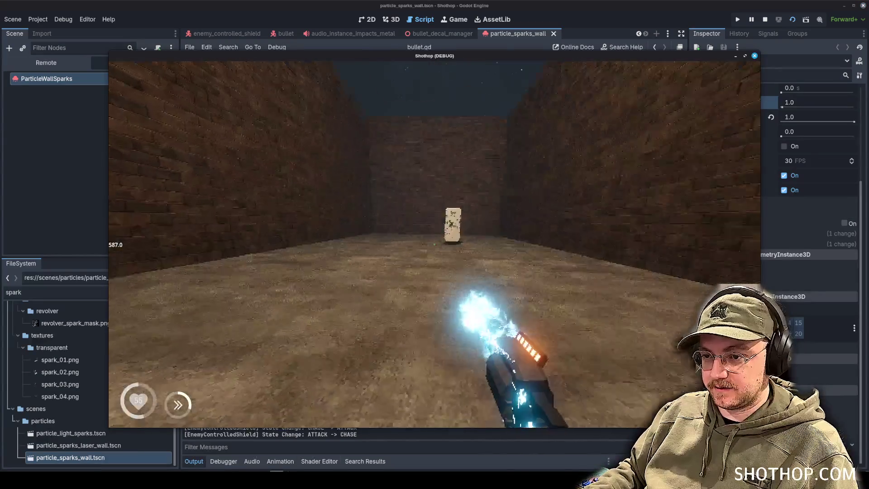
Step: Fire the shotgun and lightning gun at the shield target and pillar to view sparks
{"action": "left_click_drag", "start_coordinate": [435, 245], "coordinate": [435, 244]}
{"action": "key", "text": "2"}
{"action": "left_click", "coordinate": [434, 244]}
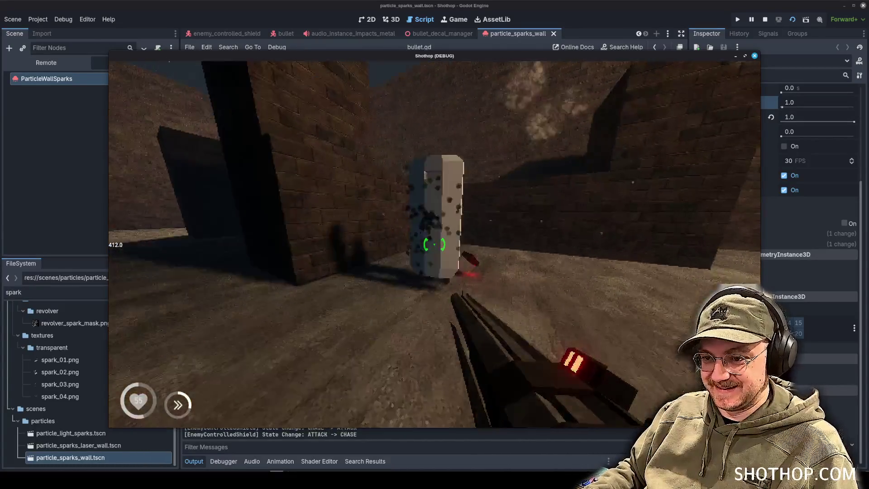
{"action": "left_click", "coordinate": [435, 244]}
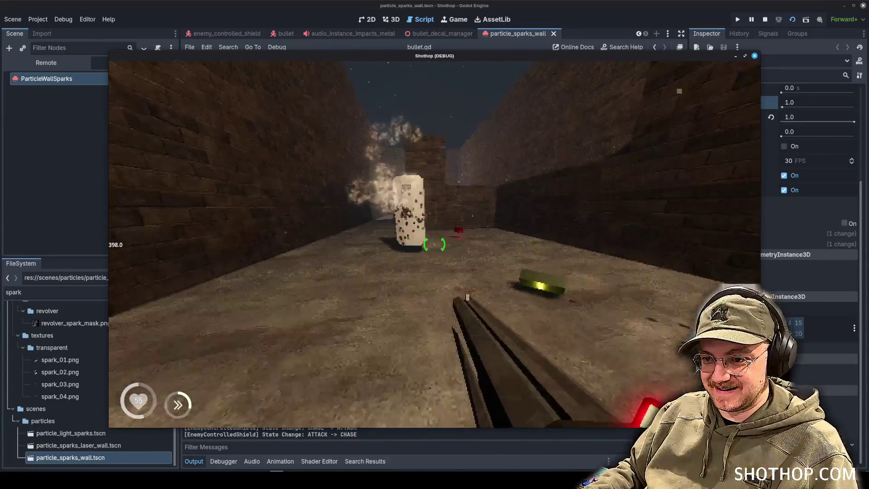
{"action": "key", "text": "1"}
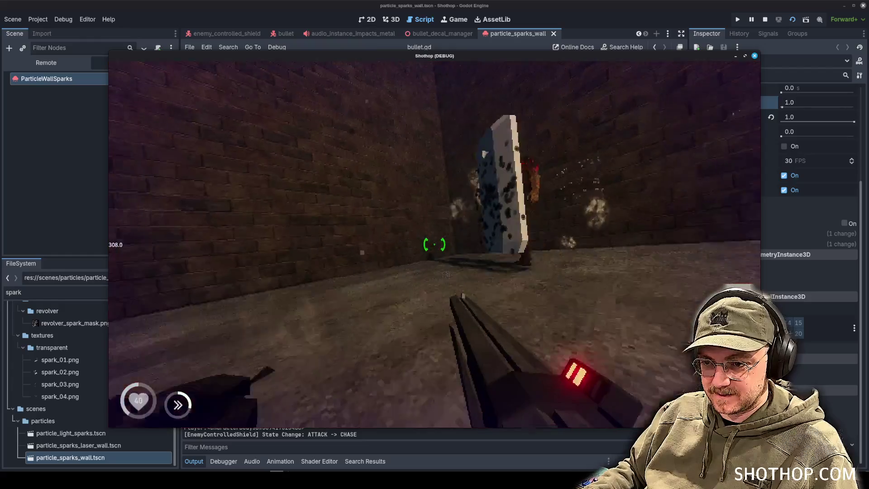
{"action": "left_click", "coordinate": [435, 244]}
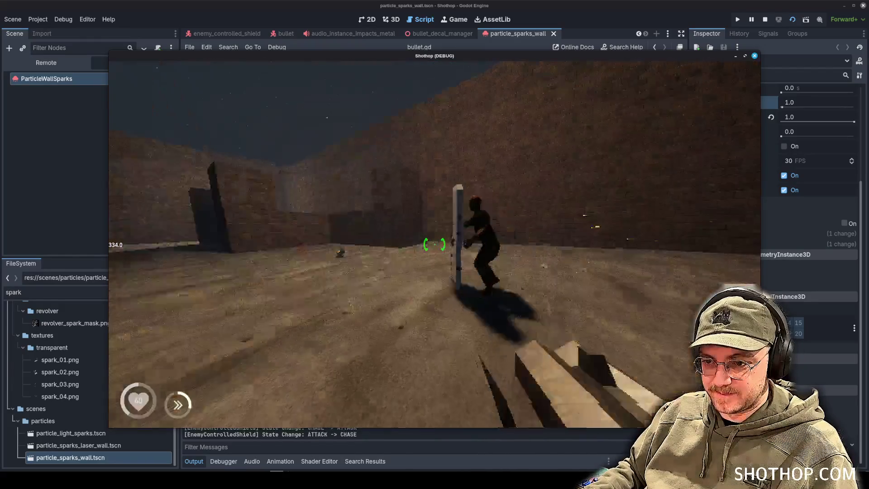
{"action": "left_click", "coordinate": [435, 244]}
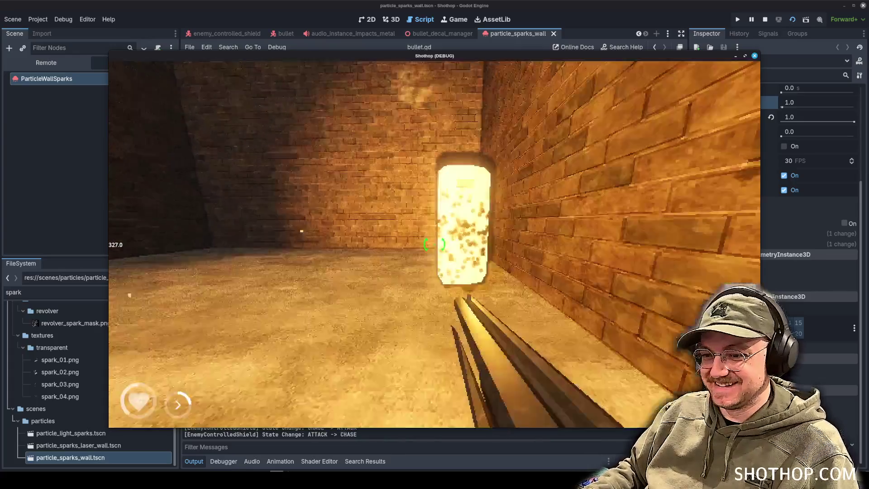
{"action": "left_click", "coordinate": [434, 244]}
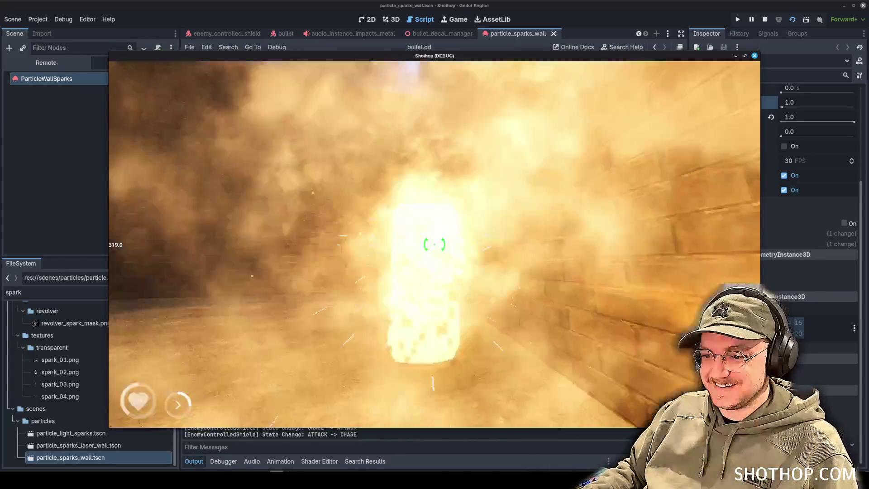
{"action": "left_click", "coordinate": [434, 244]}
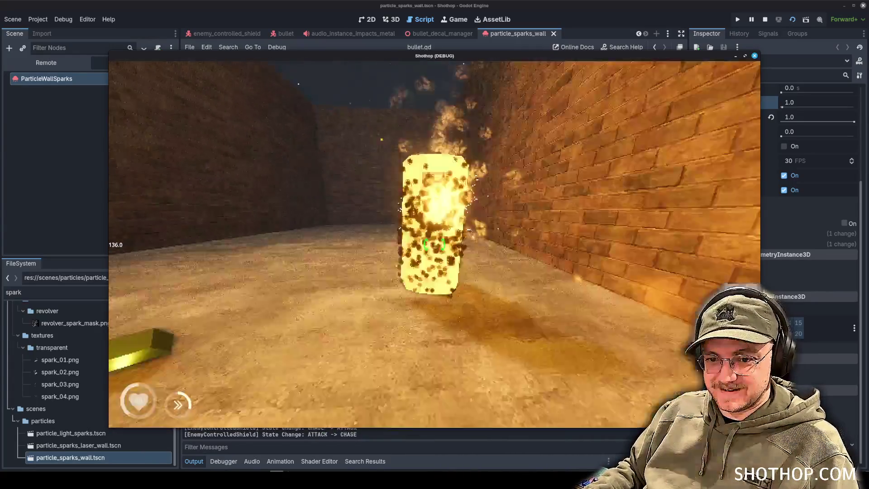
Step: Blast the shield enemy, restart after dying, finish it with the chainsaw, then pause
{"action": "scroll", "coordinate": [434, 244], "scroll_direction": "down", "scroll_amount": 1}
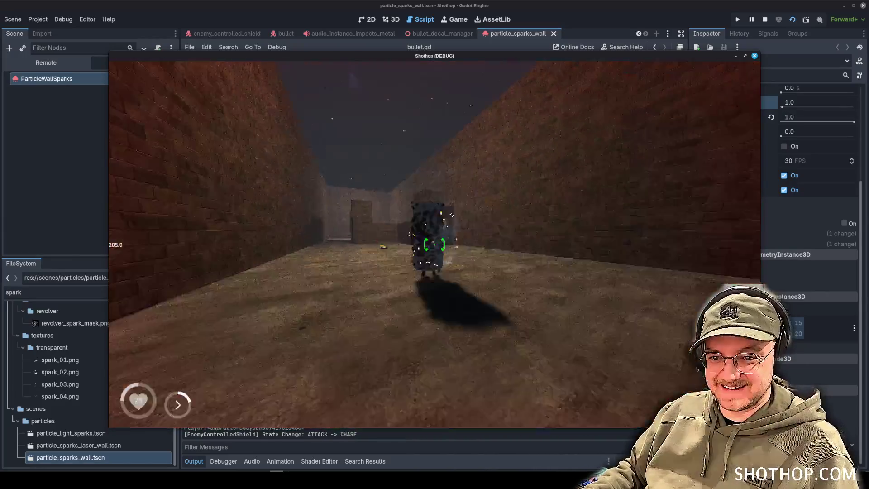
{"action": "left_click", "coordinate": [434, 244]}
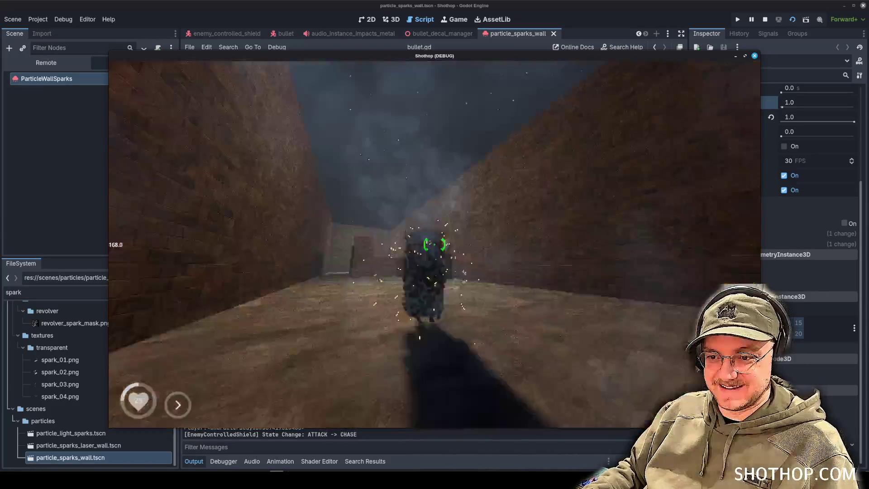
{"action": "left_click", "coordinate": [434, 244]}
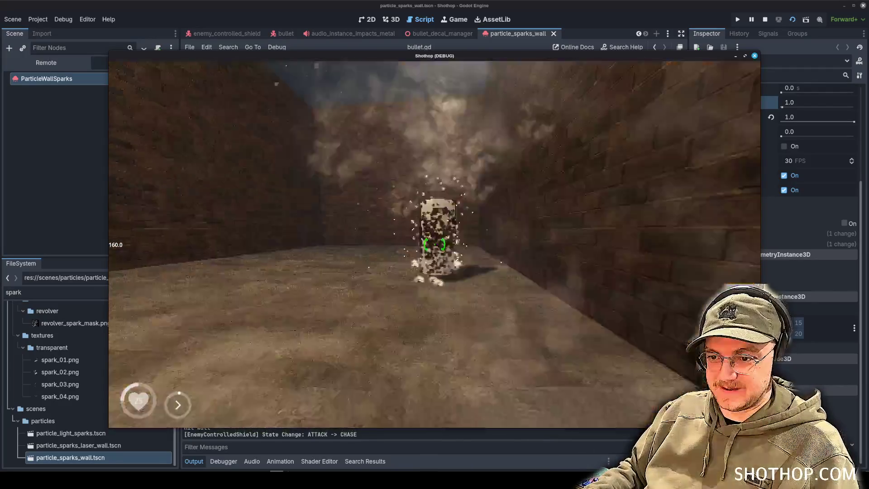
{"action": "left_click", "coordinate": [435, 244]}
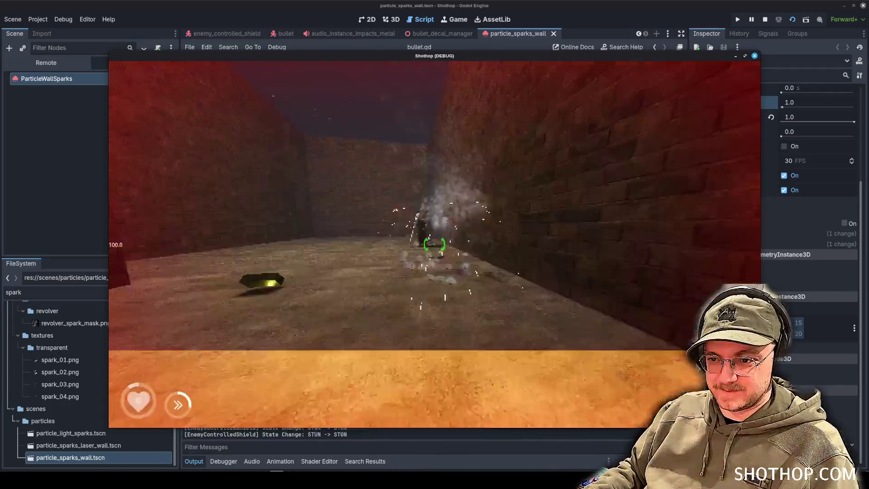
{"action": "left_click", "coordinate": [434, 245]}
{"action": "left_click", "coordinate": [434, 244]}
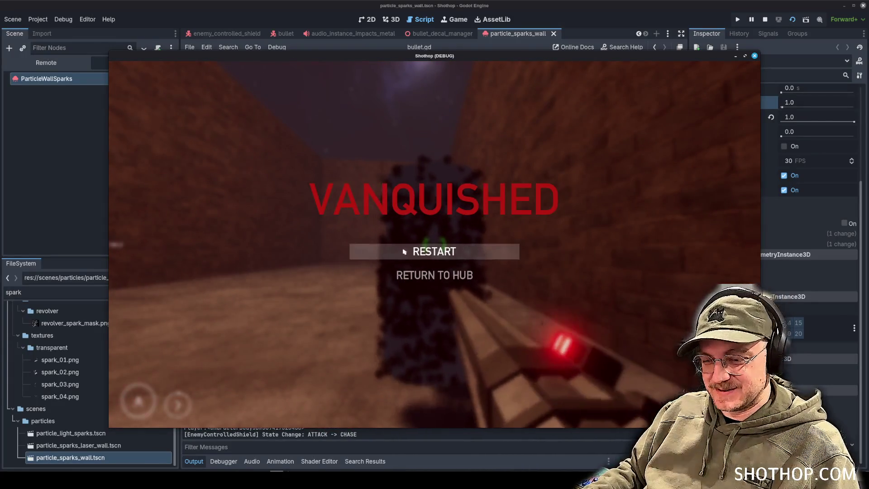
{"action": "left_click", "coordinate": [405, 252]}
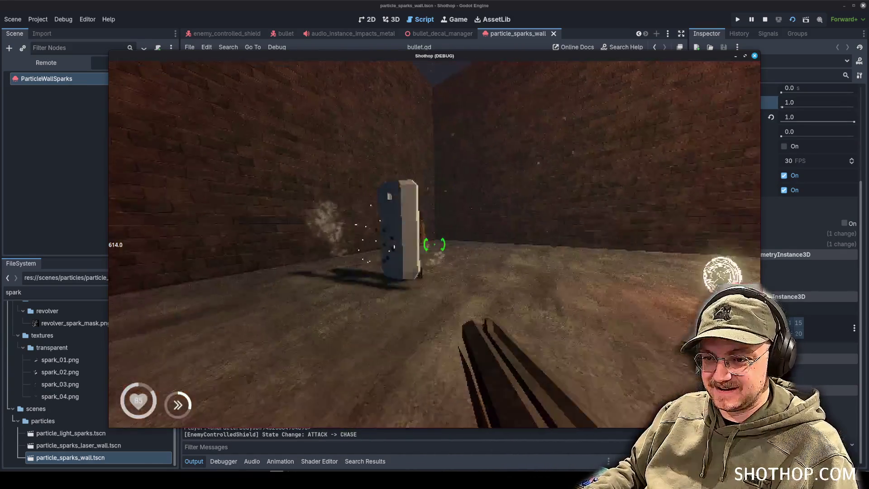
{"action": "left_click", "coordinate": [435, 245]}
{"action": "key", "text": "2"}
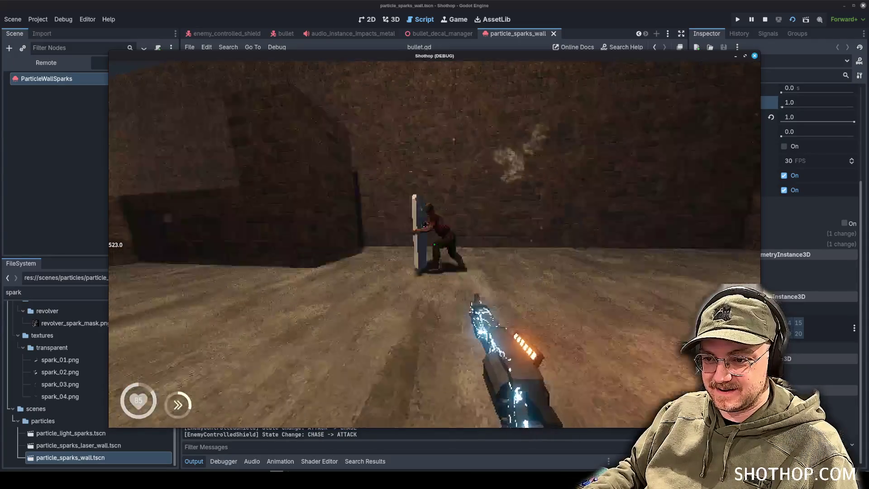
{"action": "key", "text": "3"}
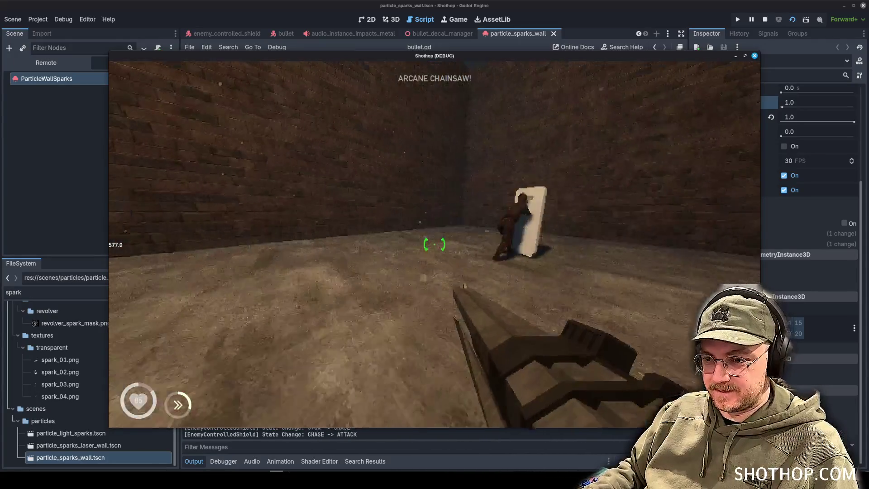
{"action": "left_click", "coordinate": [435, 244]}
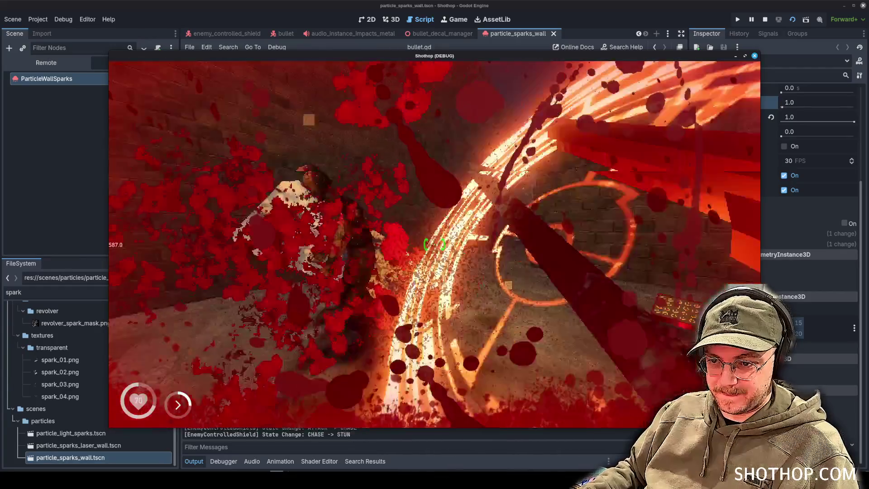
{"action": "key", "text": "Escape"}
{"action": "key", "text": "Escape"}
{"action": "key", "text": "Escape"}
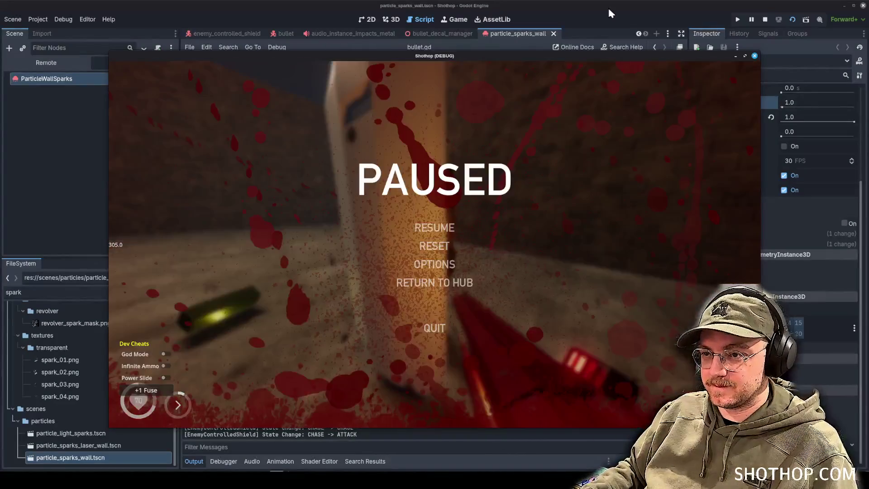
Step: Filter the FileSystem for 'shotgun', open shotgun.gd and shotgun.tscn, and select the Shotgun root node
{"action": "left_click", "coordinate": [609, 9]}
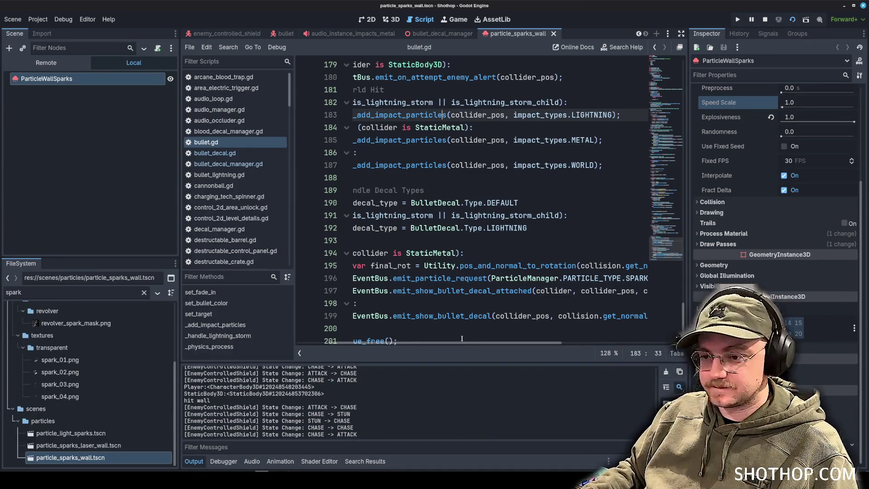
{"action": "scroll", "coordinate": [453, 204], "scroll_direction": "left", "scroll_amount": 3}
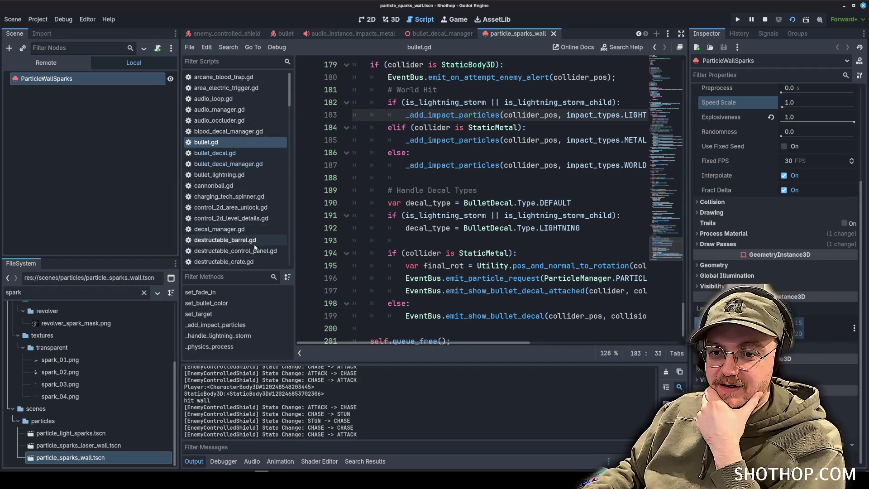
{"action": "double_click", "coordinate": [79, 292]}
{"action": "type", "text": "shotg"}
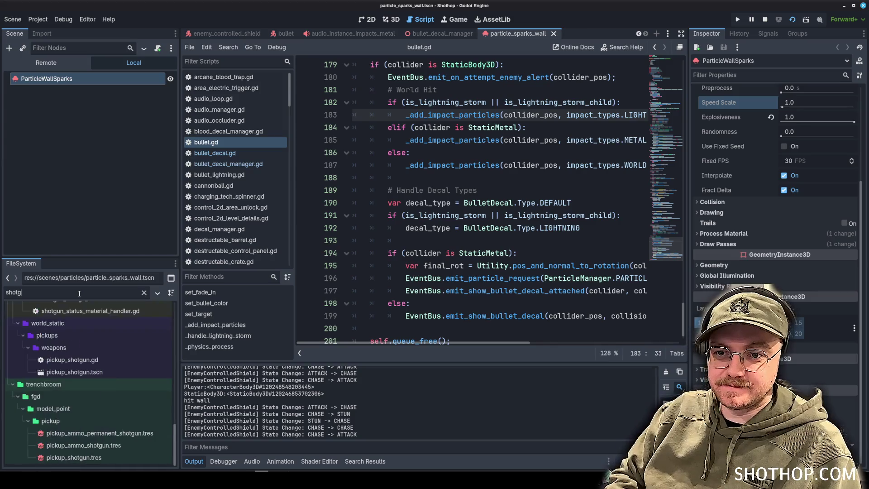
{"action": "type", "text": "un"}
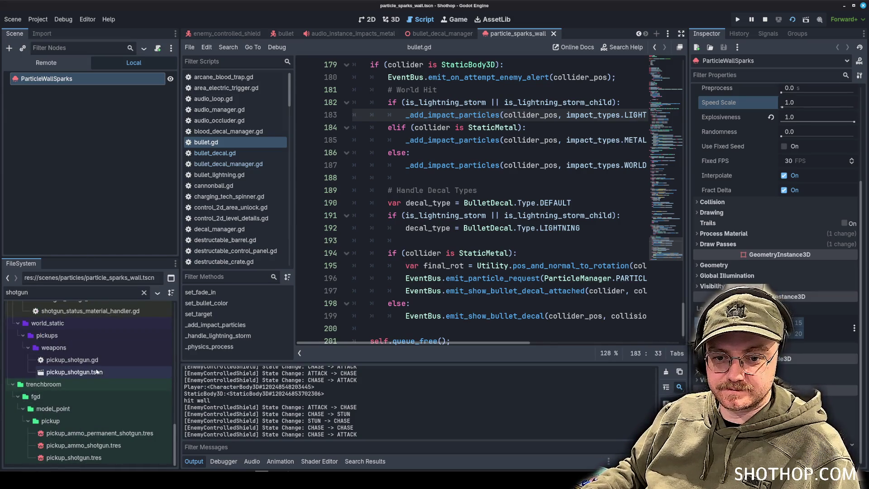
{"action": "scroll", "coordinate": [100, 375], "scroll_direction": "up", "scroll_amount": 5}
{"action": "left_click", "coordinate": [78, 353]}
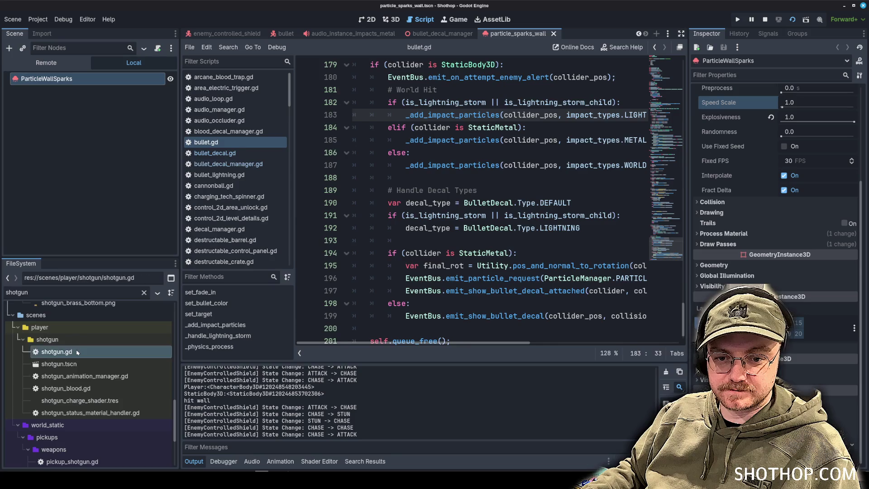
{"action": "double_click", "coordinate": [78, 351]}
{"action": "double_click", "coordinate": [59, 363]}
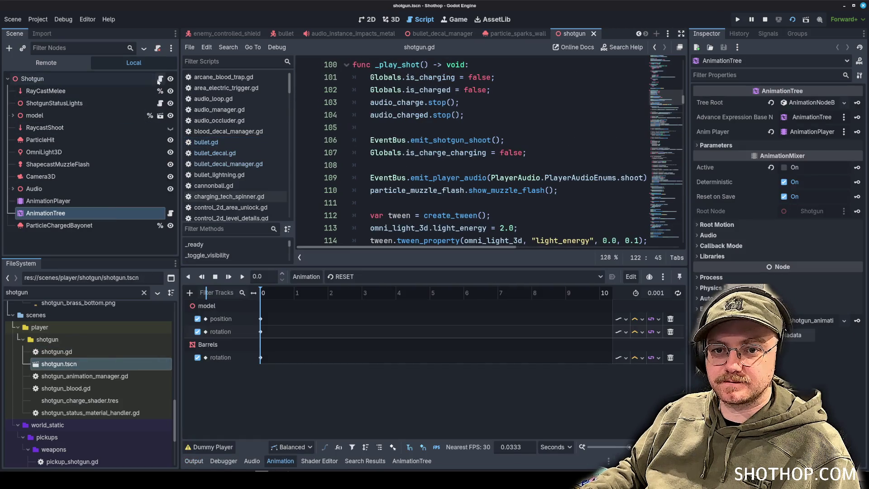
{"action": "left_click", "coordinate": [138, 78]}
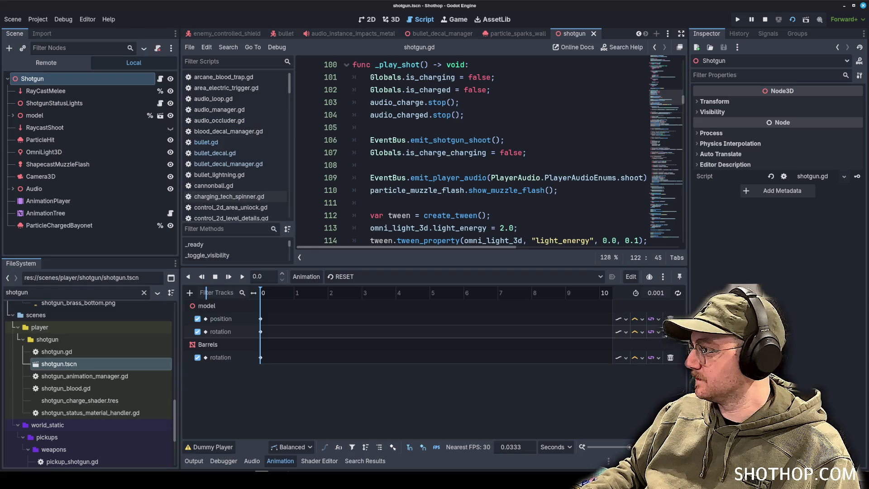
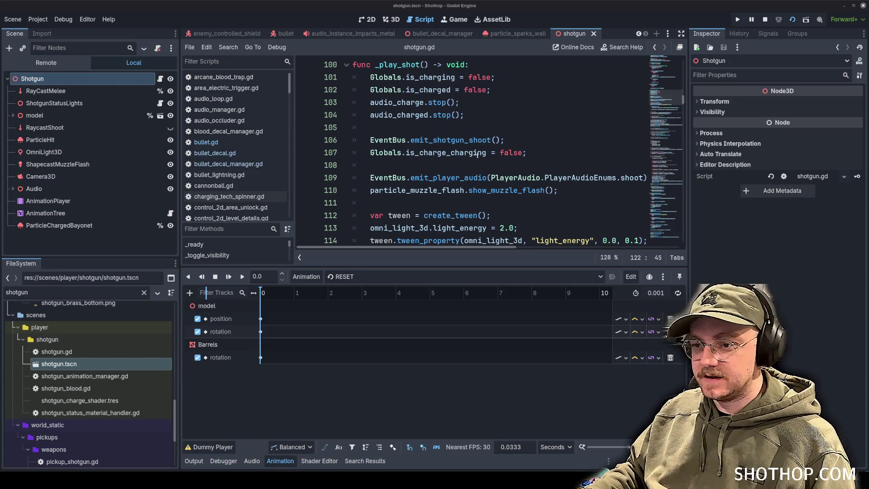
Step: Browse the _play_shot and _ready code in shotgun.gd
{"action": "left_click", "coordinate": [478, 155]}
{"action": "scroll", "coordinate": [477, 155], "scroll_direction": "down", "scroll_amount": 4}
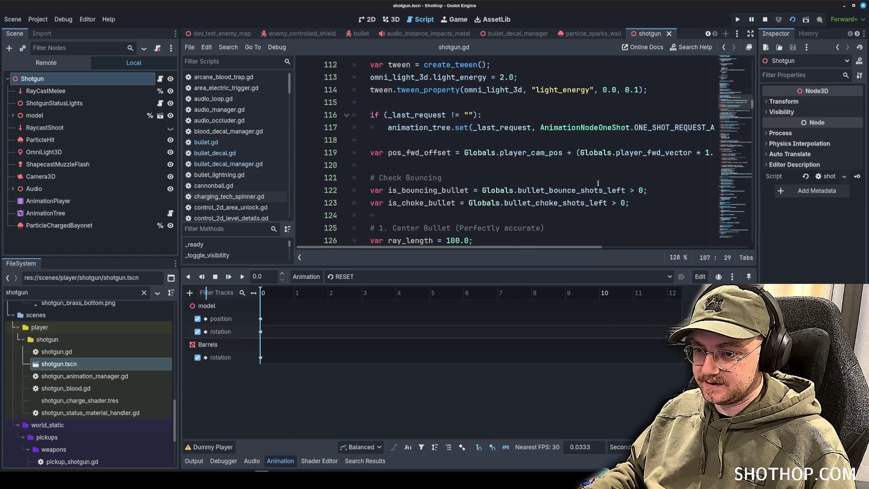
{"action": "left_click", "coordinate": [597, 183]}
{"action": "scroll", "coordinate": [597, 183], "scroll_direction": "down", "scroll_amount": 2}
{"action": "scroll", "coordinate": [606, 160], "scroll_direction": "up", "scroll_amount": 8}
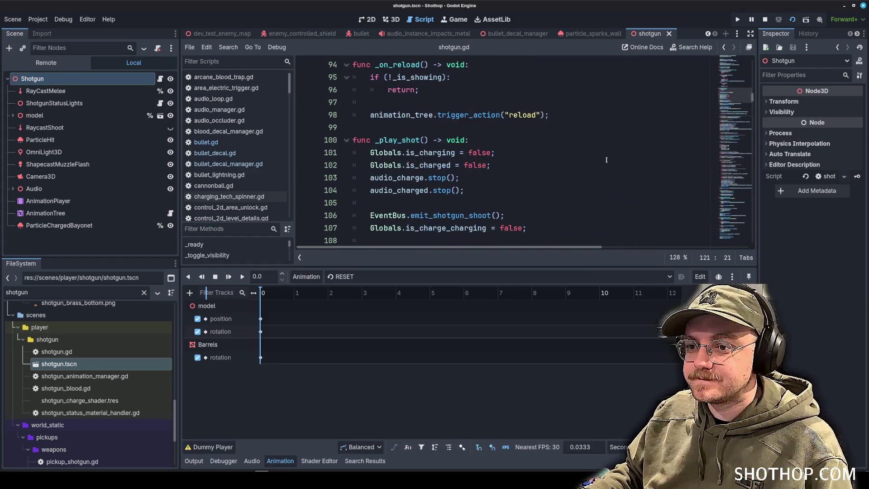
{"action": "scroll", "coordinate": [597, 158], "scroll_direction": "up", "scroll_amount": 7}
{"action": "left_click", "coordinate": [584, 156]}
{"action": "scroll", "coordinate": [584, 155], "scroll_direction": "up", "scroll_amount": 4}
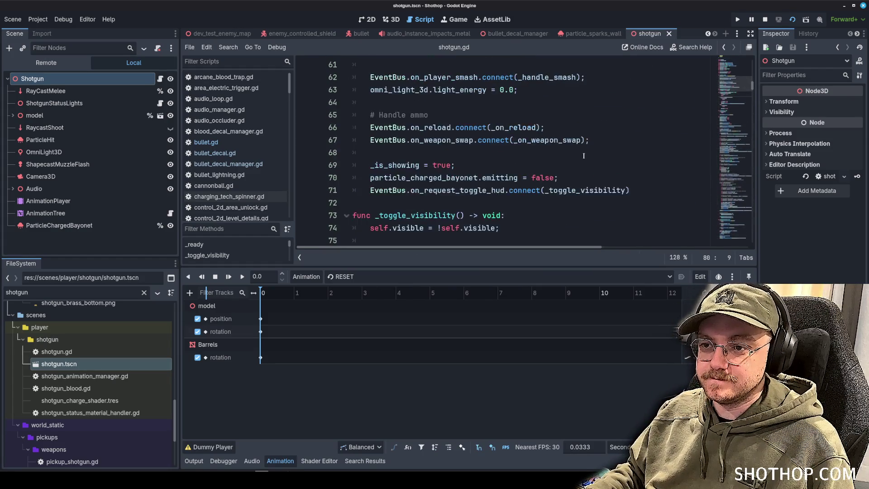
{"action": "scroll", "coordinate": [584, 155], "scroll_direction": "up", "scroll_amount": 8}
{"action": "scroll", "coordinate": [584, 156], "scroll_direction": "down", "scroll_amount": 4}
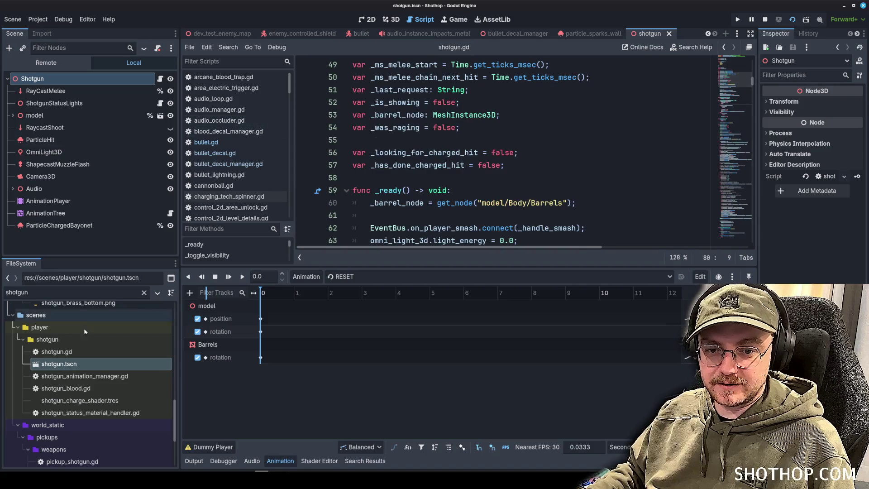
Step: Expand the model node, glance at BladeNoZClip's charging_tech_spinner.gd, then return to shotgun.gd
{"action": "left_click", "coordinate": [12, 116]}
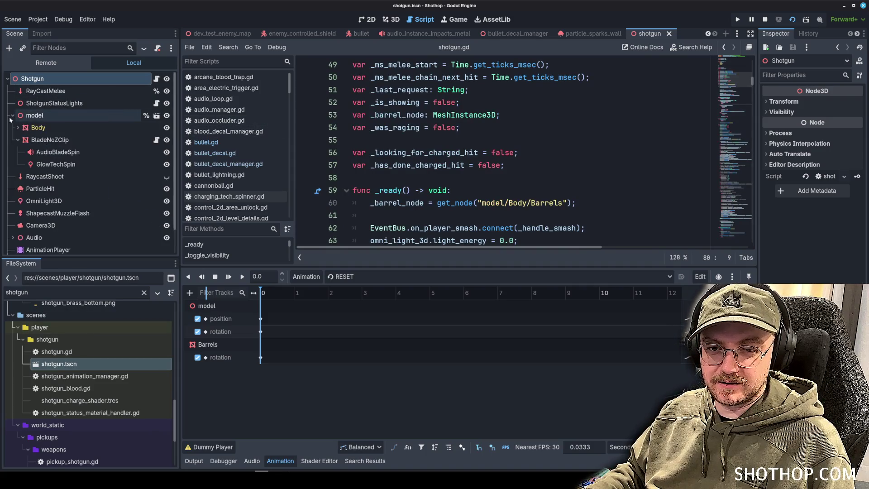
{"action": "left_click", "coordinate": [156, 140]}
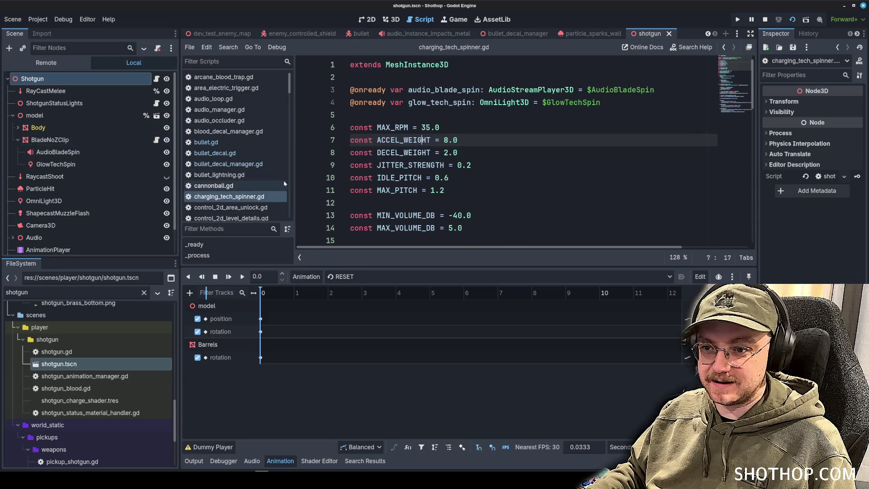
{"action": "left_click", "coordinate": [548, 176]}
{"action": "scroll", "coordinate": [576, 141], "scroll_direction": "down", "scroll_amount": 14}
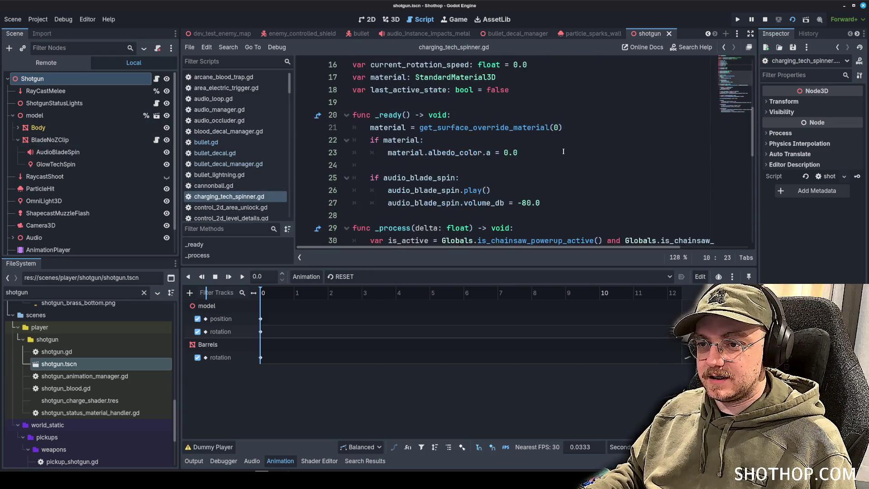
{"action": "left_click", "coordinate": [156, 78]}
{"action": "scroll", "coordinate": [692, 127], "scroll_direction": "down", "scroll_amount": 20}
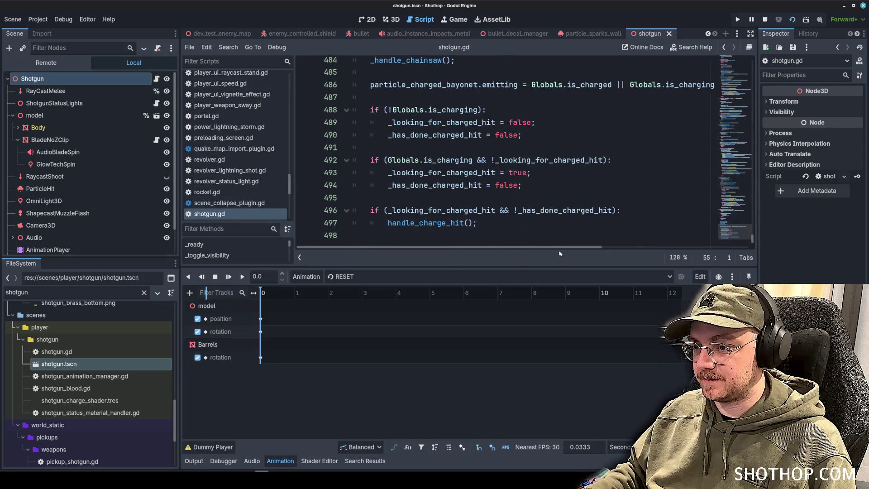
Step: Enlarge the code area and add blank lines below the EnemyGeneric blood-effect calls in _handle_chainsaw
{"action": "left_click_drag", "start_coordinate": [541, 271], "coordinate": [538, 358]}
{"action": "left_click", "coordinate": [506, 252]}
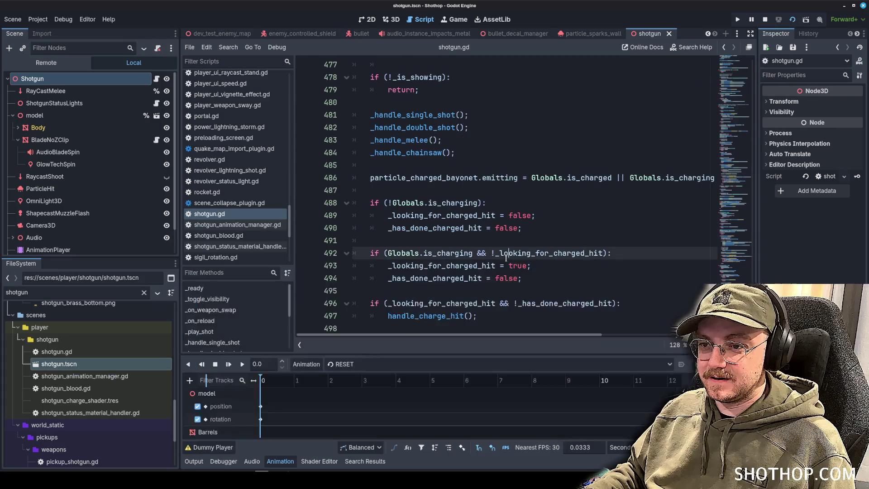
{"action": "left_click", "coordinate": [405, 153], "text": "ctrl"}
{"action": "scroll", "coordinate": [566, 191], "scroll_direction": "down", "scroll_amount": 8}
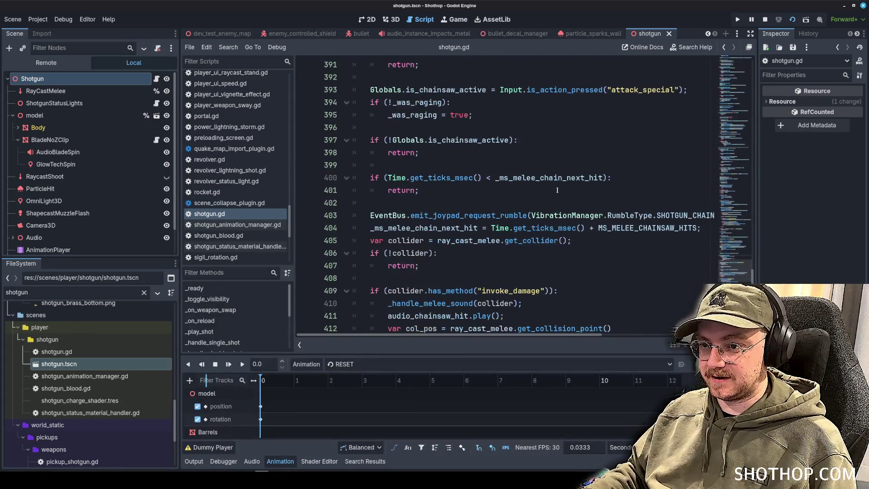
{"action": "scroll", "coordinate": [566, 190], "scroll_direction": "down", "scroll_amount": 5}
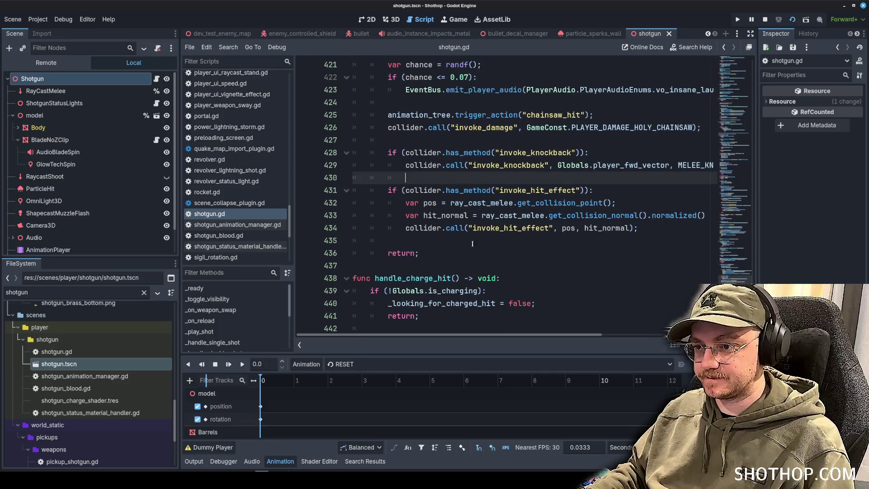
{"action": "left_click", "coordinate": [465, 237]}
{"action": "key", "text": "Return"}
{"action": "key", "text": "Return"}
{"action": "left_click", "coordinate": [466, 236]}
{"action": "scroll", "coordinate": [465, 236], "scroll_direction": "up", "scroll_amount": 5}
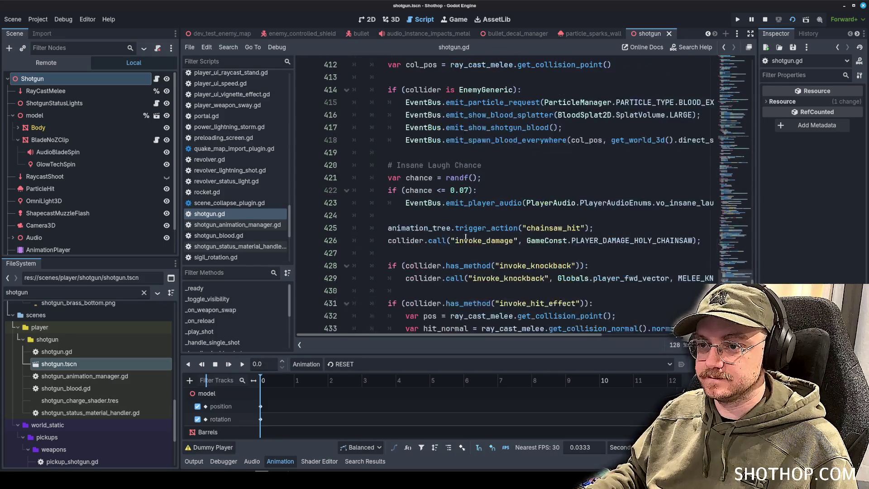
{"action": "mouse_move", "coordinate": [388, 165]}
{"action": "left_mouse_down"}
{"action": "mouse_move", "coordinate": [453, 179]}
{"action": "mouse_move", "coordinate": [543, 217]}
{"action": "left_mouse_up"}
{"action": "left_click", "coordinate": [508, 233]}
Step: Start a new 'if StaticMetal' branch below the blood-effect block in _handle_chainsaw
{"action": "key", "text": "Return"}
{"action": "key", "text": "Return"}
{"action": "key", "text": "Up"}
{"action": "key", "text": "Up"}
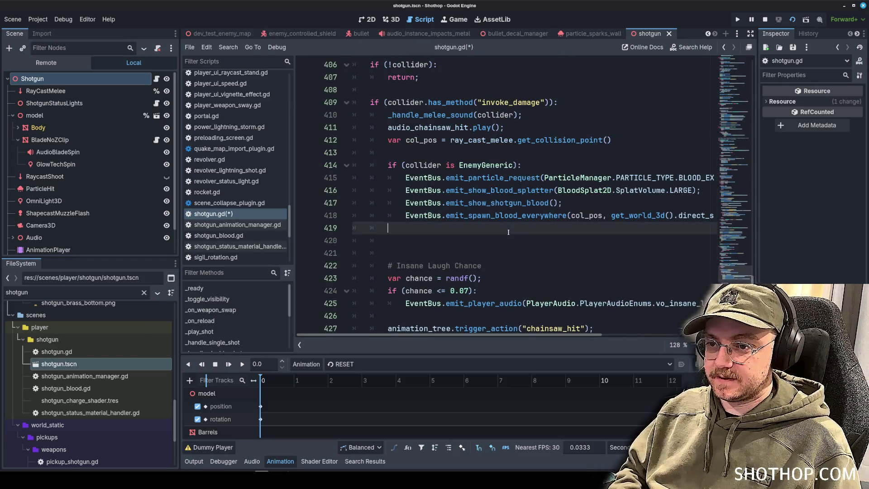
{"action": "key", "text": "Return"}
{"action": "type", "text": "if (collider is"}
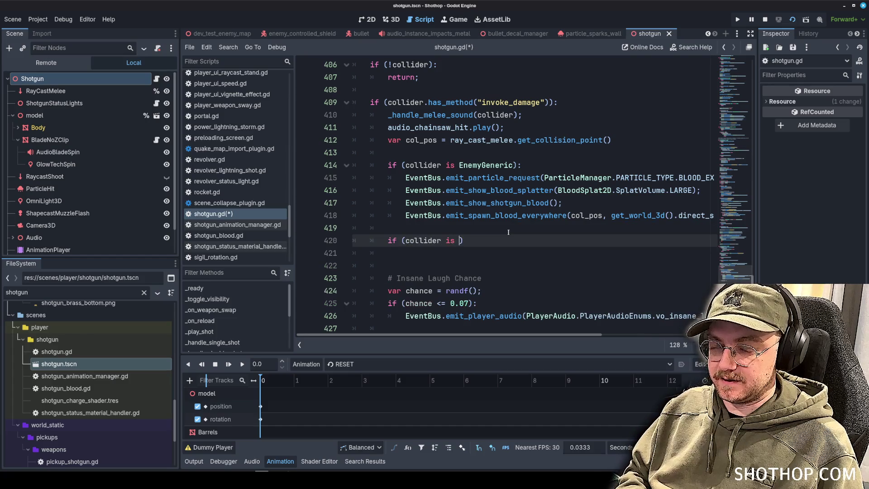
{"action": "type", "text": "tatic"}
{"action": "key", "text": "Return"}
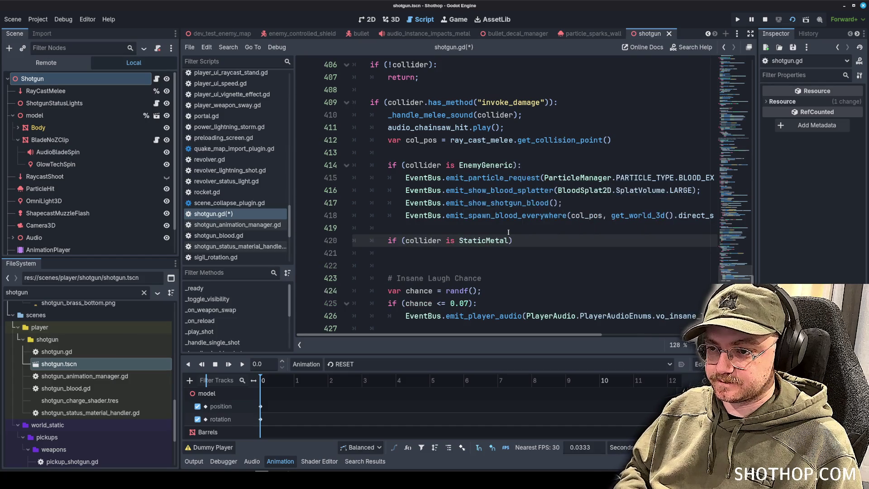
{"action": "type", "text": ":"}
{"action": "key", "text": "Return"}
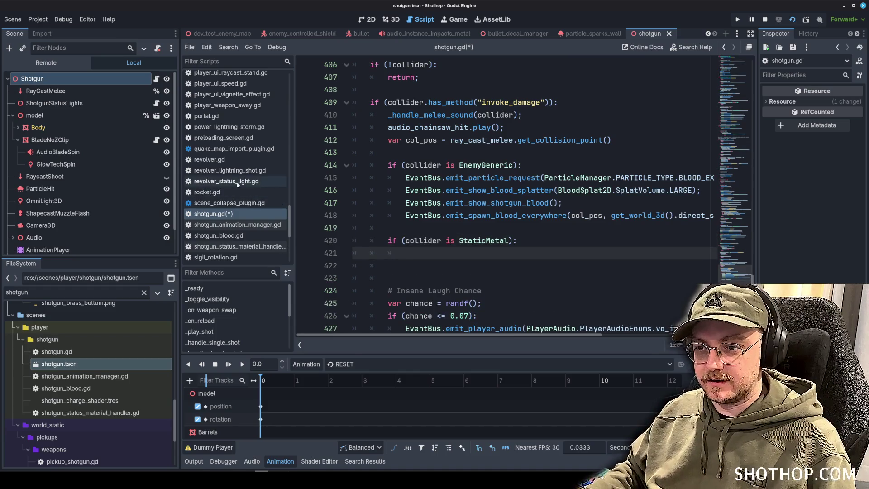
Step: Look up the existing spark code in bullet.gd and charging_tech_spinner.gd for reuse
{"action": "scroll", "coordinate": [231, 181], "scroll_direction": "up", "scroll_amount": 5}
{"action": "scroll", "coordinate": [230, 181], "scroll_direction": "up", "scroll_amount": 15}
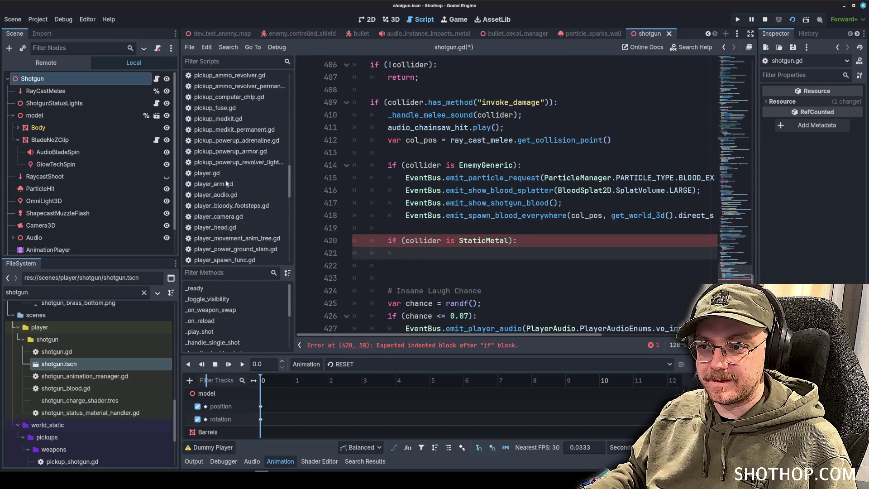
{"action": "scroll", "coordinate": [221, 182], "scroll_direction": "up", "scroll_amount": 5}
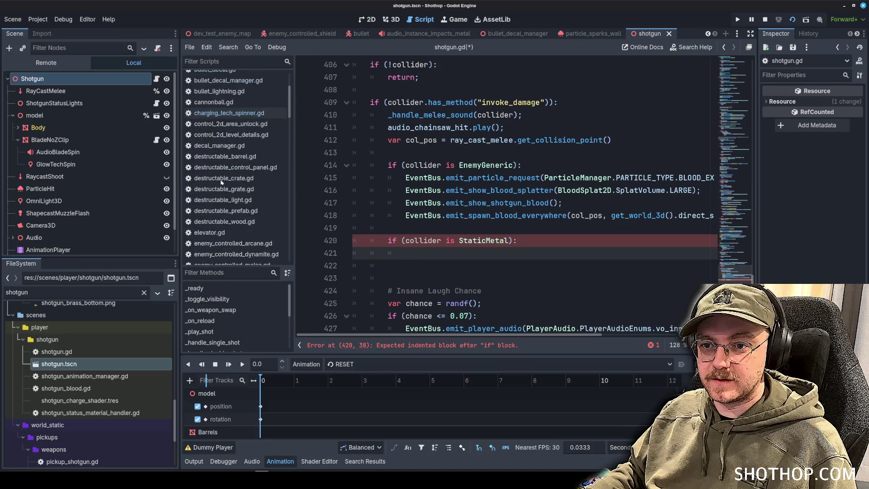
{"action": "left_click", "coordinate": [213, 142]}
{"action": "left_click", "coordinate": [555, 190]}
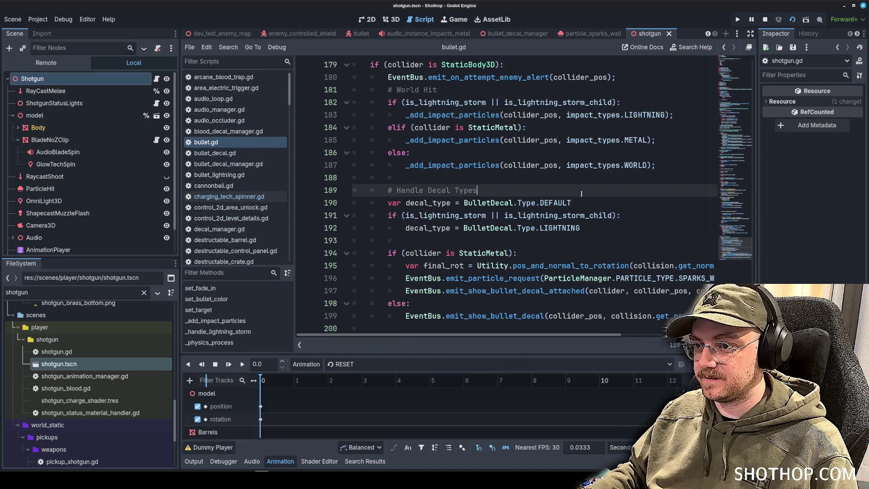
{"action": "scroll", "coordinate": [558, 182], "scroll_direction": "down", "scroll_amount": 1}
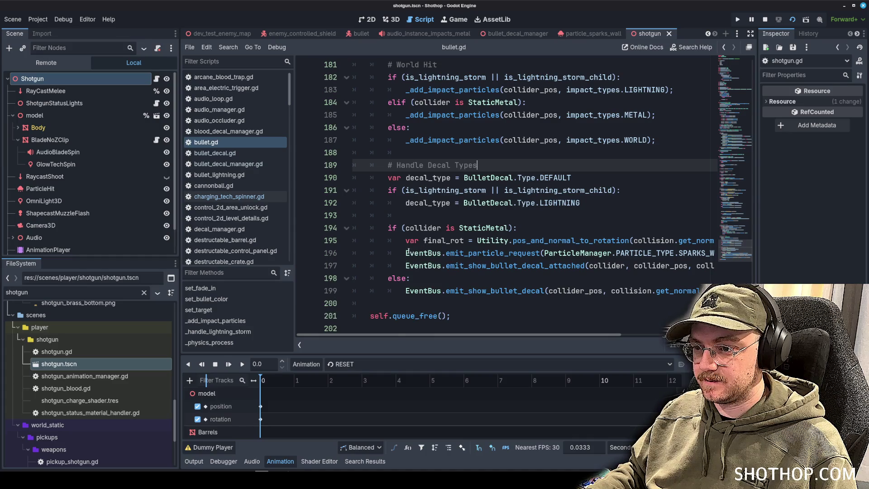
{"action": "left_click_drag", "start_coordinate": [400, 240], "coordinate": [821, 250]}
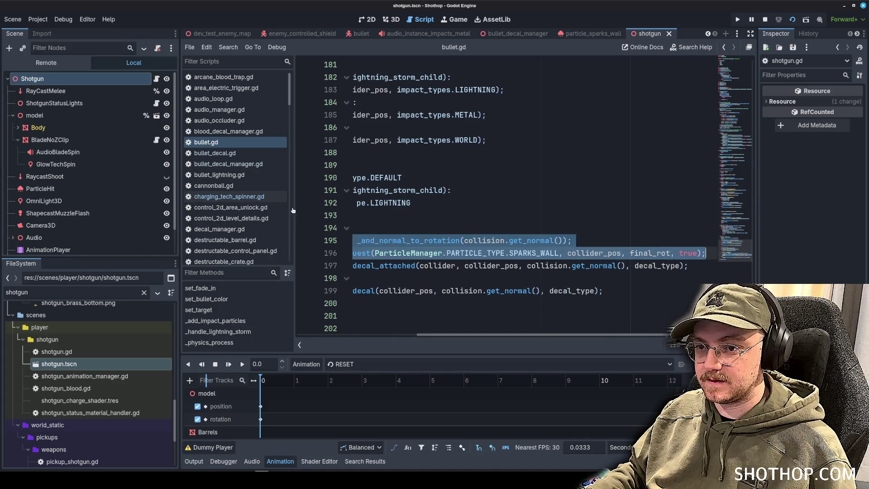
{"action": "left_click", "coordinate": [247, 198]}
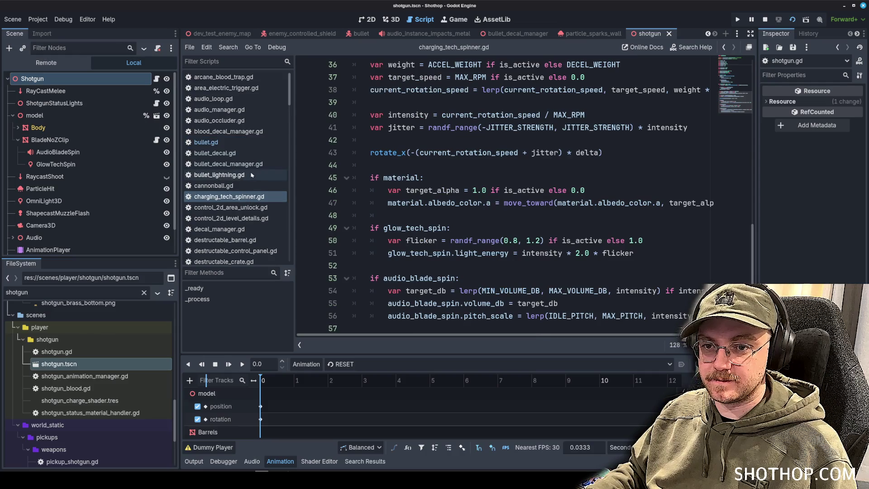
{"action": "scroll", "coordinate": [248, 181], "scroll_direction": "down", "scroll_amount": 15}
{"action": "scroll", "coordinate": [249, 170], "scroll_direction": "down", "scroll_amount": 2}
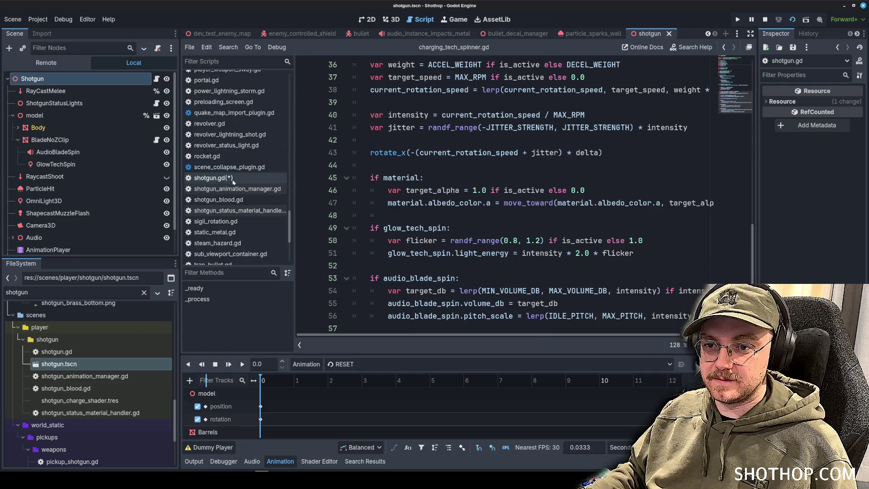
Step: Back in shotgun.gd, review the spark request lines and the col_pos declaration
{"action": "left_click", "coordinate": [235, 177]}
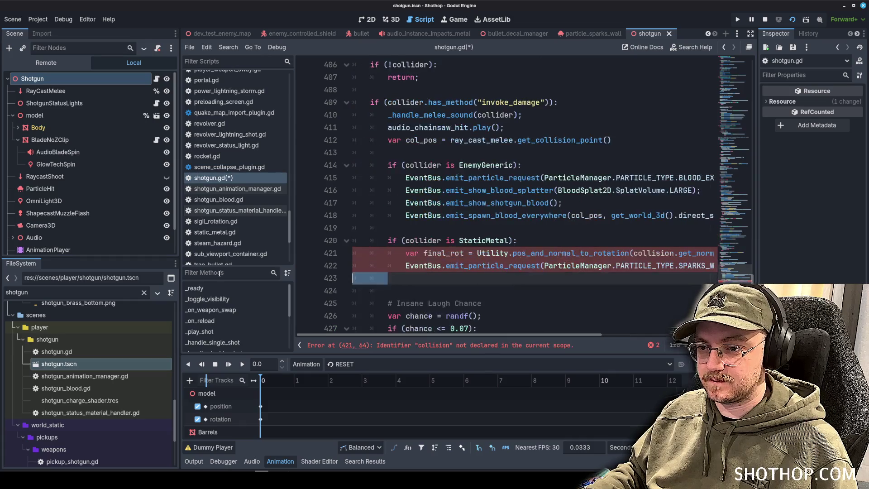
{"action": "scroll", "coordinate": [584, 266], "scroll_direction": "down", "scroll_amount": 1}
{"action": "scroll", "coordinate": [522, 337], "scroll_direction": "right", "scroll_amount": 10}
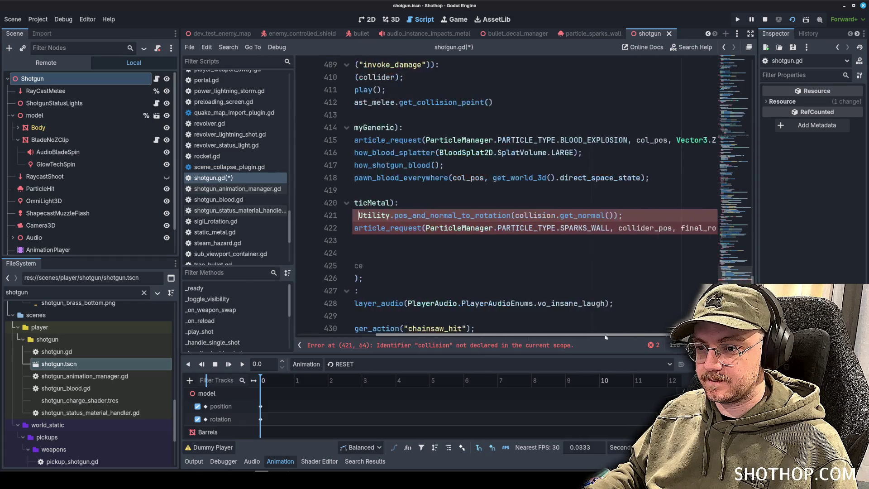
{"action": "left_click", "coordinate": [559, 236]}
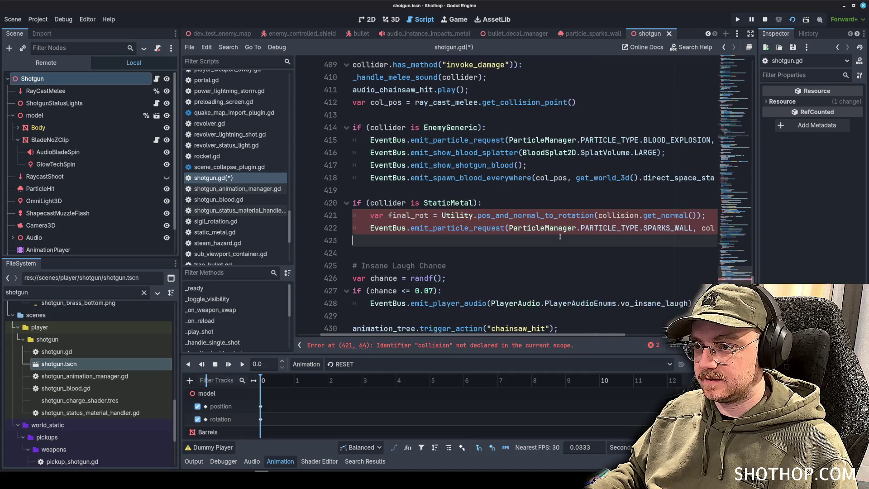
{"action": "scroll", "coordinate": [565, 331], "scroll_direction": "right", "scroll_amount": 5}
{"action": "scroll", "coordinate": [572, 321], "scroll_direction": "left", "scroll_amount": 4}
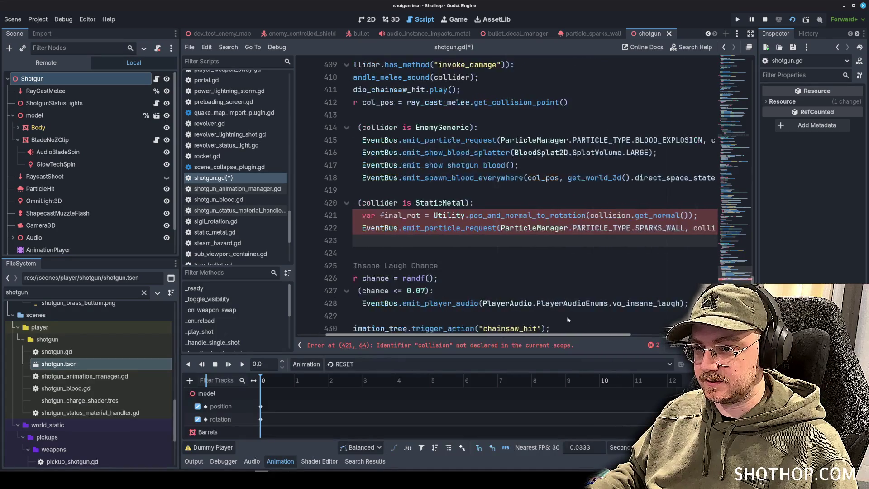
{"action": "scroll", "coordinate": [577, 316], "scroll_direction": "right", "scroll_amount": 2}
{"action": "scroll", "coordinate": [565, 310], "scroll_direction": "left", "scroll_amount": 4}
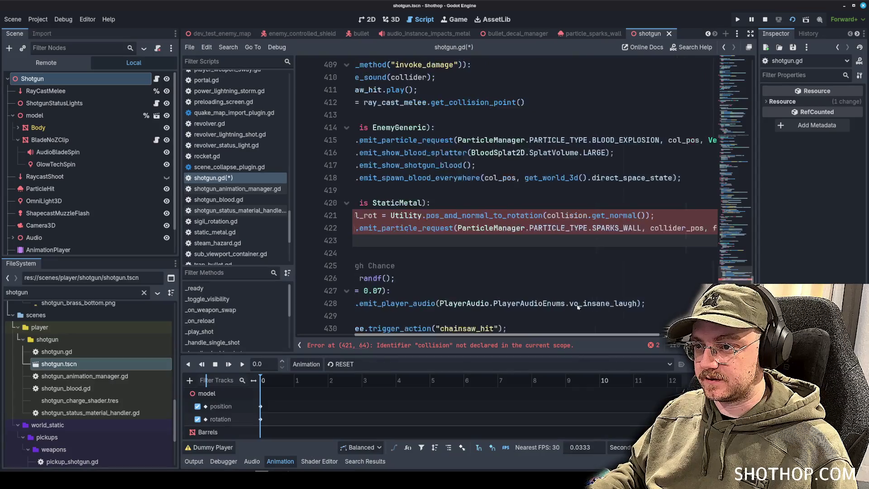
{"action": "scroll", "coordinate": [554, 304], "scroll_direction": "up", "scroll_amount": 1}
{"action": "left_click", "coordinate": [414, 140]}
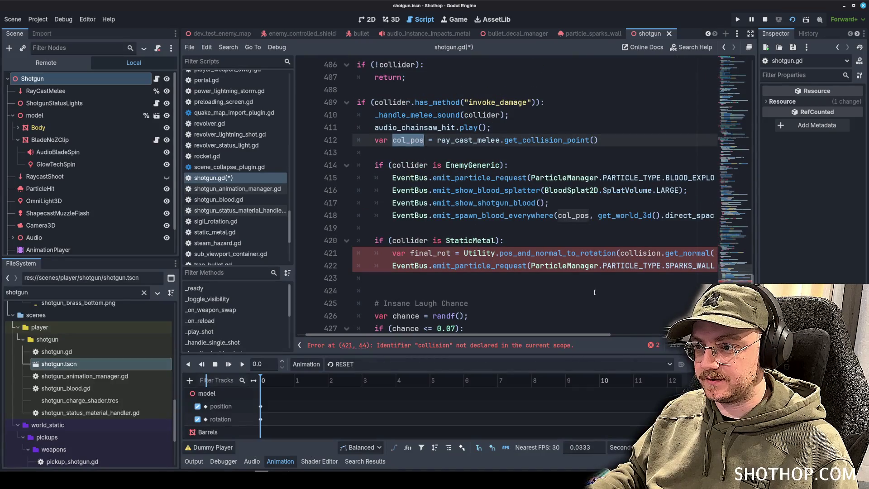
{"action": "scroll", "coordinate": [568, 338], "scroll_direction": "right", "scroll_amount": 4}
Step: Rename collider_pos to col_pos and collision to collider in the StaticMetal branch, then save
{"action": "double_click", "coordinate": [653, 267]}
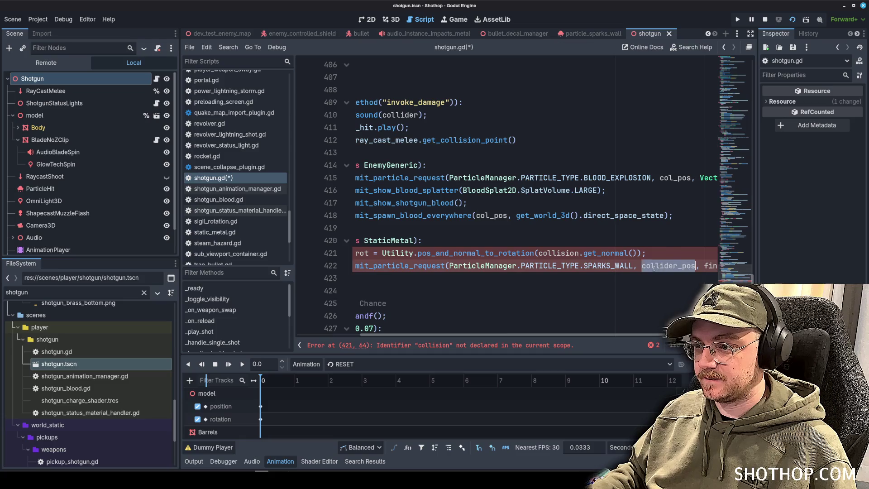
{"action": "double_click", "coordinate": [554, 252]}
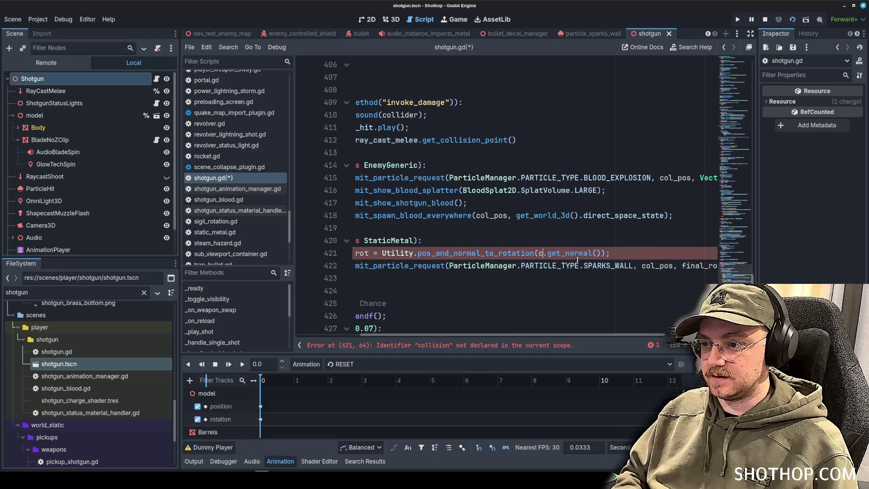
{"action": "type", "text": "ollider"}
{"action": "key", "text": "Return"}
{"action": "left_click", "coordinate": [534, 216]}
{"action": "scroll", "coordinate": [458, 285], "scroll_direction": "left", "scroll_amount": 4}
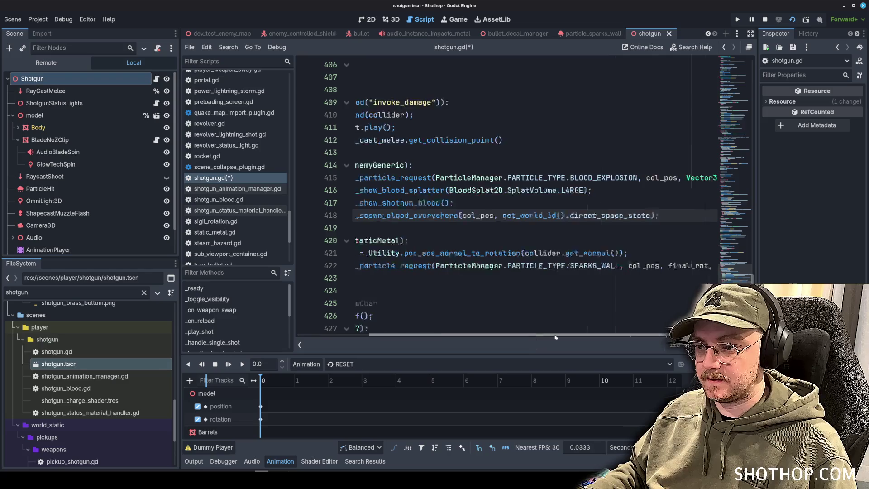
{"action": "left_click", "coordinate": [483, 240]}
{"action": "key", "text": "ctrl+s"}
{"action": "mouse_move", "coordinate": [309, 36]}
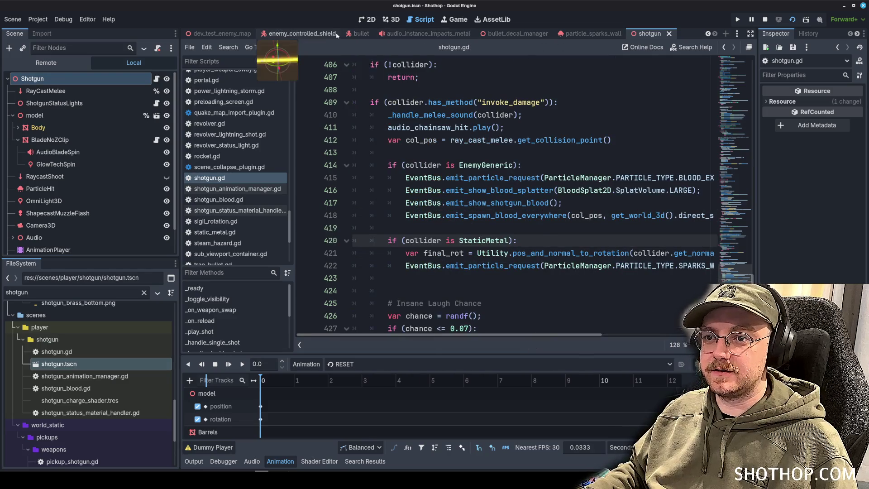
{"action": "left_click", "coordinate": [524, 35]}
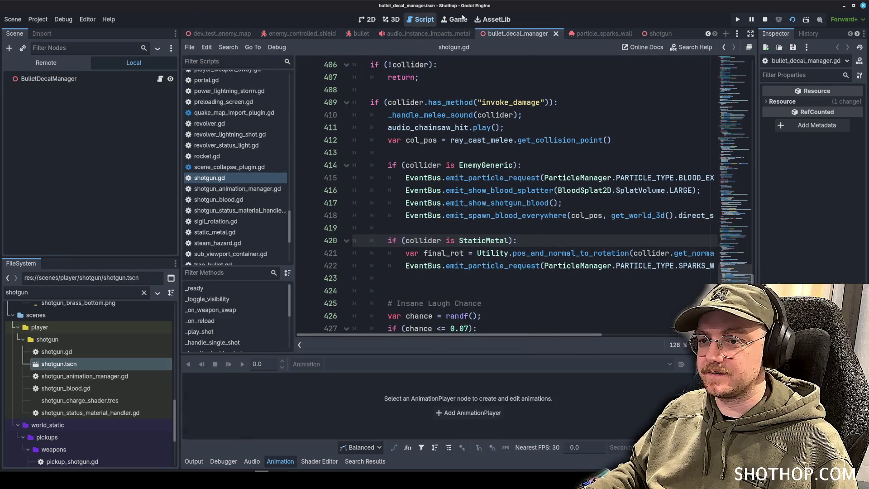
Step: Open the dev_test_enemy_map level in the 3D view and run it to playtest the chainsaw
{"action": "left_click", "coordinate": [396, 20]}
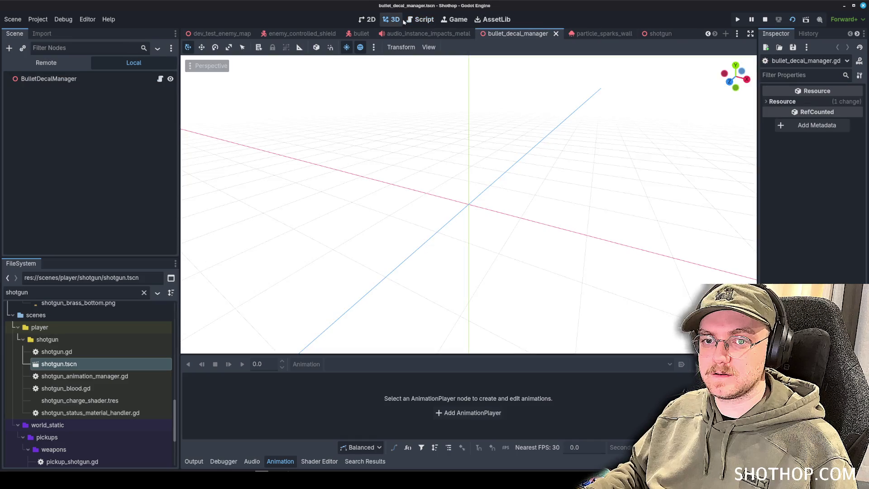
{"action": "left_click", "coordinate": [324, 34]}
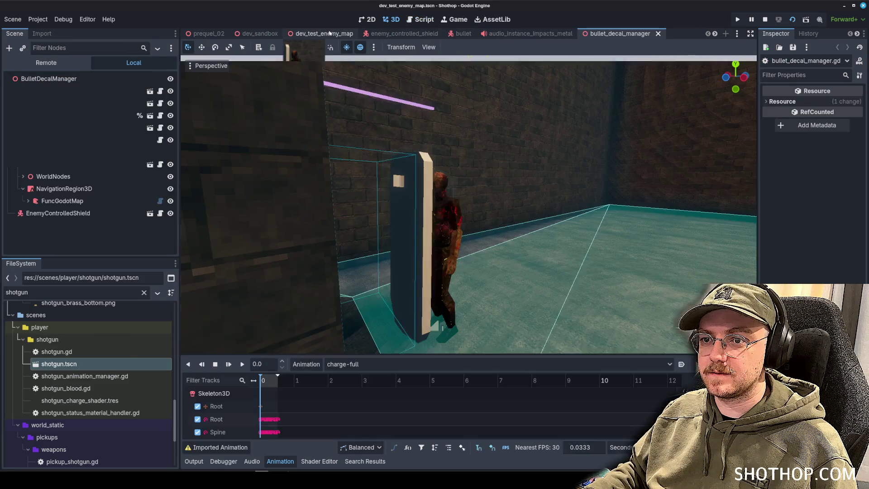
{"action": "key", "text": "F6"}
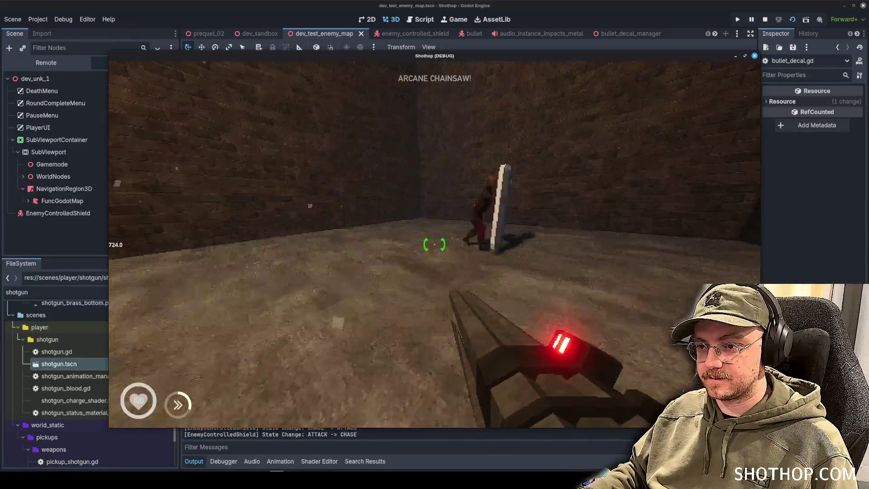
Step: Swing the chainsaw in-game, pause, stop the playtest with F8, and go back to shotgun.gd
{"action": "left_click", "coordinate": [435, 244]}
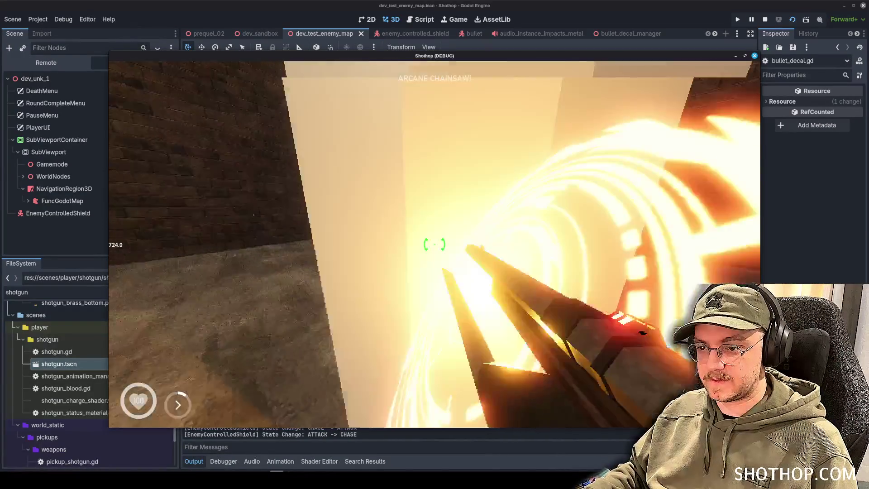
{"action": "key", "text": "Escape"}
{"action": "key", "text": "F8"}
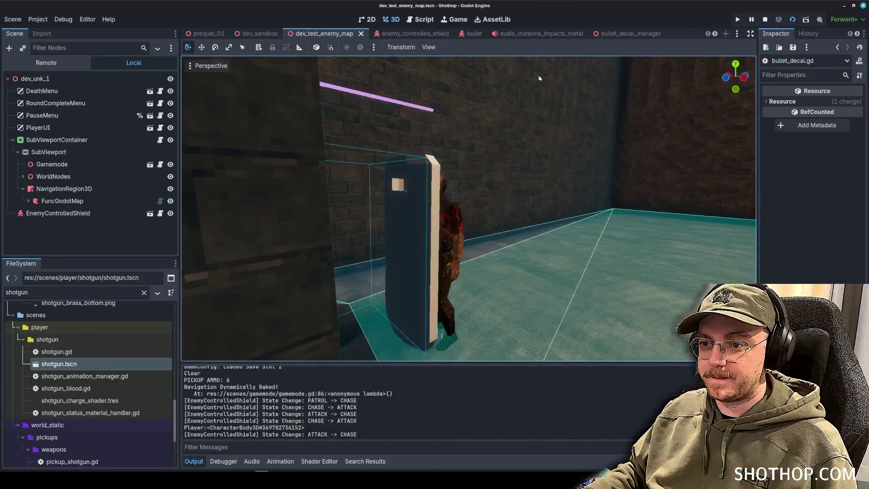
{"action": "left_click", "coordinate": [420, 19]}
{"action": "scroll", "coordinate": [547, 197], "scroll_direction": "up", "scroll_amount": 2}
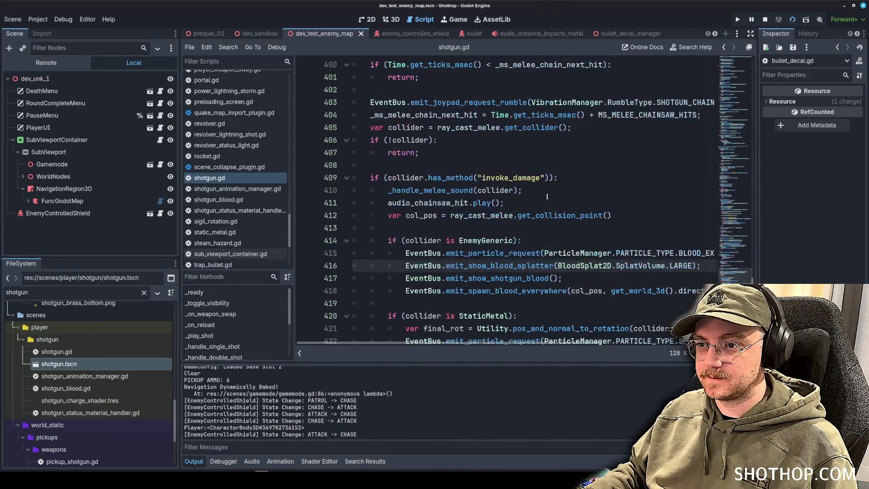
Step: Add a blank line after the collider null-check return, discarding a stray partial print line
{"action": "scroll", "coordinate": [547, 197], "scroll_direction": "up", "scroll_amount": 1}
{"action": "left_click", "coordinate": [547, 179]}
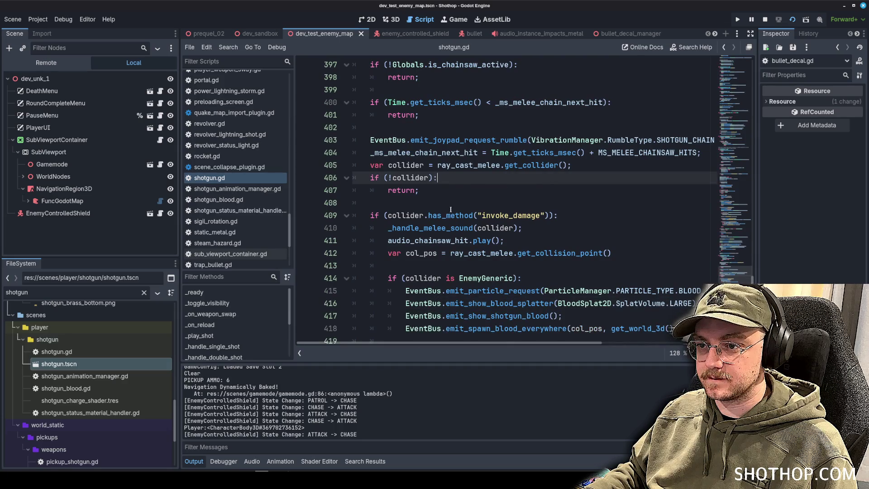
{"action": "scroll", "coordinate": [450, 209], "scroll_direction": "up", "scroll_amount": 4}
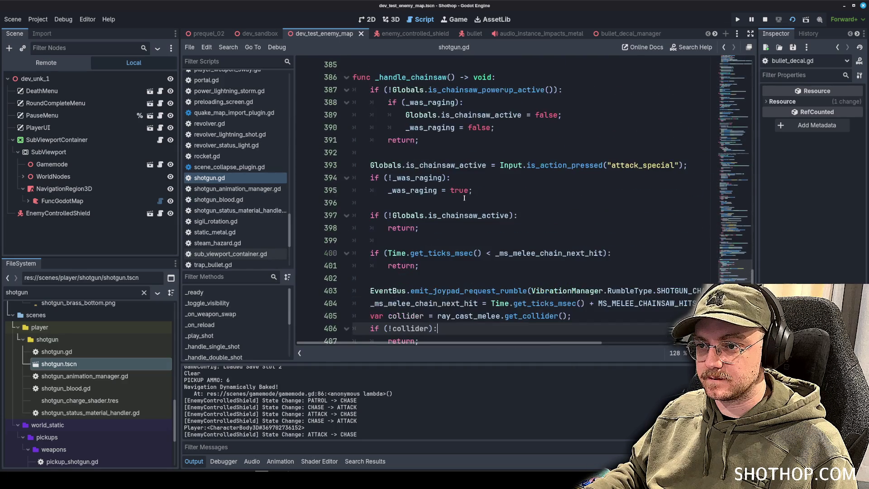
{"action": "scroll", "coordinate": [463, 198], "scroll_direction": "down", "scroll_amount": 5}
{"action": "left_click", "coordinate": [490, 154]}
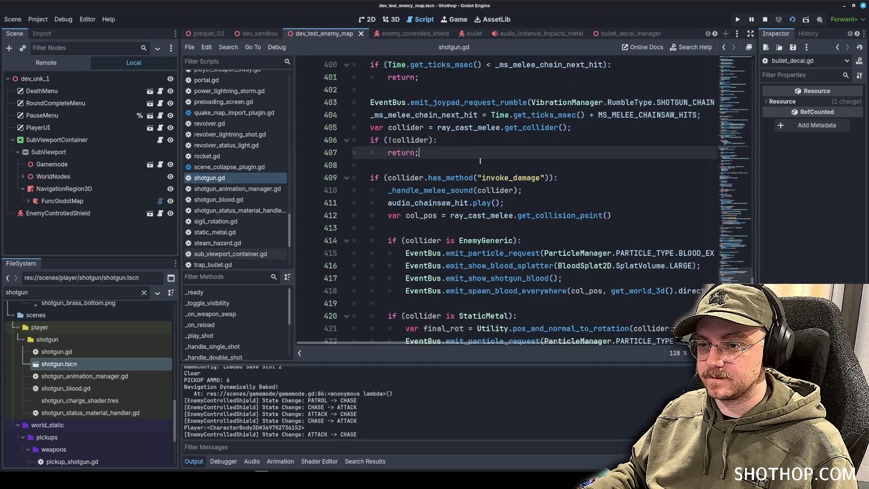
{"action": "key", "text": "Return"}
{"action": "type", "text": "pr"}
{"action": "key", "text": "BackSpace"}
{"action": "key", "text": "BackSpace"}
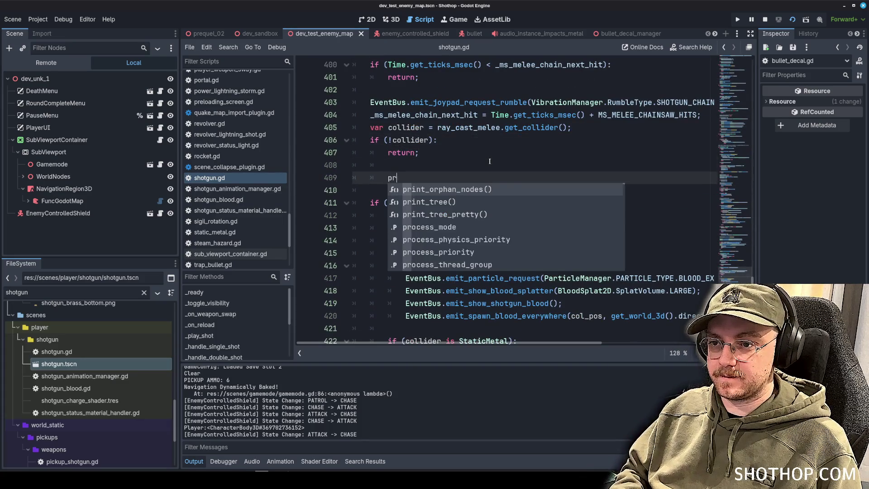
{"action": "key", "text": "Return"}
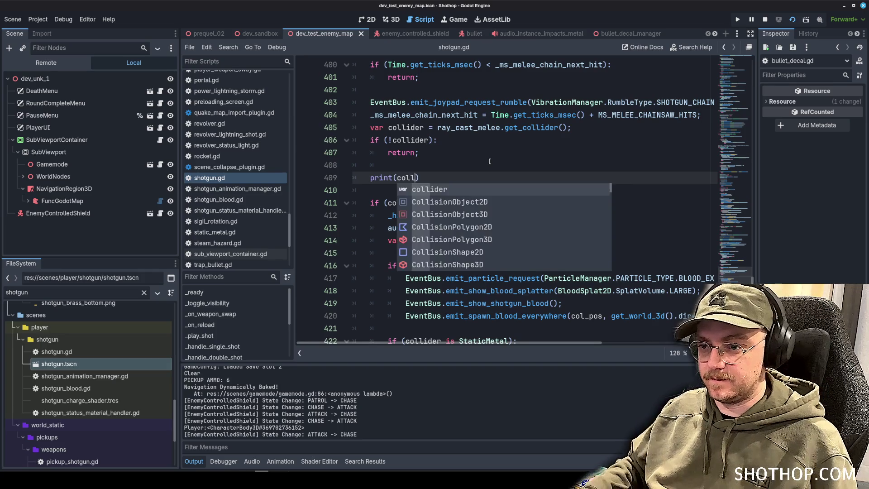
{"action": "key", "text": "ctrl+shift+k"}
{"action": "scroll", "coordinate": [419, 205], "scroll_direction": "down", "scroll_amount": 3}
Step: Move the StaticMetal sparks block to just below the null-collider return
{"action": "mouse_move", "coordinate": [418, 205]}
{"action": "left_mouse_down"}
{"action": "mouse_move", "coordinate": [453, 222]}
{"action": "mouse_move", "coordinate": [719, 247]}
{"action": "left_mouse_up"}
{"action": "key", "text": "ctrl+c"}
{"action": "key", "text": "Delete"}
{"action": "left_click_drag", "start_coordinate": [389, 215], "coordinate": [263, 190]}
{"action": "scroll", "coordinate": [424, 136], "scroll_direction": "up", "scroll_amount": 2}
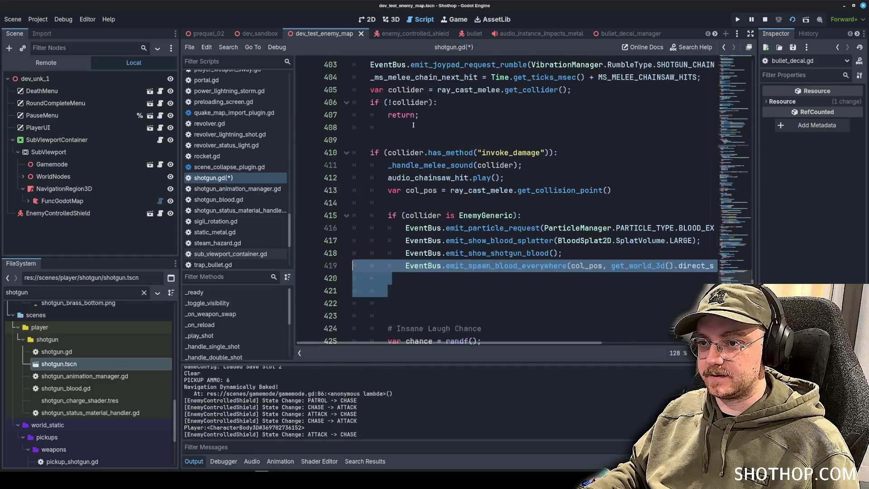
{"action": "left_click", "coordinate": [424, 127]}
{"action": "key", "text": "Return"}
{"action": "key", "text": "Return"}
{"action": "key", "text": "ctrl+v"}
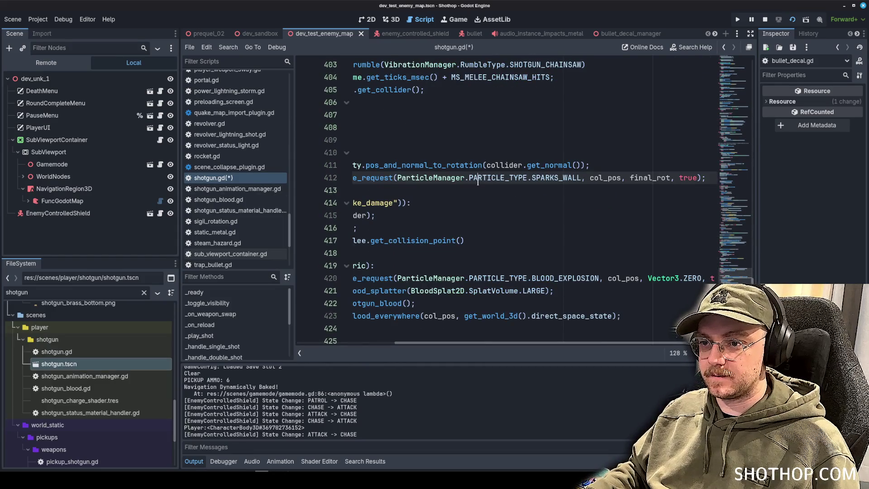
Step: Remove the extra blank line and dedent the pasted StaticMetal lines
{"action": "key", "text": "Up"}
{"action": "key", "text": "Up"}
{"action": "key", "text": "Up"}
{"action": "key", "text": "BackSpace"}
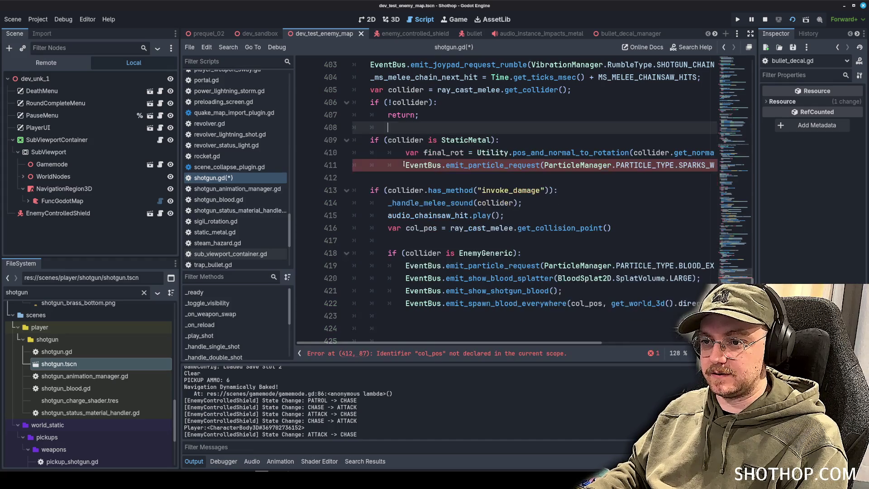
{"action": "key", "text": "Down"}
{"action": "key", "text": "Down"}
{"action": "key", "text": "shift+Tab"}
{"action": "key", "text": "Down"}
{"action": "key", "text": "shift+Tab"}
{"action": "key", "text": "Down"}
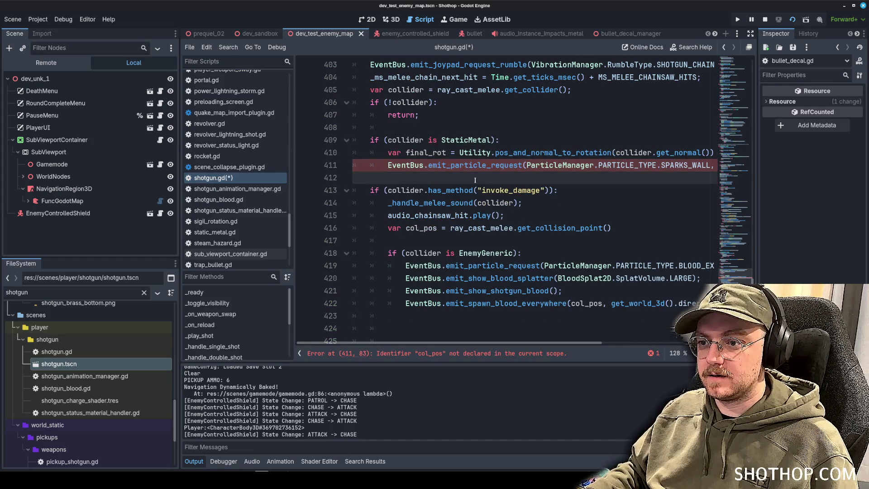
{"action": "key", "text": "Up"}
{"action": "key", "text": "Up"}
{"action": "key", "text": "Up"}
{"action": "key", "text": "End"}
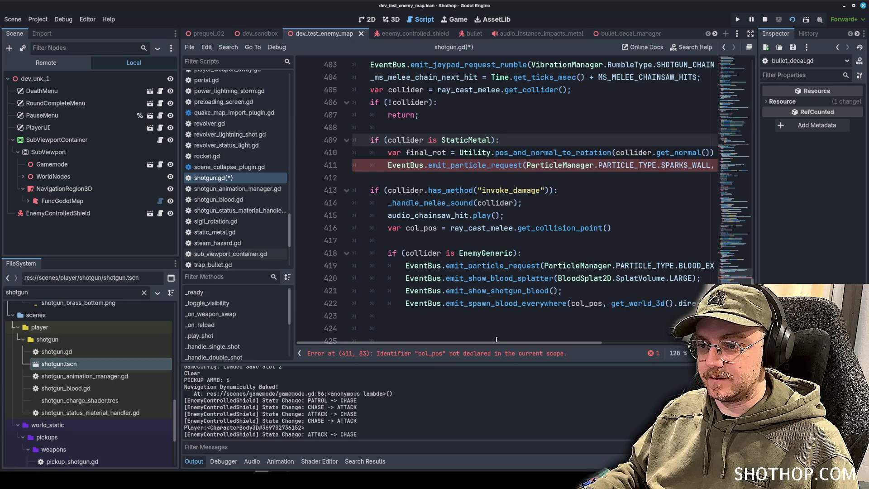
Step: Move the col_pos declaration above the StaticMetal check, delete extra blank lines, save, and run the game
{"action": "left_click", "coordinate": [425, 232]}
{"action": "key", "text": "alt+Up"}
{"action": "key", "text": "alt+Up"}
{"action": "key", "text": "alt+Up"}
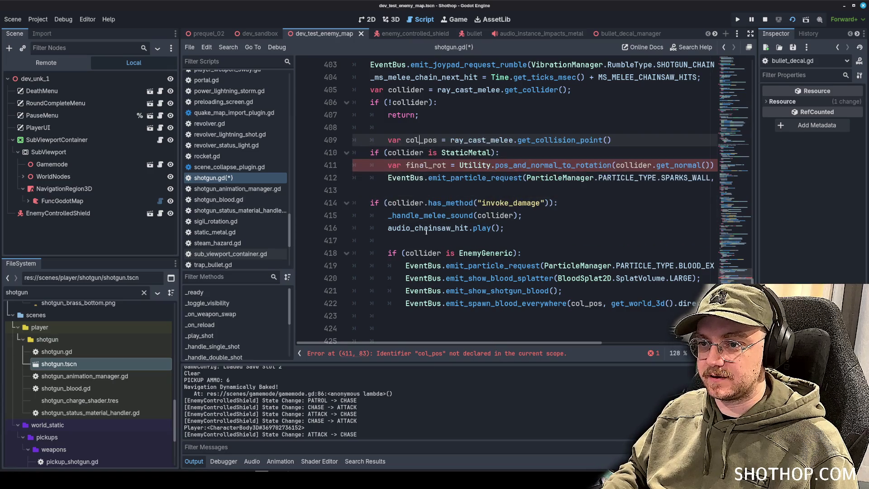
{"action": "scroll", "coordinate": [407, 203], "scroll_direction": "down", "scroll_amount": 4}
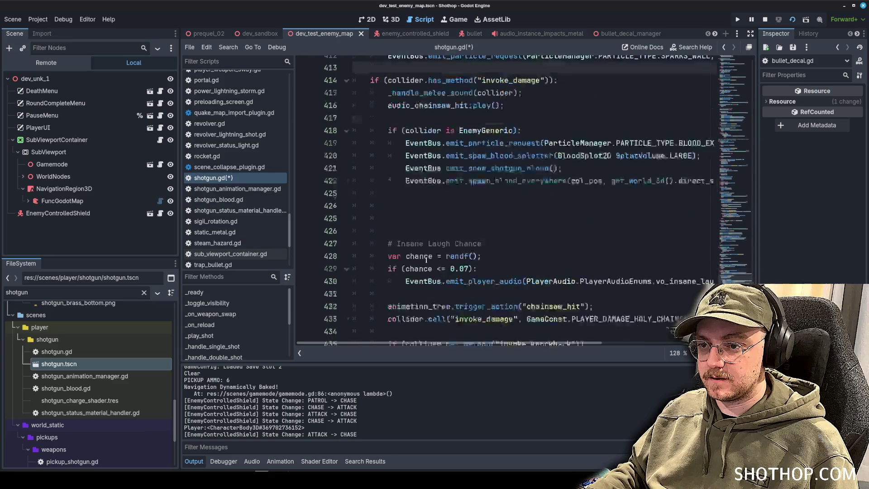
{"action": "left_click", "coordinate": [375, 201]}
{"action": "key", "text": "BackSpace"}
{"action": "key", "text": "BackSpace"}
{"action": "key", "text": "BackSpace"}
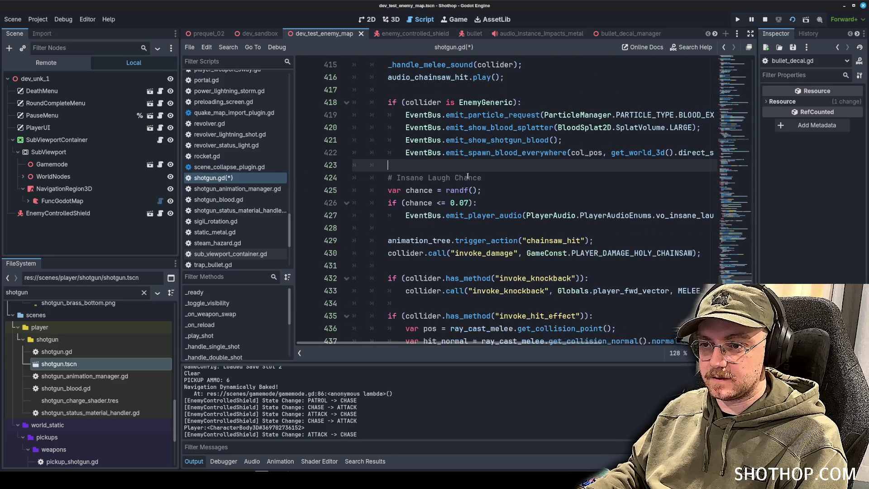
{"action": "key", "text": "ctrl+s"}
{"action": "scroll", "coordinate": [423, 233], "scroll_direction": "down", "scroll_amount": 5}
{"action": "scroll", "coordinate": [423, 233], "scroll_direction": "up", "scroll_amount": 4}
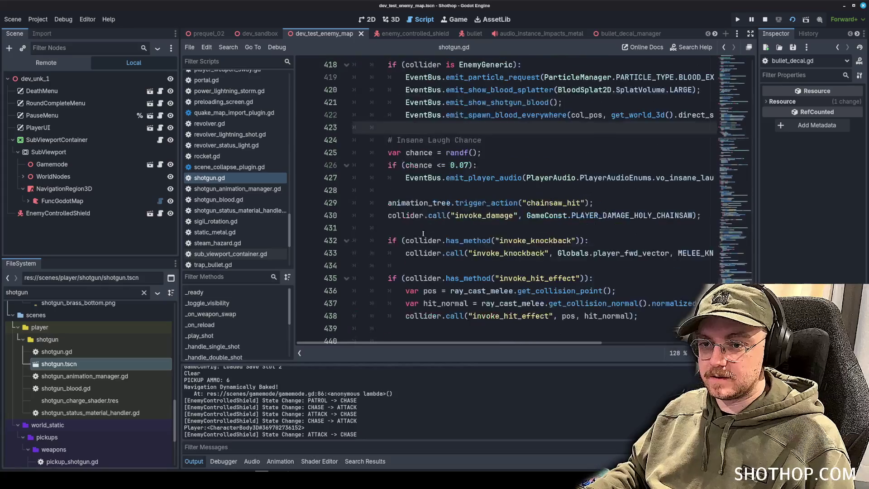
{"action": "key", "text": "F5"}
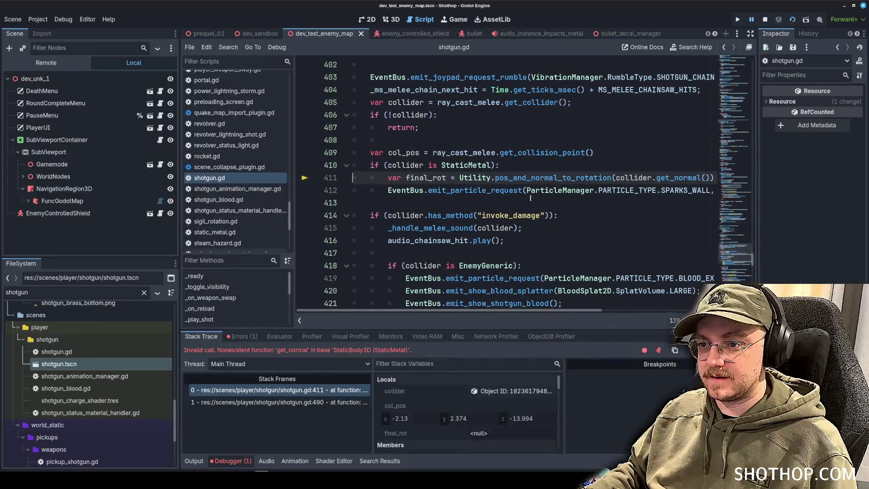
Step: Inspect the collider references in the StaticMetal check and the collider declaration
{"action": "left_click", "coordinate": [585, 153]}
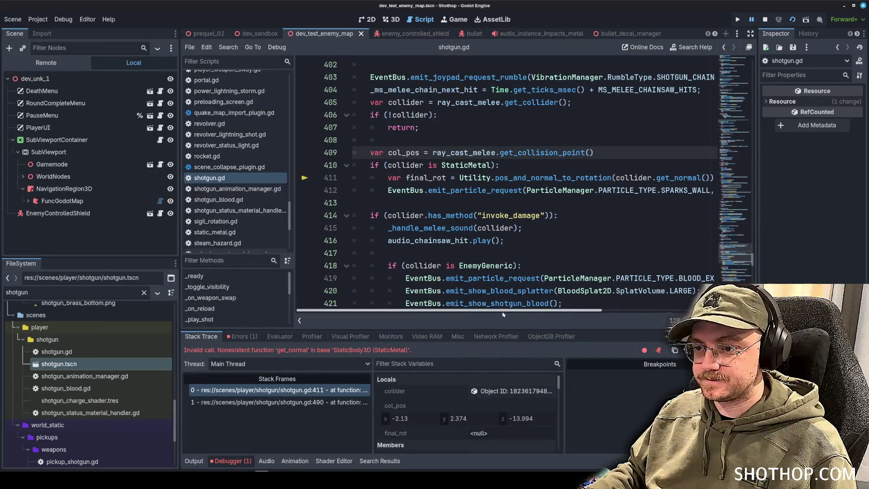
{"action": "mouse_move", "coordinate": [503, 314]}
{"action": "left_mouse_down"}
{"action": "mouse_move", "coordinate": [573, 313]}
{"action": "mouse_move", "coordinate": [501, 311]}
{"action": "left_mouse_up"}
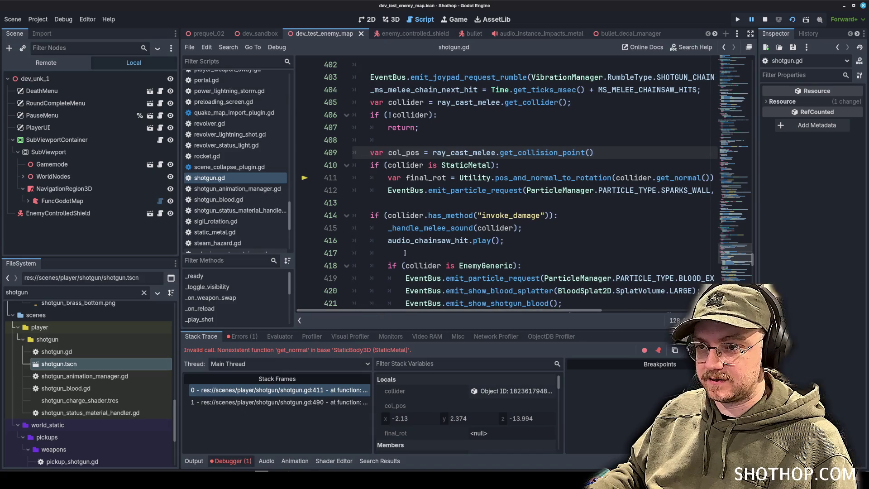
{"action": "double_click", "coordinate": [466, 165]}
{"action": "double_click", "coordinate": [405, 166]}
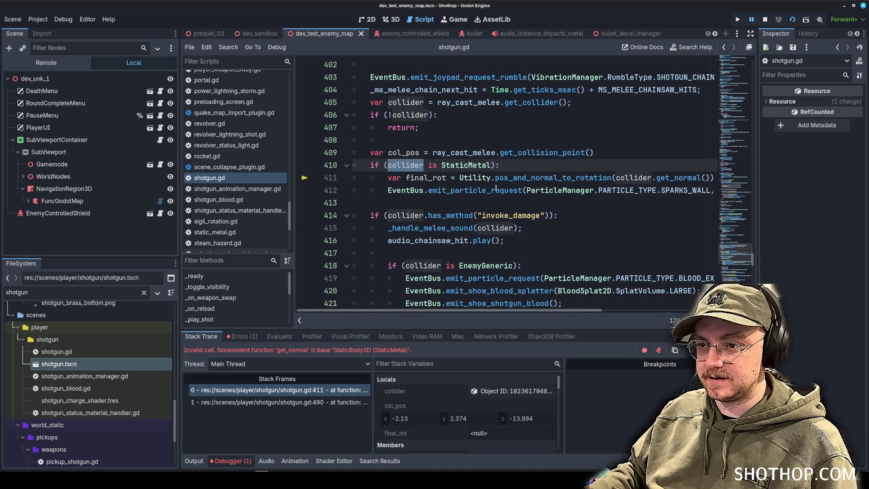
{"action": "double_click", "coordinate": [405, 103]}
{"action": "scroll", "coordinate": [525, 185], "scroll_direction": "up", "scroll_amount": 3}
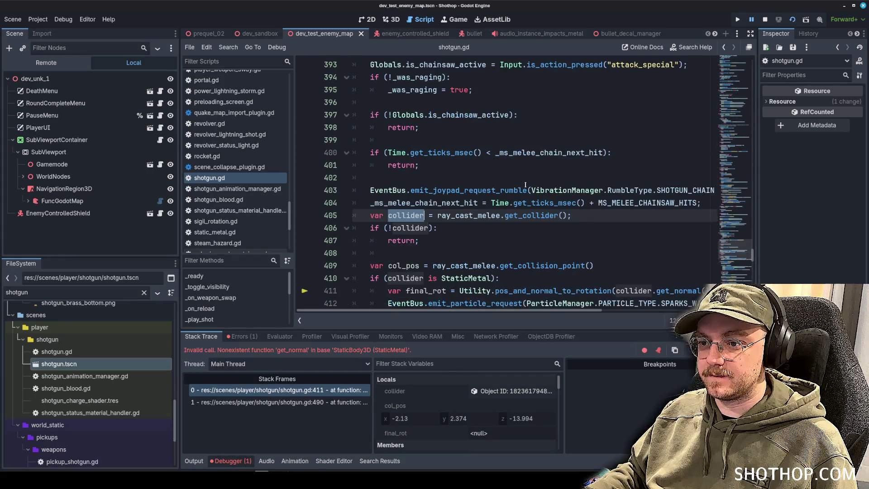
{"action": "scroll", "coordinate": [528, 247], "scroll_direction": "down", "scroll_amount": 1}
{"action": "scroll", "coordinate": [568, 221], "scroll_direction": "down", "scroll_amount": 1}
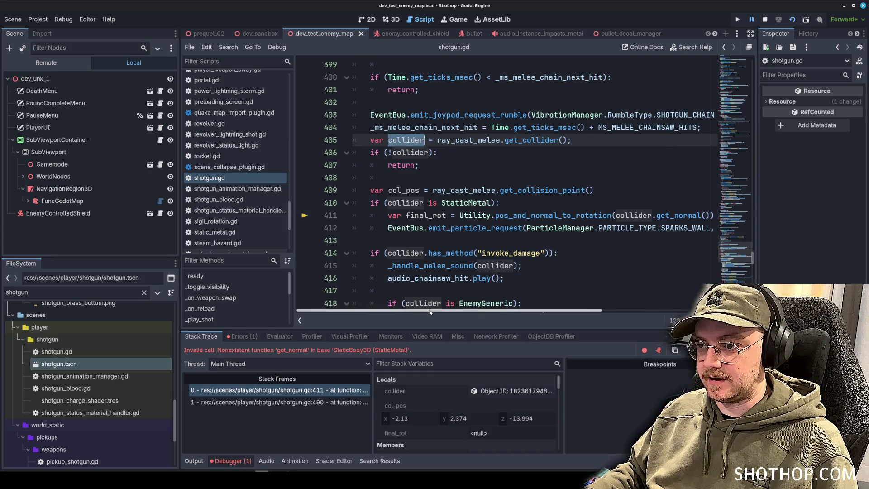
{"action": "left_click", "coordinate": [601, 186]}
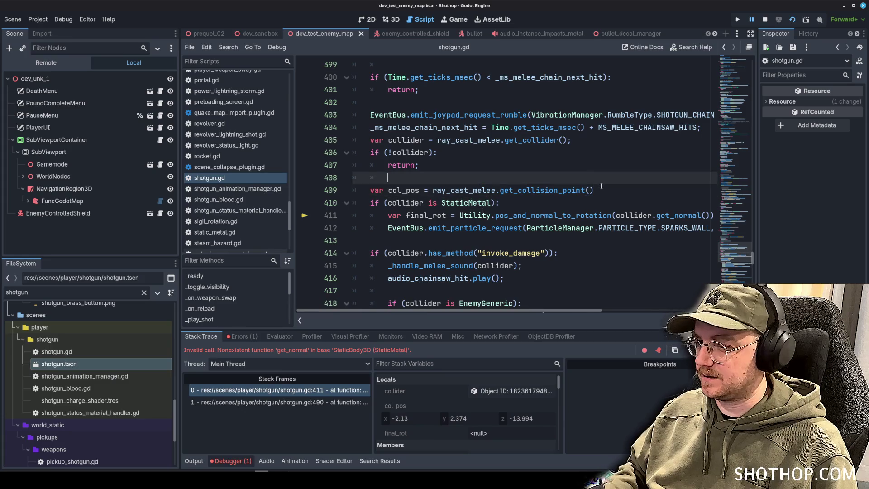
Step: Replace collider with ray_cast_melee in the get_normal call, save, and restart the game
{"action": "double_click", "coordinate": [441, 190]}
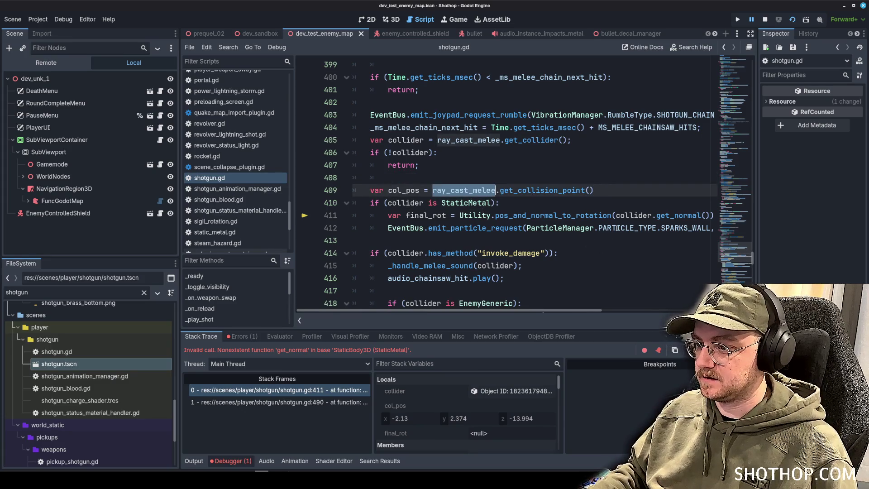
{"action": "key", "text": "ctrl+c"}
{"action": "double_click", "coordinate": [629, 215]}
{"action": "key", "text": "ctrl+v"}
{"action": "left_click", "coordinate": [602, 190]}
{"action": "key", "text": "ctrl+s"}
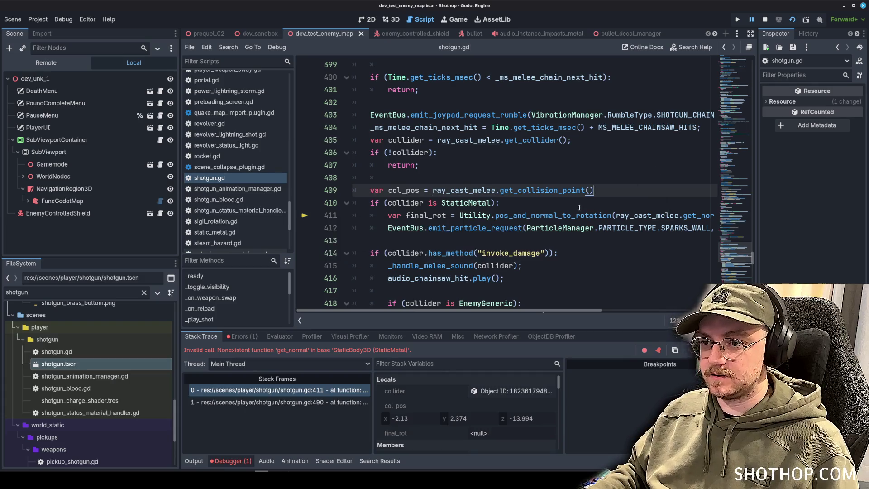
{"action": "left_click", "coordinate": [763, 19]}
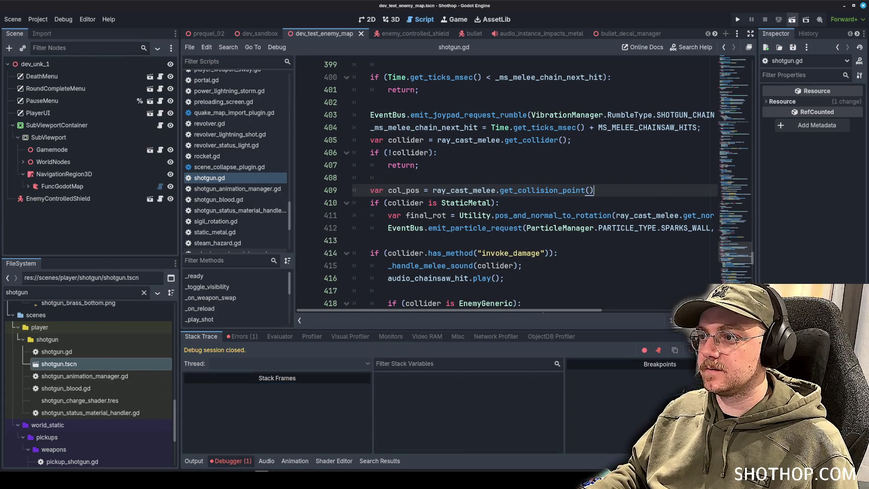
{"action": "left_click", "coordinate": [792, 20]}
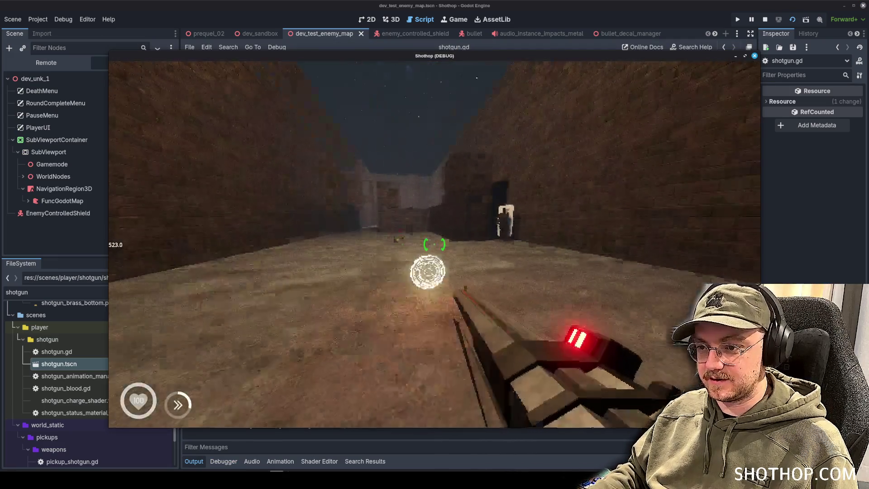
Step: Chainsaw the metal wall in the running game, hitting the RayCast3D get_normal() error
{"action": "left_click", "coordinate": [434, 245]}
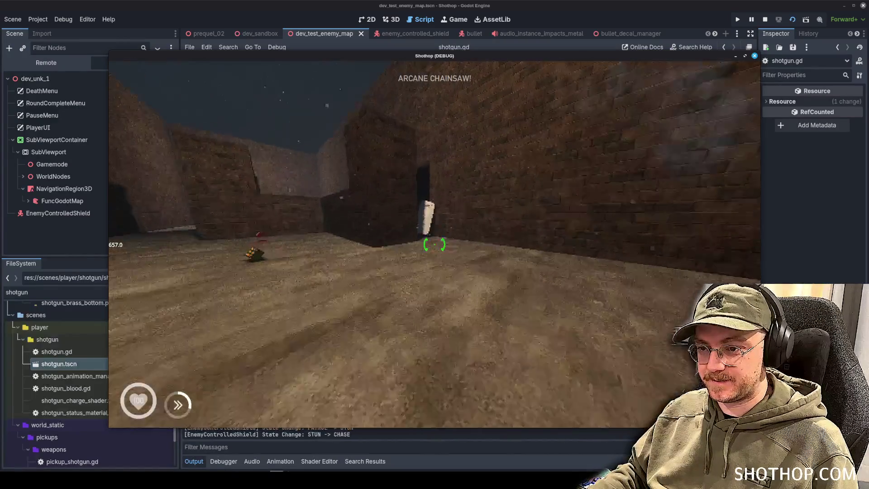
{"action": "key", "text": "F8"}
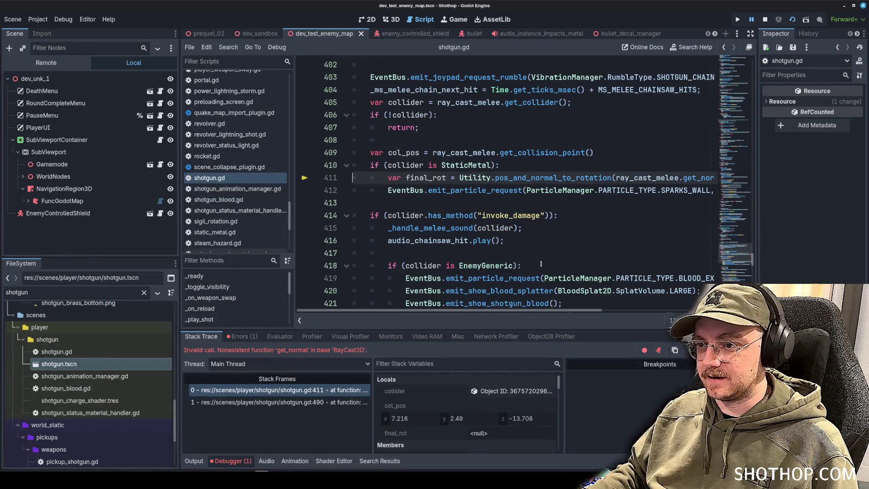
{"action": "scroll", "coordinate": [525, 315], "scroll_direction": "right", "scroll_amount": 5}
{"action": "scroll", "coordinate": [525, 315], "scroll_direction": "left", "scroll_amount": 5}
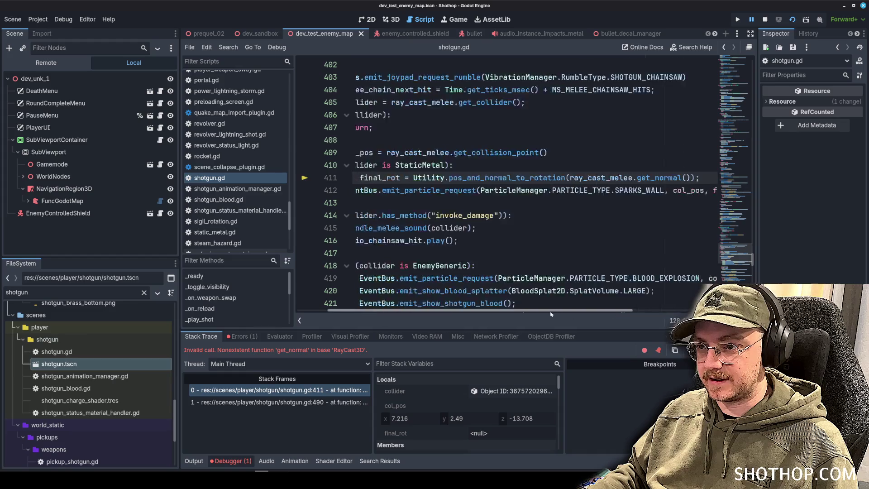
Step: Open a blank temporary line below the collider lookup line
{"action": "left_click", "coordinate": [500, 153]}
{"action": "scroll", "coordinate": [510, 166], "scroll_direction": "up", "scroll_amount": 2}
{"action": "left_click", "coordinate": [473, 178]}
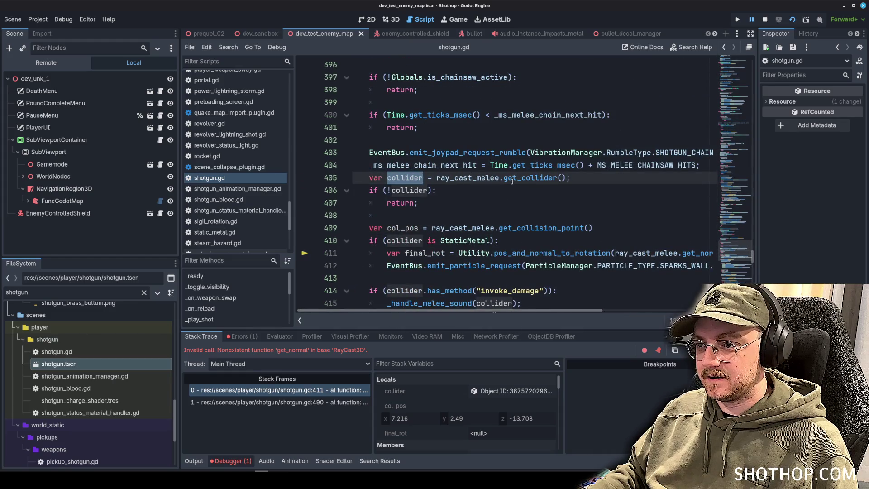
{"action": "key", "text": "Return"}
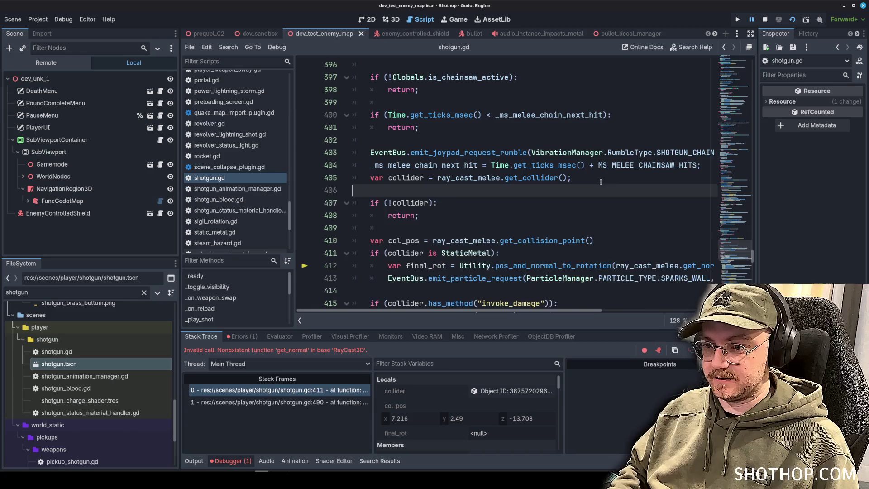
{"action": "key", "text": "BackSpace"}
{"action": "key", "text": "Down"}
{"action": "key", "text": "Down"}
{"action": "key", "text": "Down"}
{"action": "key", "text": "Return"}
{"action": "key", "text": "Return"}
{"action": "key", "text": "Up"}
Step: On the temporary line, write ray_cast_melee. and autocomplete get_collision_normal()
{"action": "type", "text": "ra"}
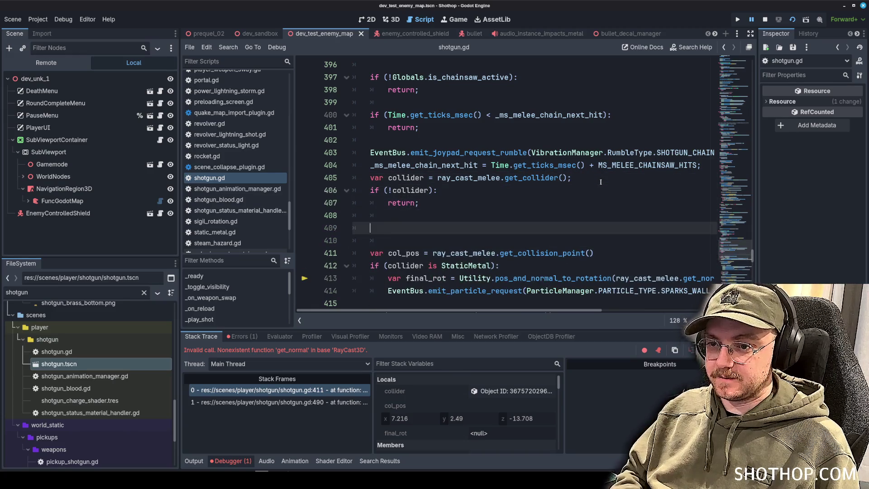
{"action": "key", "text": "Escape"}
{"action": "type", "text": "y_ca"}
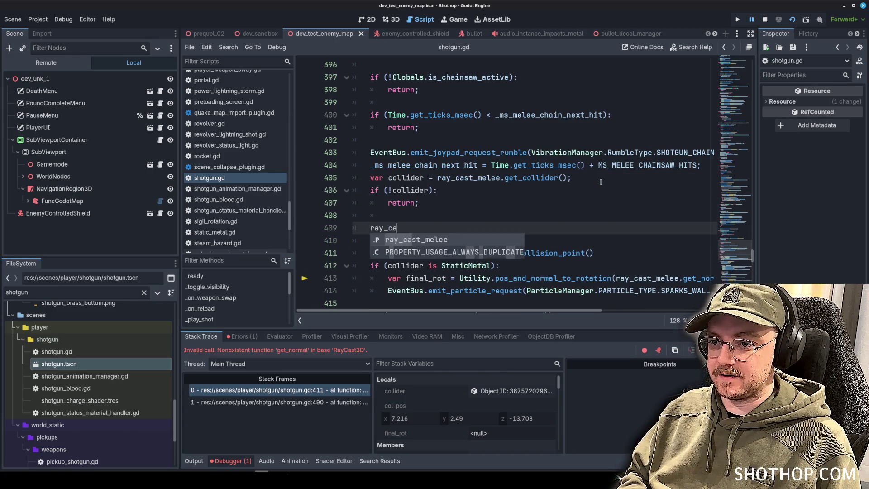
{"action": "type", "text": "st_melee.collider"}
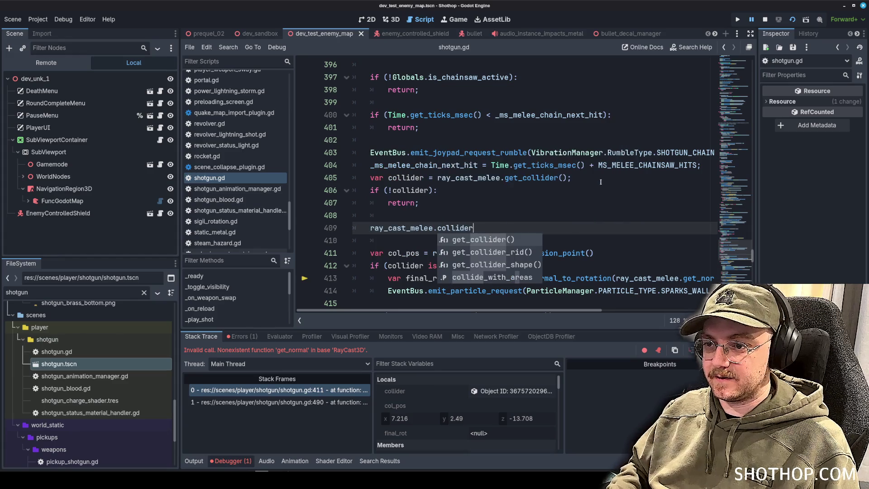
{"action": "key", "text": "BackSpace"}
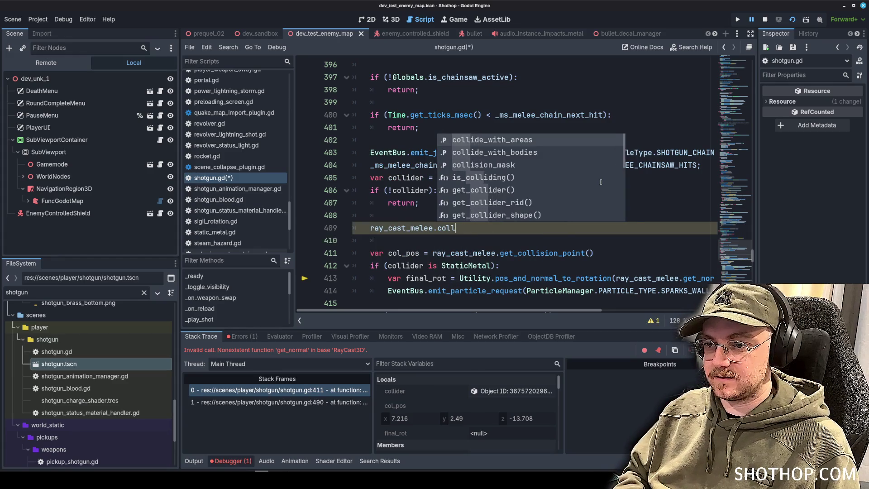
{"action": "key", "text": "BackSpace"}
{"action": "key", "text": "BackSpace"}
{"action": "key", "text": "BackSpace"}
{"action": "type", "text": "normal"}
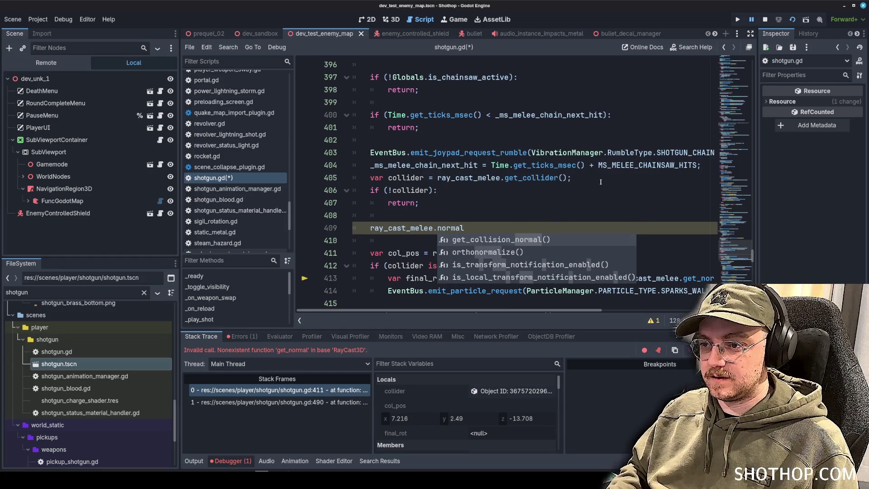
{"action": "key", "text": "Return"}
Step: Replace get_normal with get_collision_normal in the StaticMetal rotation line and delete the temporary line
{"action": "scroll", "coordinate": [558, 298], "scroll_direction": "down", "scroll_amount": 1}
{"action": "scroll", "coordinate": [542, 308], "scroll_direction": "right", "scroll_amount": 3}
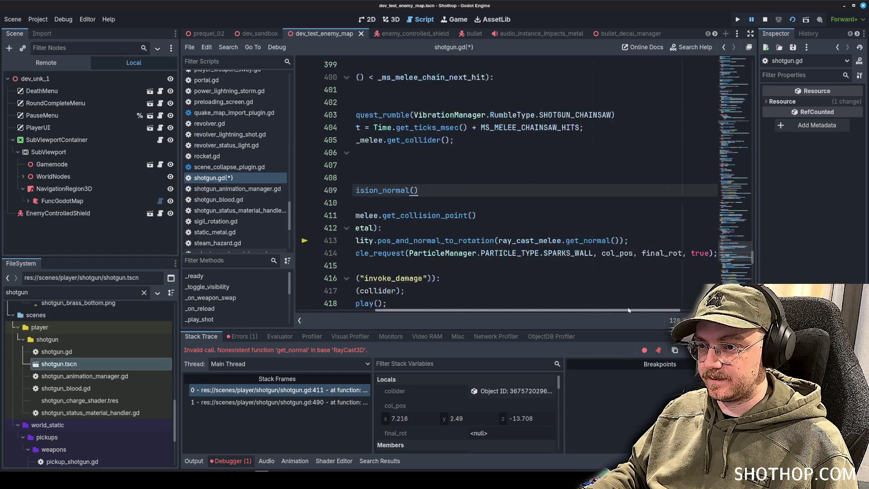
{"action": "double_click", "coordinate": [634, 240]}
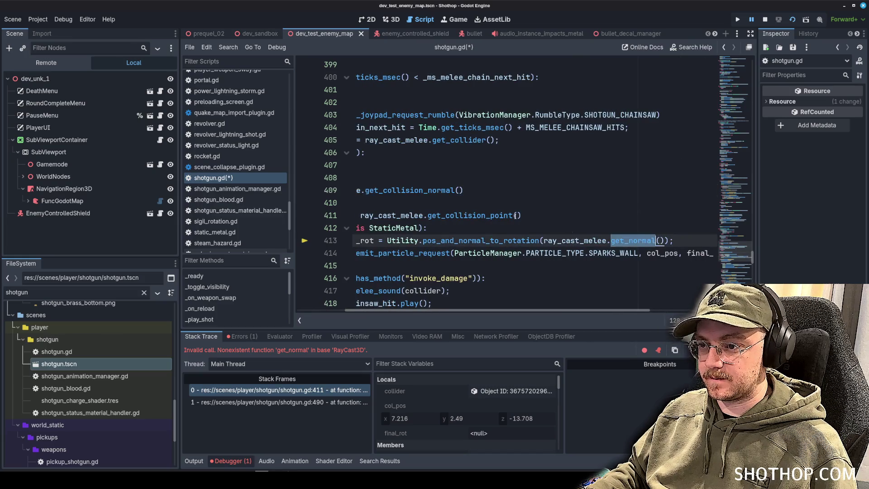
{"action": "key", "text": "ctrl+v"}
{"action": "triple_click", "coordinate": [404, 195]}
{"action": "key", "text": "BackSpace"}
{"action": "key", "text": "BackSpace"}
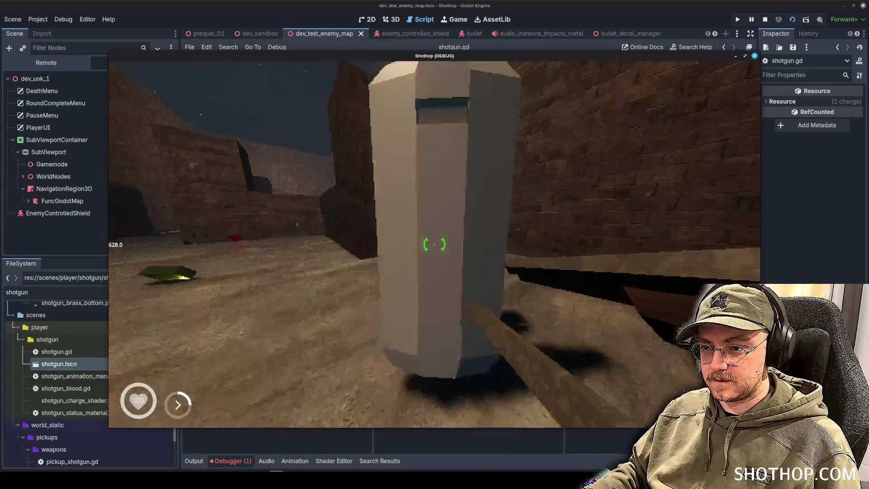
Step: Reset the level, chainsaw the walls and shielded enemy, then close the game with F8
{"action": "key", "text": "Escape"}
{"action": "left_click", "coordinate": [435, 245]}
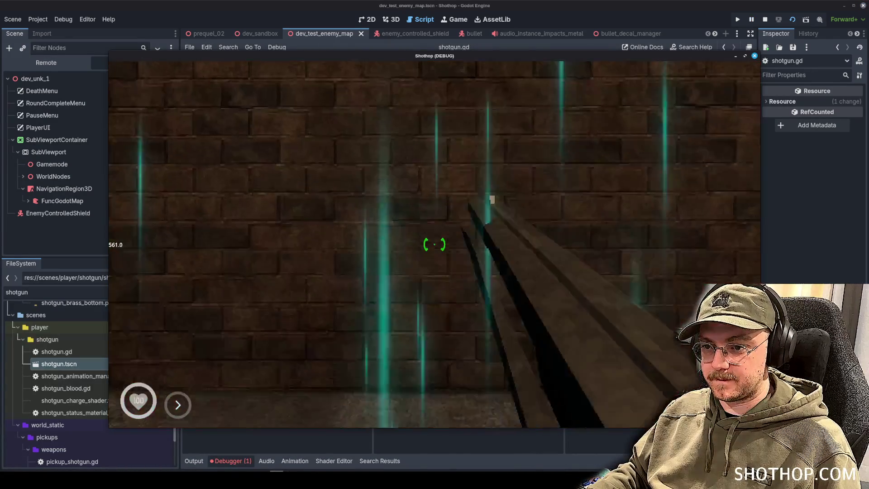
{"action": "key", "text": "w"}
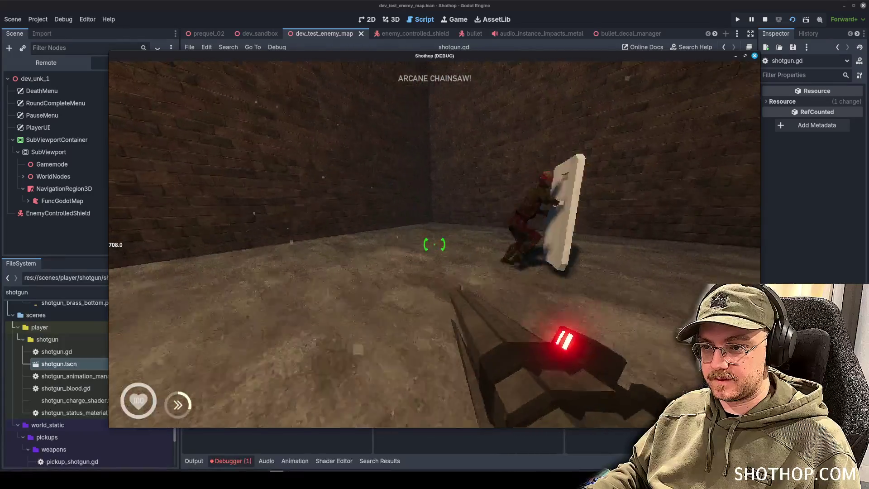
{"action": "left_click", "coordinate": [434, 245]}
{"action": "key", "text": "w"}
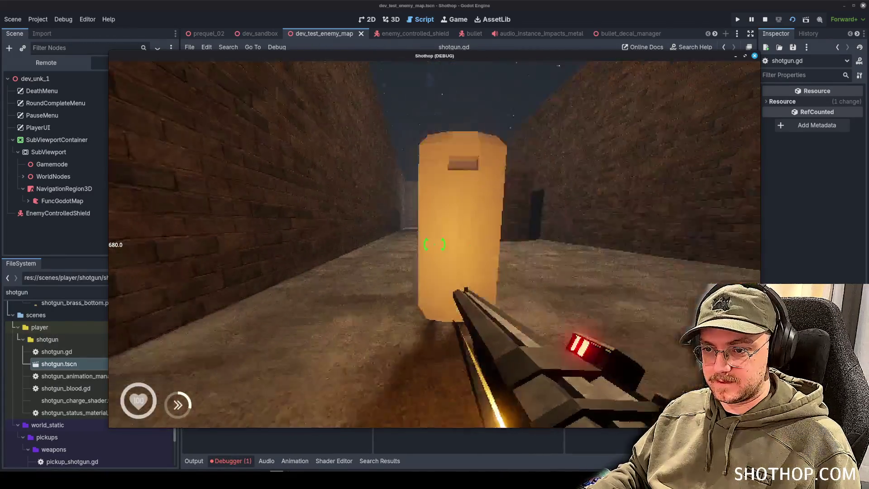
{"action": "left_click", "coordinate": [435, 245]}
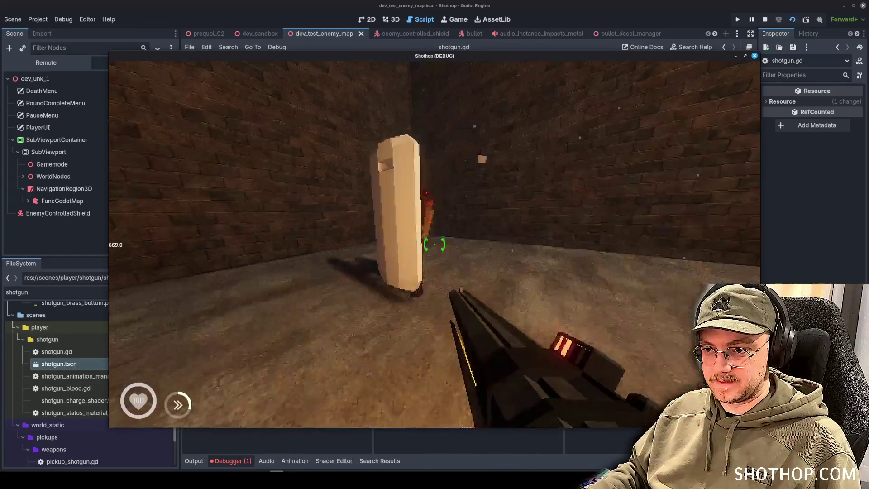
{"action": "left_click", "coordinate": [434, 244]}
{"action": "key", "text": "F8"}
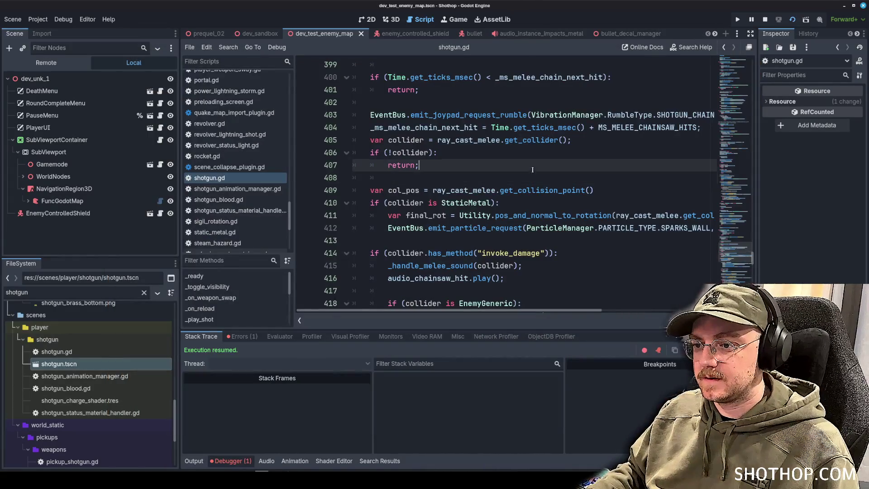
{"action": "scroll", "coordinate": [238, 175], "scroll_direction": "up", "scroll_amount": 15}
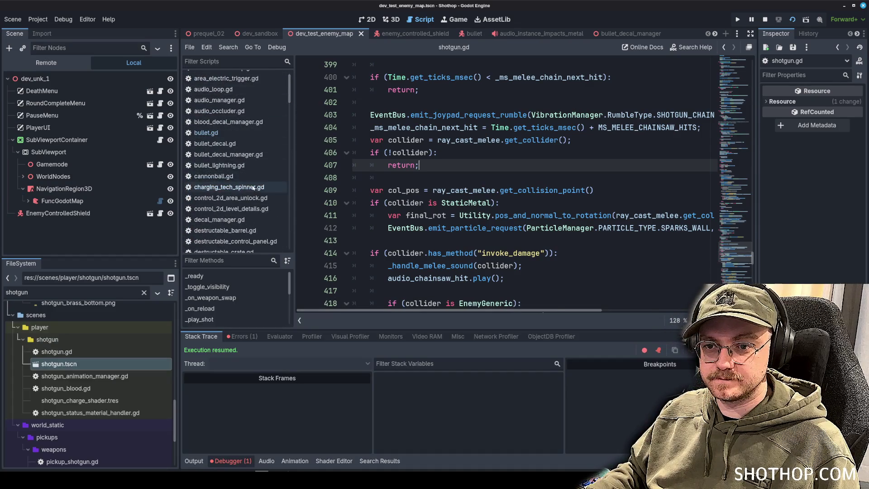
{"action": "left_click", "coordinate": [253, 186]}
{"action": "left_click", "coordinate": [206, 132]}
{"action": "scroll", "coordinate": [498, 204], "scroll_direction": "down", "scroll_amount": 1}
{"action": "left_click", "coordinate": [689, 240]}
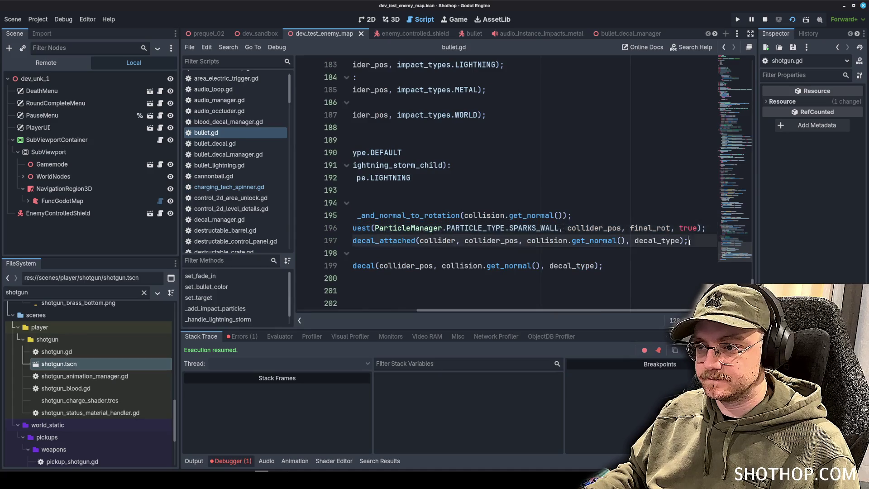
{"action": "left_click", "coordinate": [459, 203]}
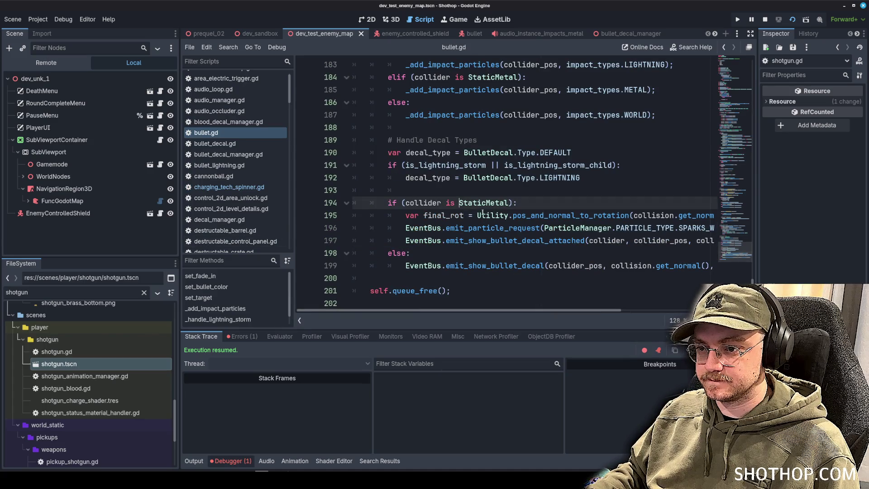
{"action": "scroll", "coordinate": [483, 213], "scroll_direction": "up", "scroll_amount": 10}
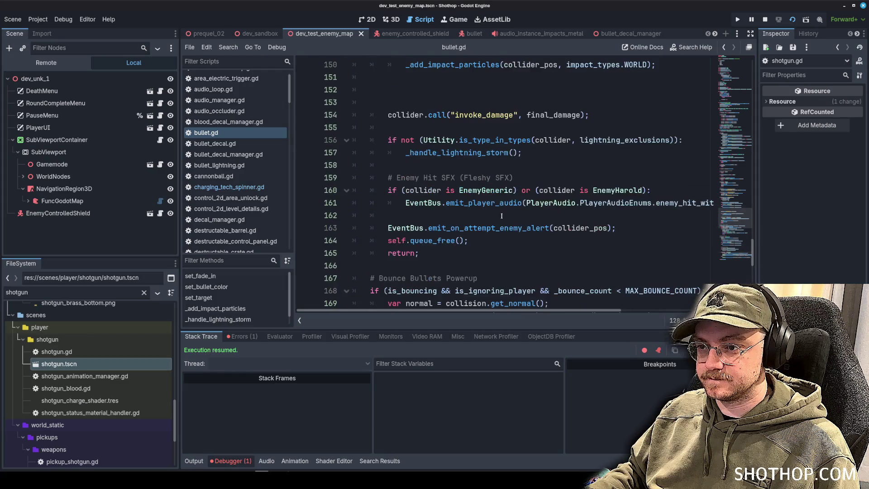
{"action": "left_click_drag", "start_coordinate": [406, 202], "coordinate": [762, 202]}
{"action": "key", "text": "ctrl+c"}
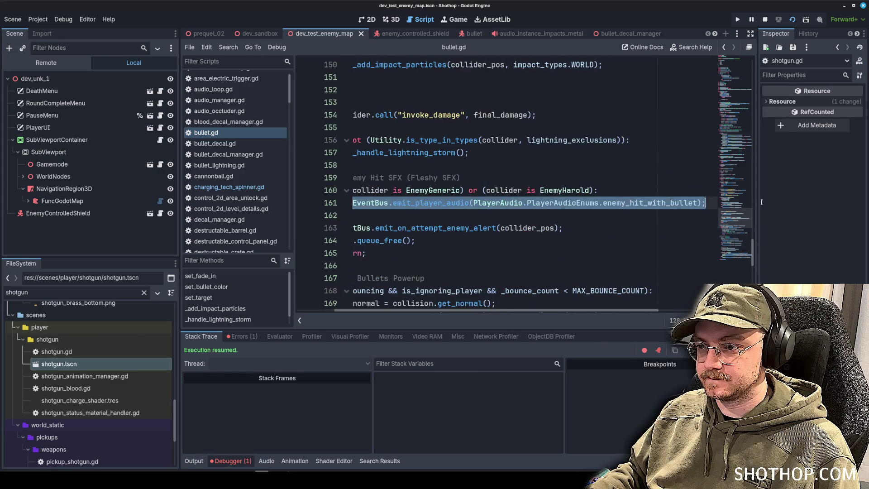
{"action": "left_click", "coordinate": [215, 189]}
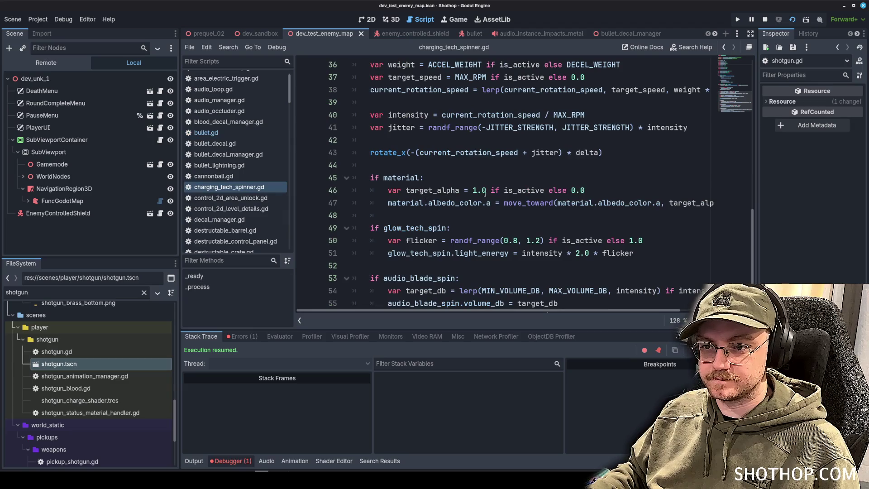
{"action": "left_click_drag", "start_coordinate": [289, 91], "coordinate": [291, 232]}
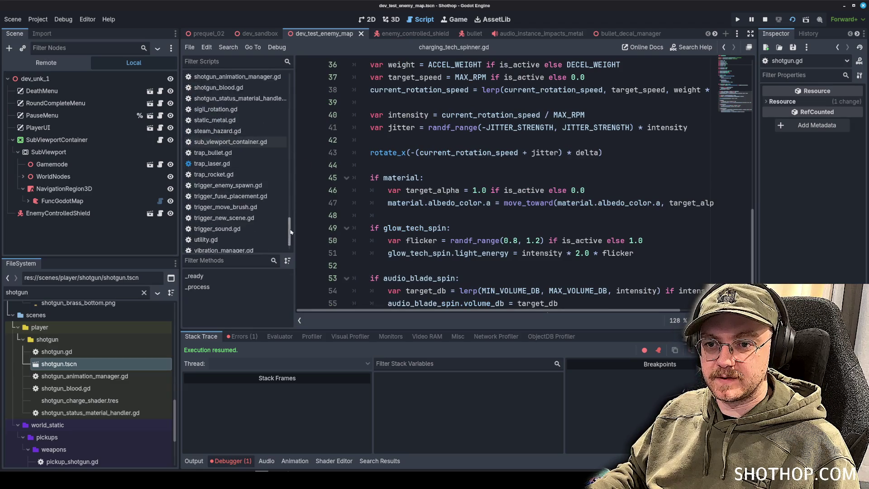
{"action": "scroll", "coordinate": [213, 171], "scroll_direction": "up", "scroll_amount": 5}
{"action": "left_click", "coordinate": [210, 181]}
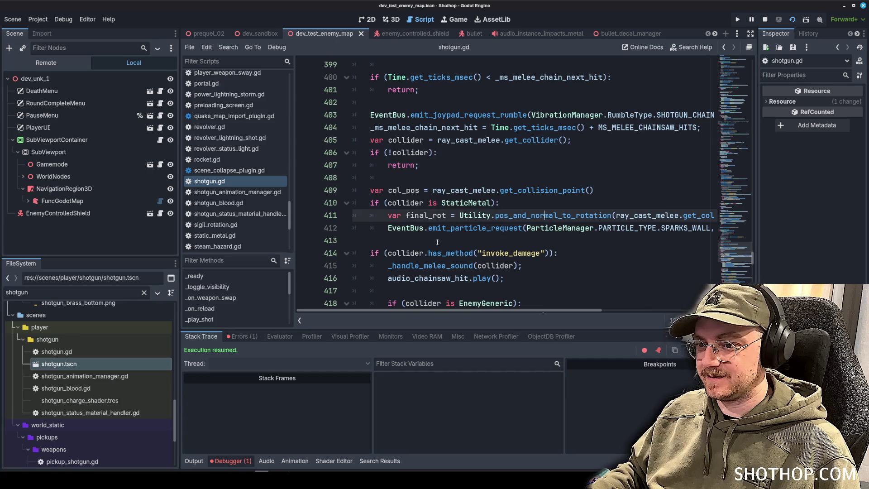
{"action": "left_click", "coordinate": [438, 242]}
{"action": "key", "text": "Return"}
{"action": "key", "text": "Up"}
Step: Paste the audio line under the sparks request and switch it to emit_audio_request
{"action": "key", "text": "ctrl+v"}
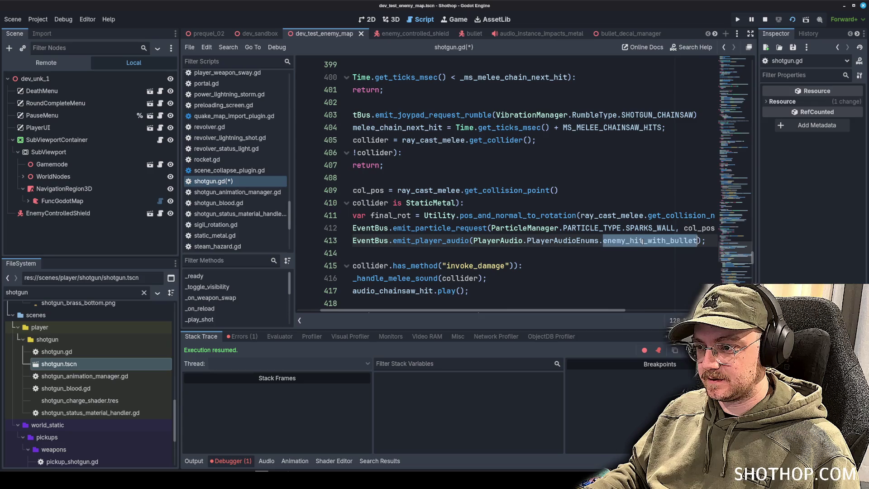
{"action": "type", "text": "impac"}
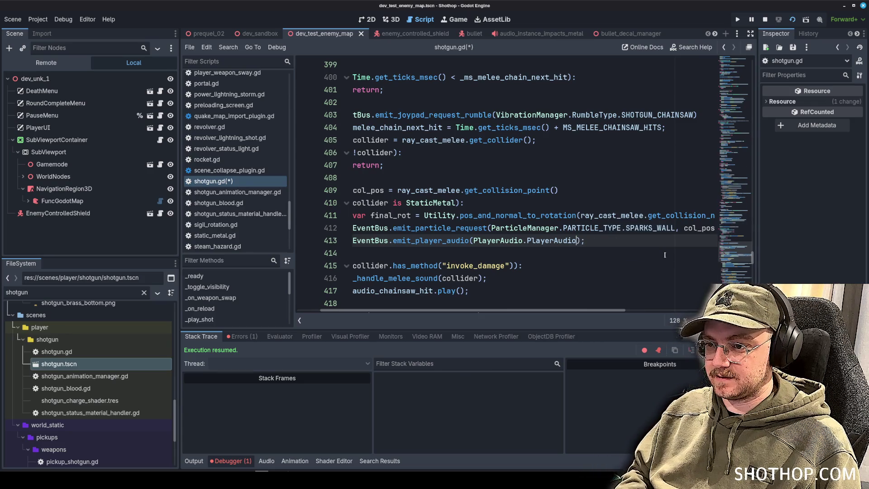
{"action": "key", "text": "BackSpace"}
{"action": "key", "text": "BackSpace"}
{"action": "key", "text": "BackSpace"}
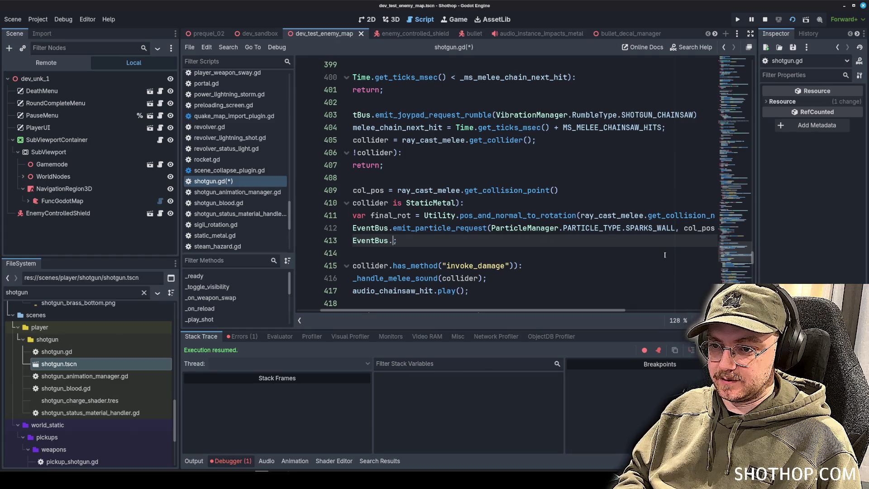
{"action": "type", "text": "emit_audi"}
{"action": "key", "text": "Return"}
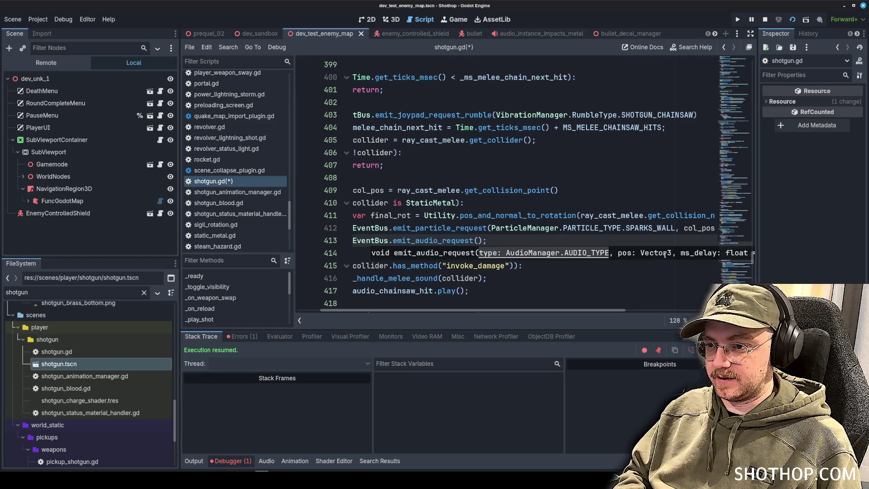
Step: Pass AudioManager.AUDIO_TYPE.IMPACTS_METAL and col_pos as arguments, save shotgun.gd, and run the game
{"action": "type", "text": "AudioManager.AUDIIO"}
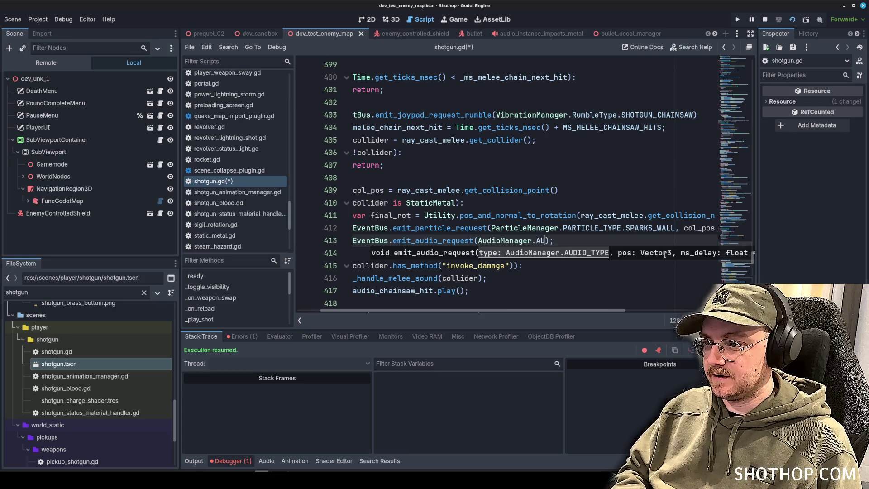
{"action": "key", "text": "BackSpace"}
{"action": "key", "text": "BackSpace"}
{"action": "type", "text": "O_TYPE."}
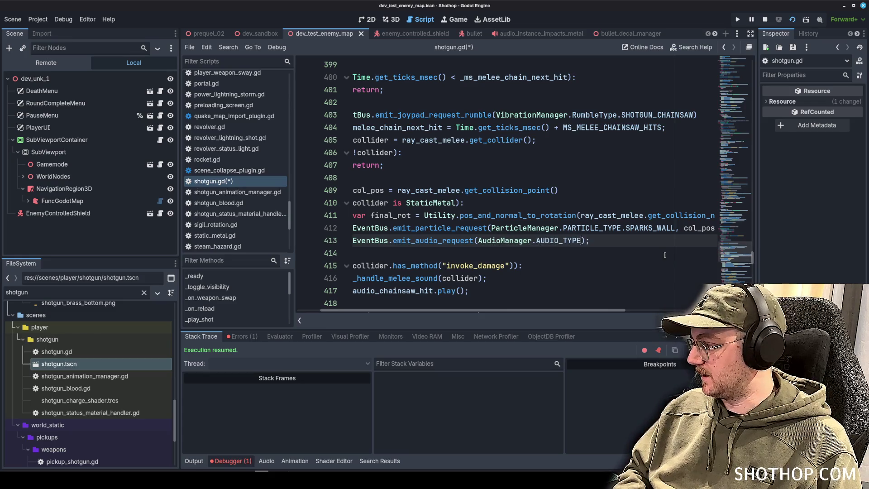
{"action": "type", "text": "MET"}
{"action": "key", "text": "Down"}
{"action": "key", "text": "Return"}
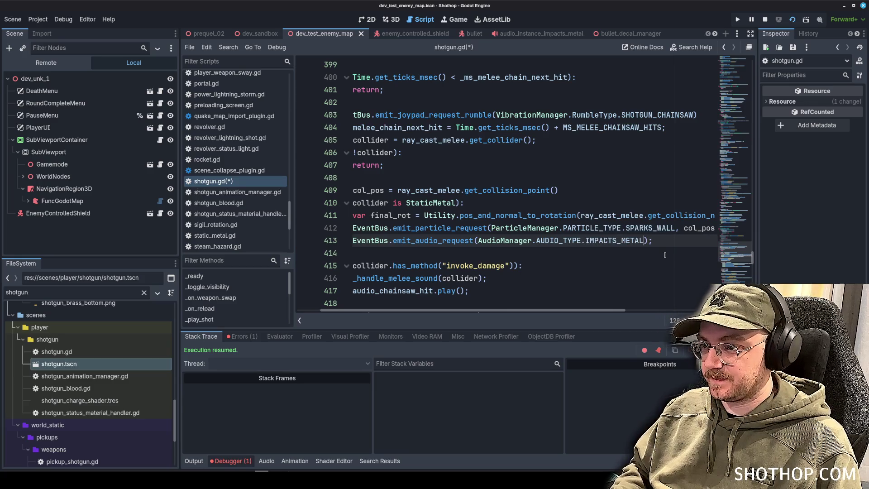
{"action": "type", "text": ", "}
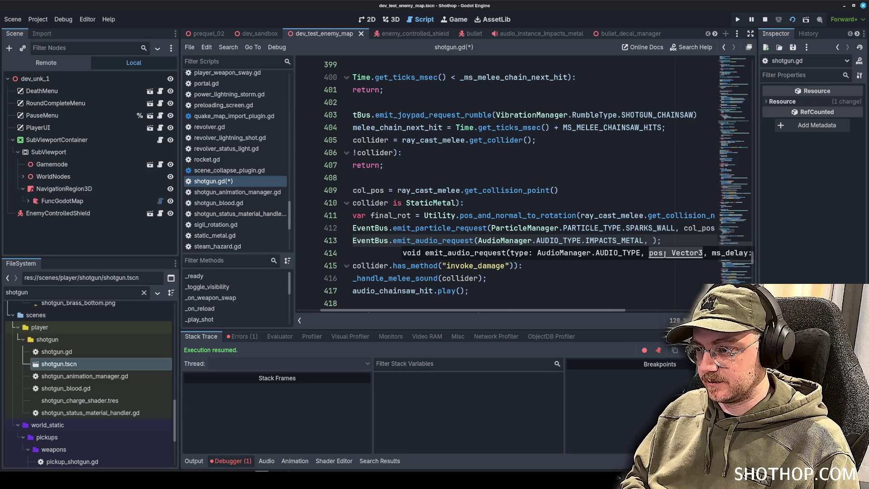
{"action": "type", "text": ","}
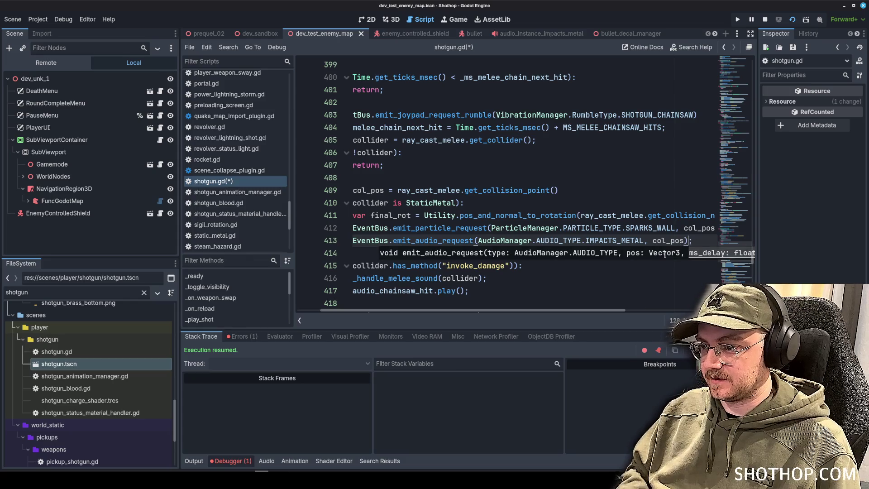
{"action": "key", "text": "ctrl+s"}
{"action": "key", "text": "alt+Tab"}
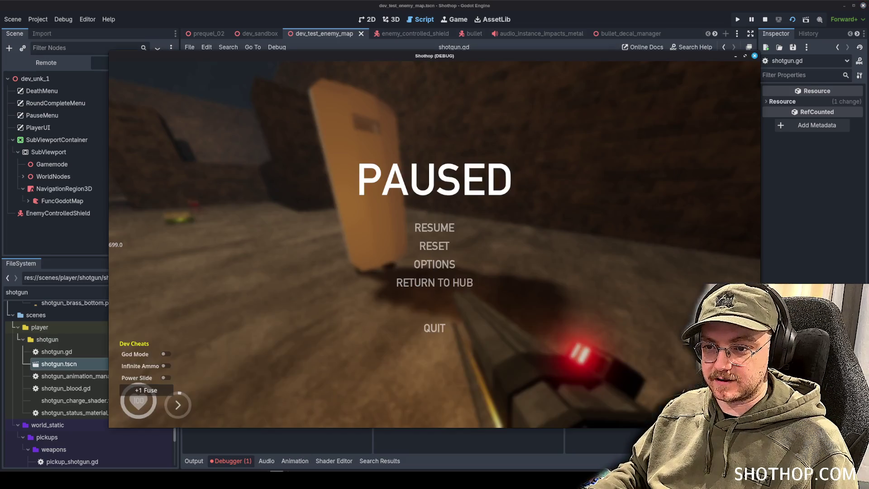
Step: Reset the level, chainsaw the shielded enemy to check sparks and metal sound, then stop the game
{"action": "left_click", "coordinate": [429, 247]}
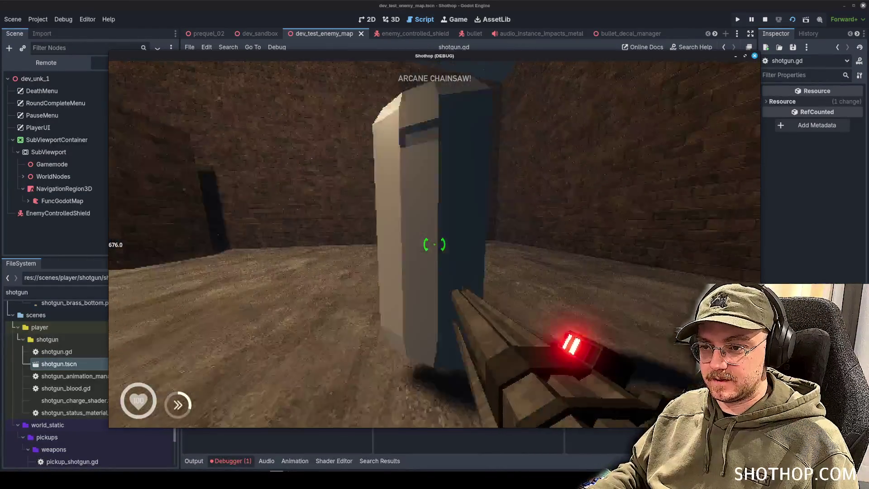
{"action": "left_click", "coordinate": [434, 245]}
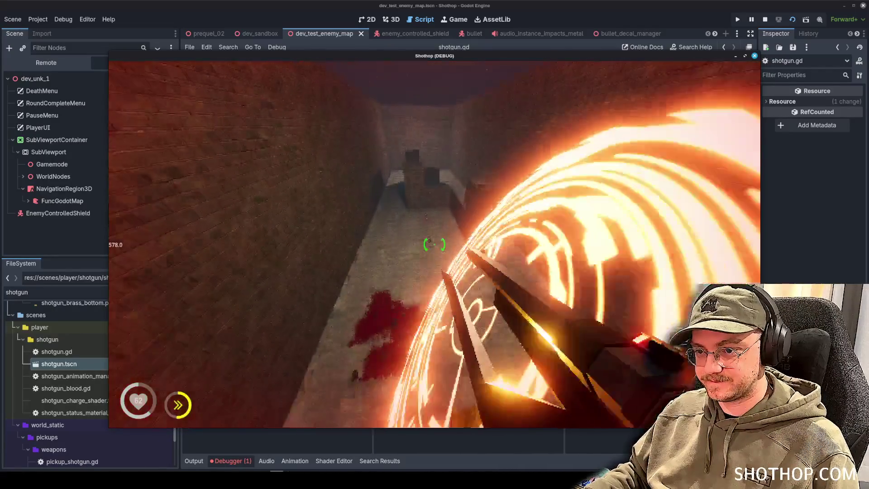
{"action": "key", "text": "Escape"}
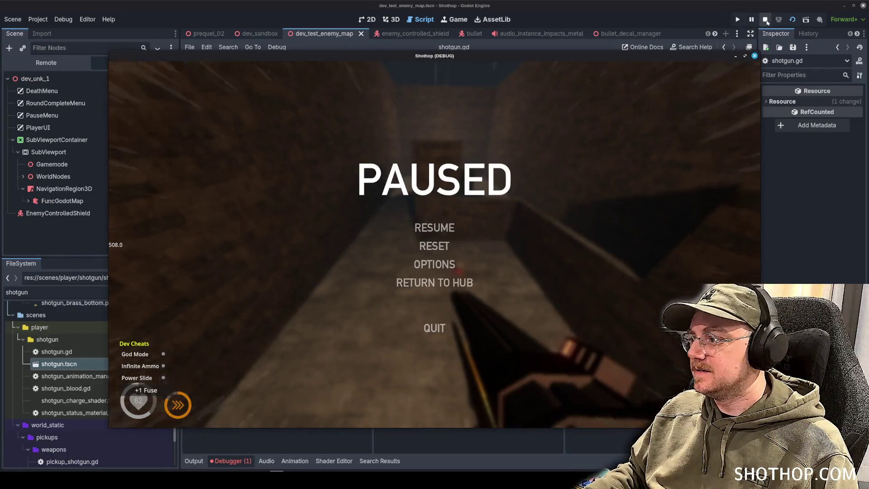
{"action": "left_click", "coordinate": [765, 19]}
Step: Stage all changes, commit as "feat: add sparks to chainsaw for metal hits", push to main, close the terminal
{"action": "key", "text": "alt+Tab"}
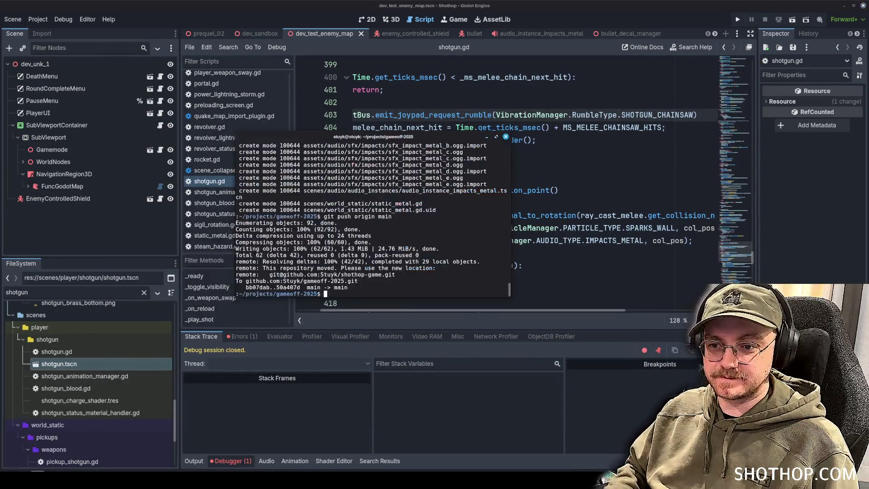
{"action": "type", "text": "dd ."}
{"action": "key", "text": "Return"}
{"action": "type", "text": "git commit -"}
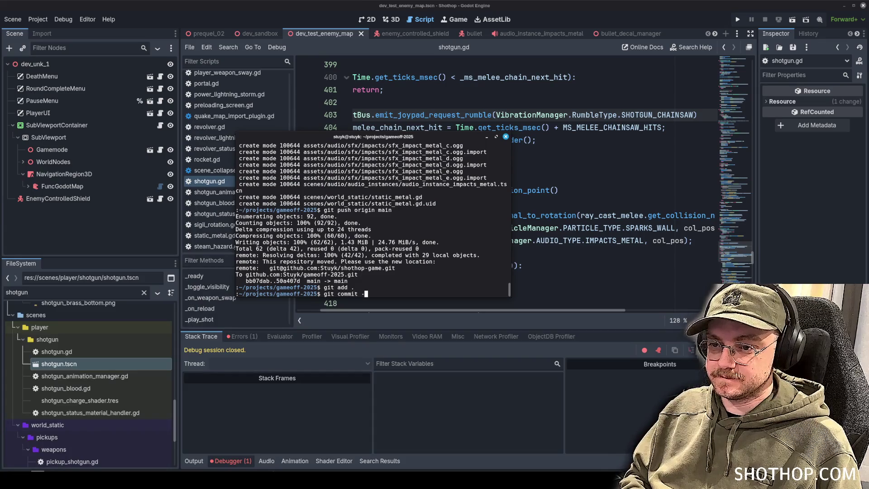
{"action": "type", "text": "m \"feat: add sparks to "}
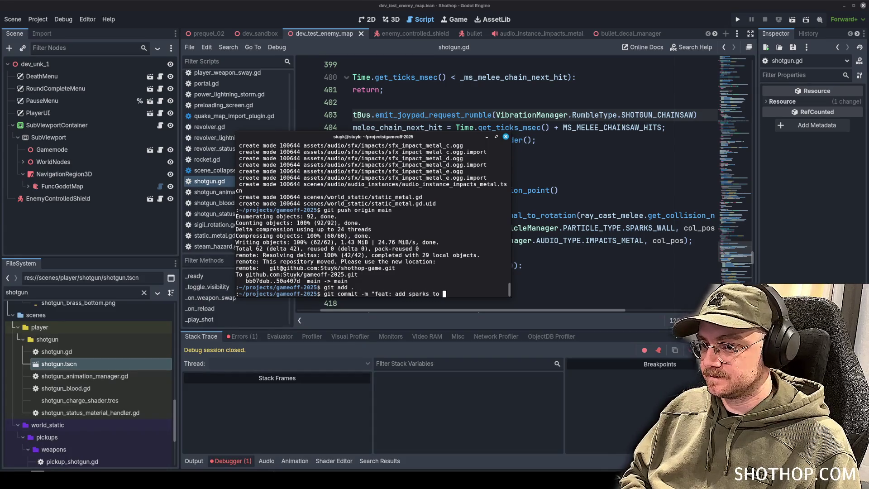
{"action": "type", "text": "chainsaw for metal hits\""}
{"action": "key", "text": "Return"}
{"action": "type", "text": "gi"}
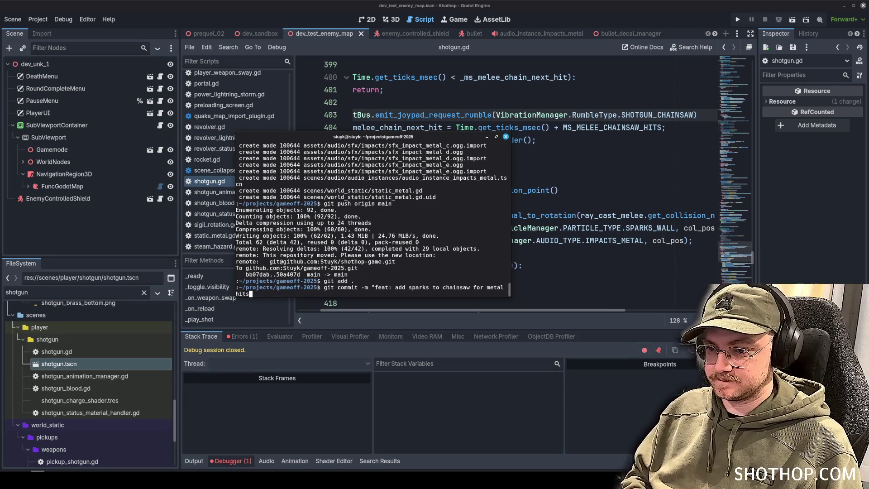
{"action": "type", "text": "t push origin main"}
{"action": "key", "text": "Return"}
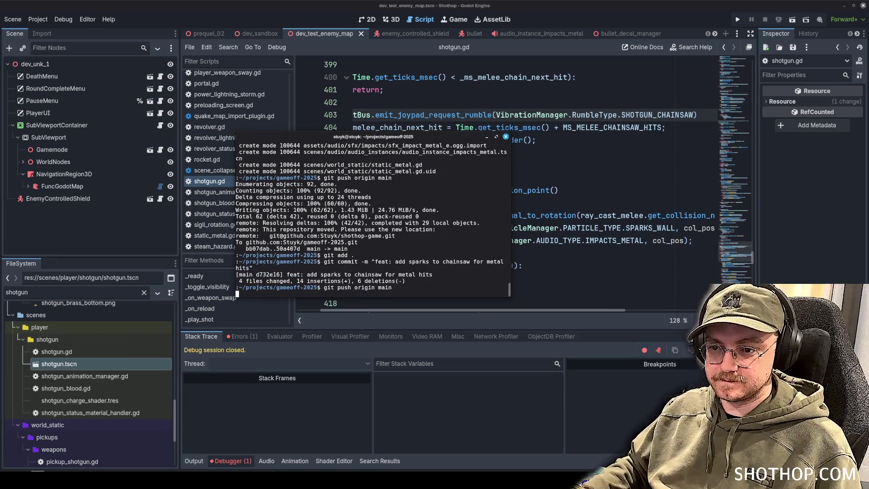
{"action": "left_click", "coordinate": [505, 136]}
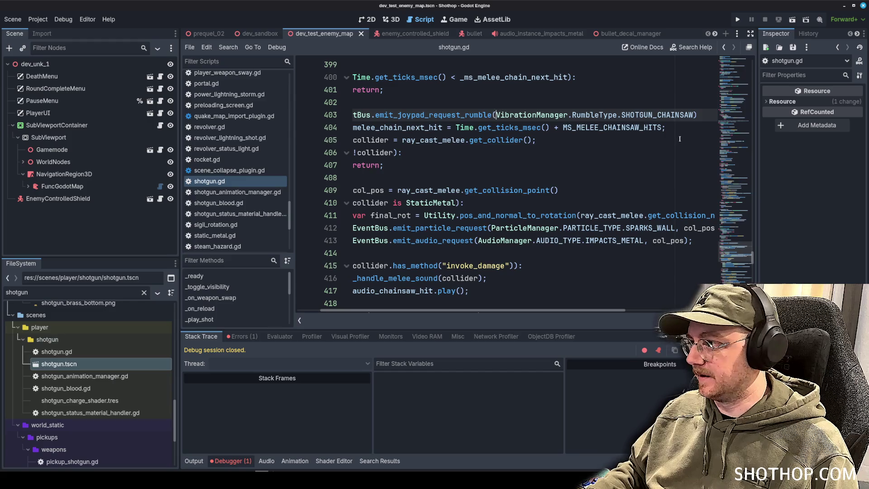